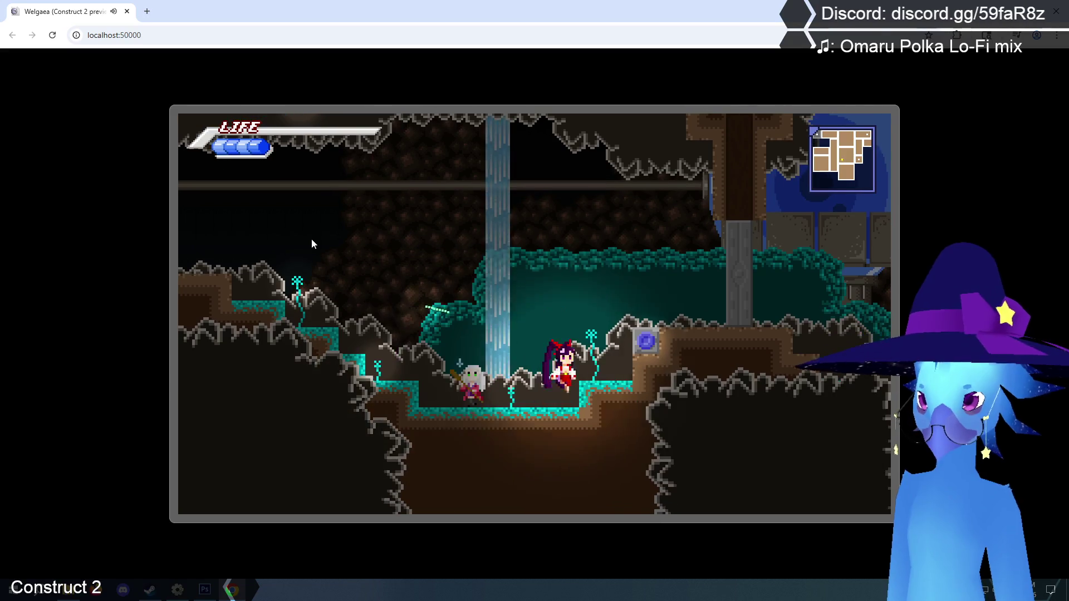
- Run right through the cave, then back left past the waterfall and up the orb shaft
key("Right")
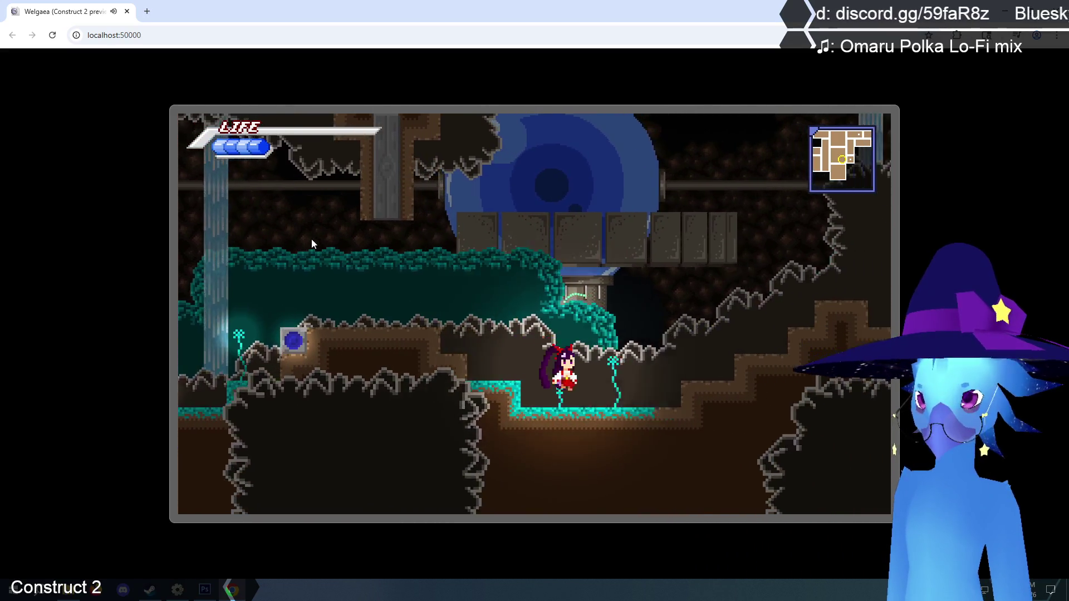
key("Right")
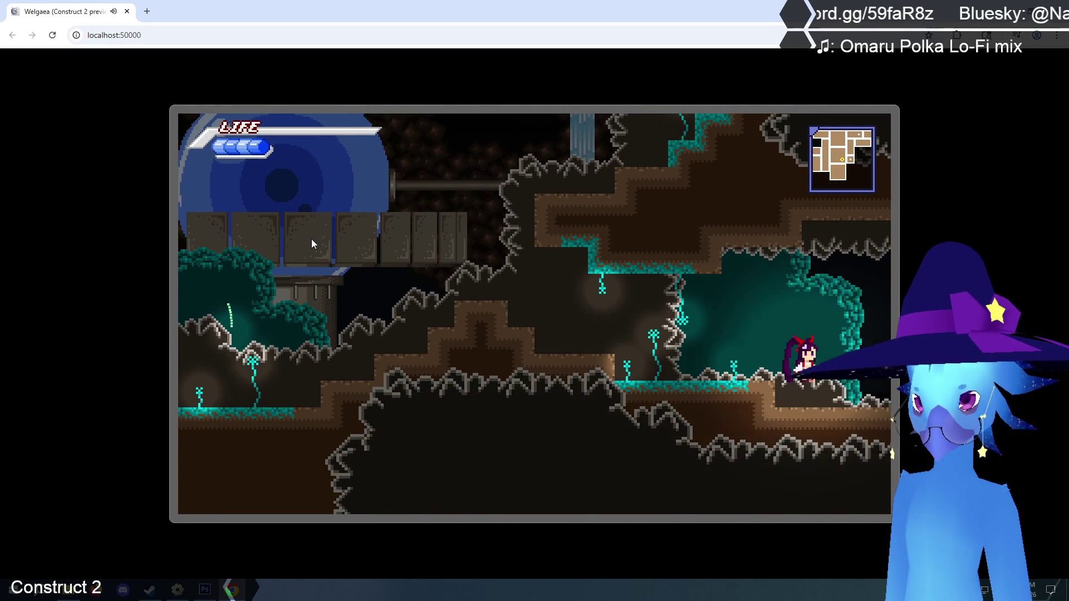
key("Up")
key("Left")
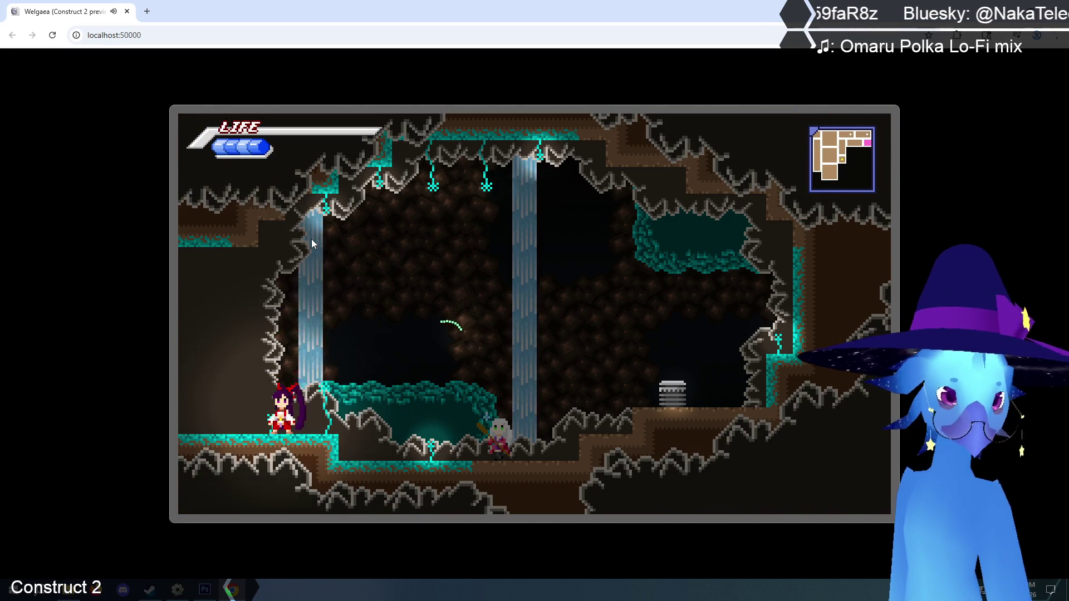
key("Left")
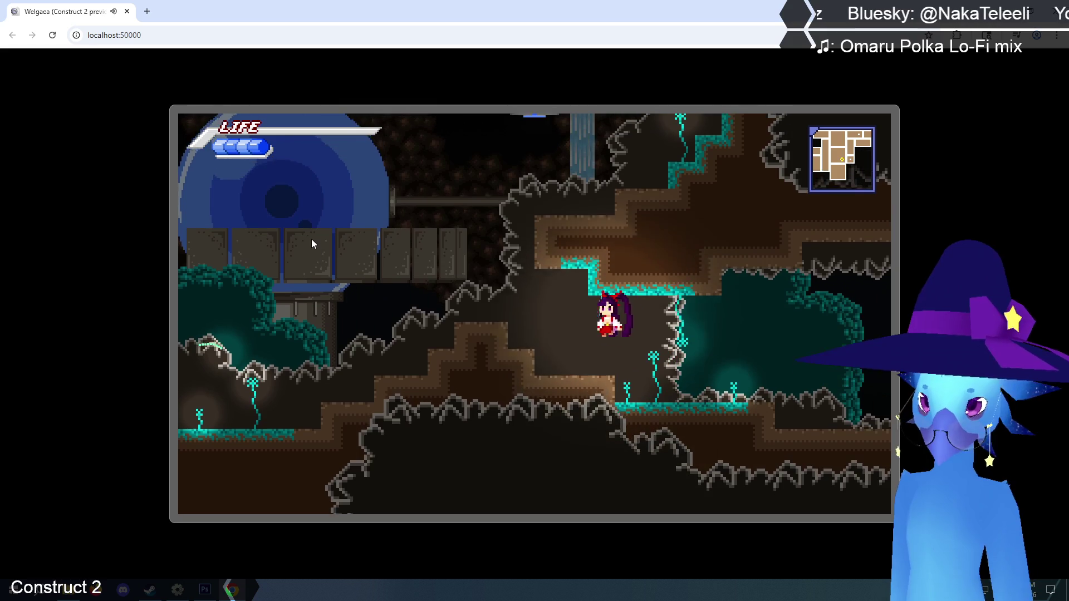
key("Up")
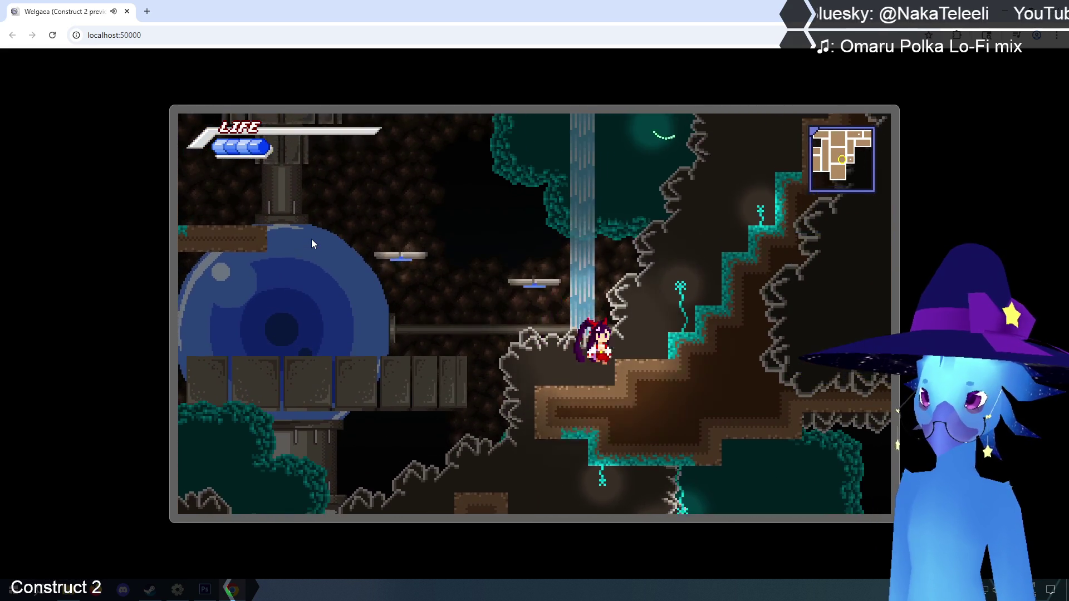
key("Up")
key("Left")
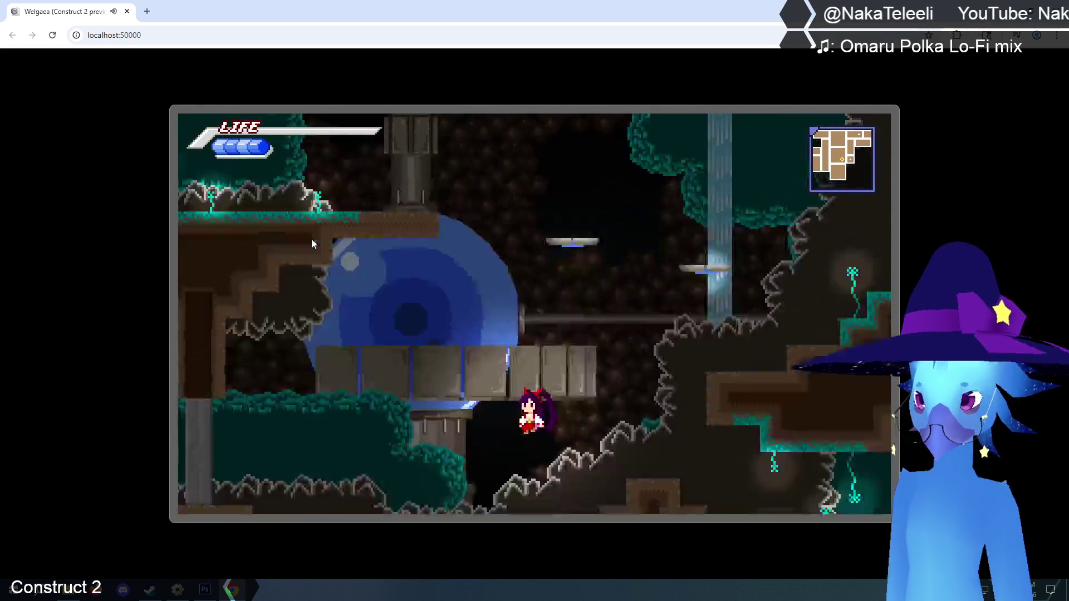
key("Right")
key("Up")
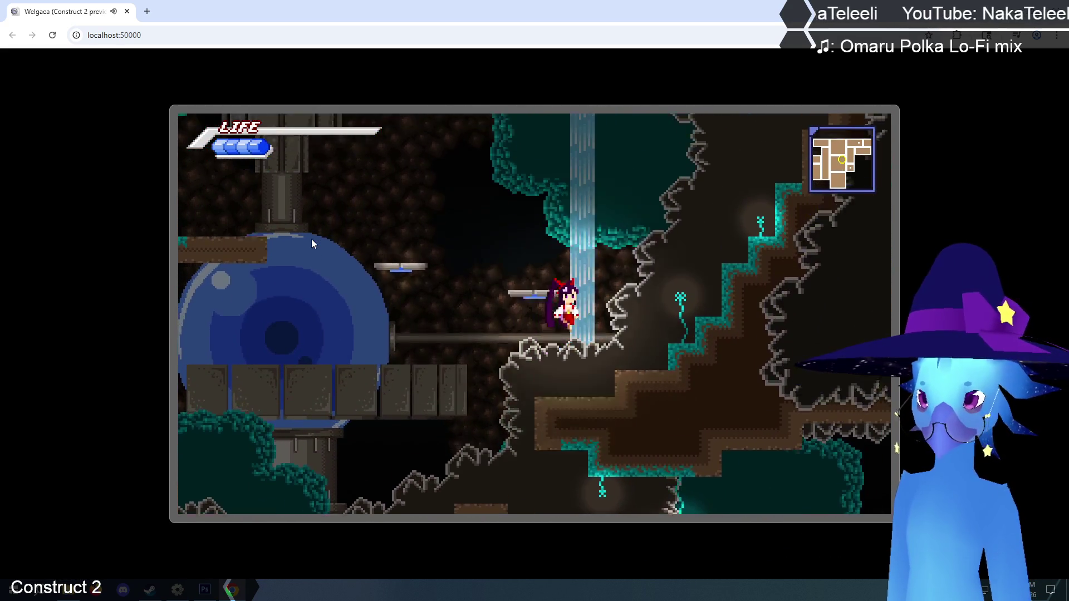
key("Left")
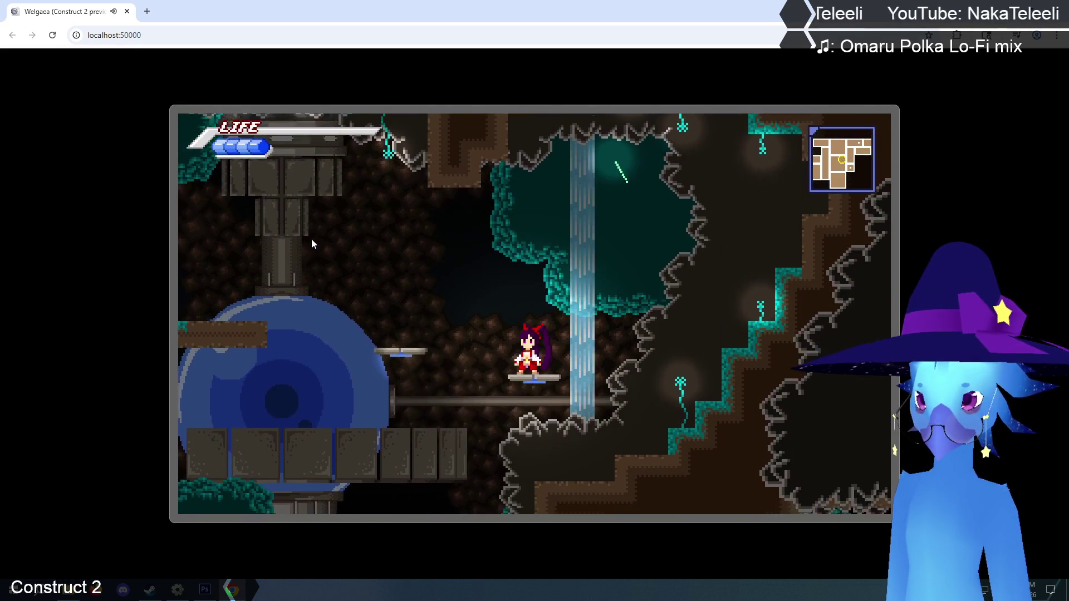
key("Up")
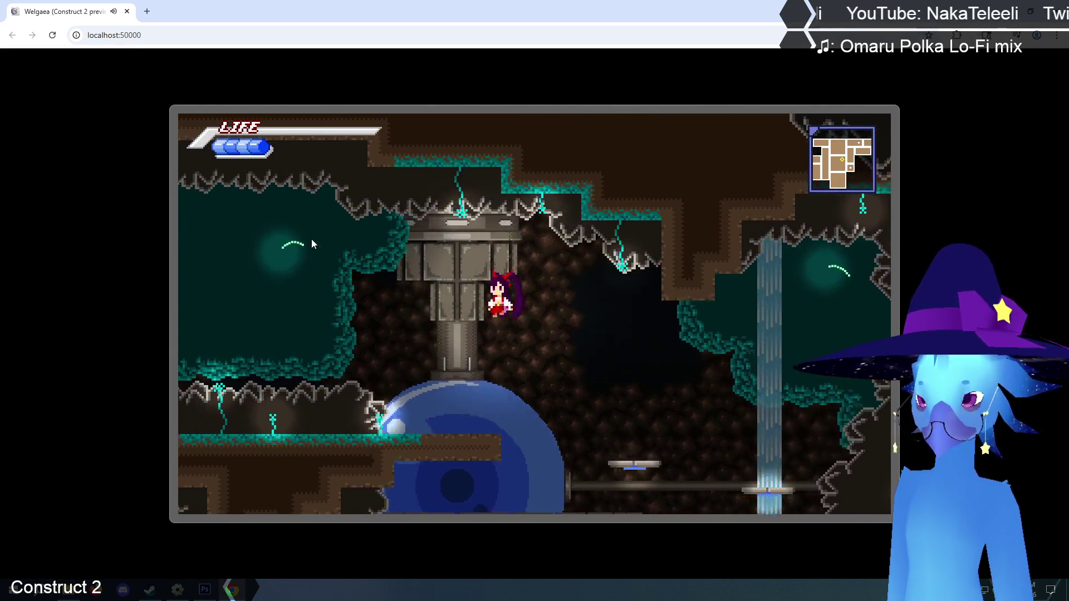
key("Left")
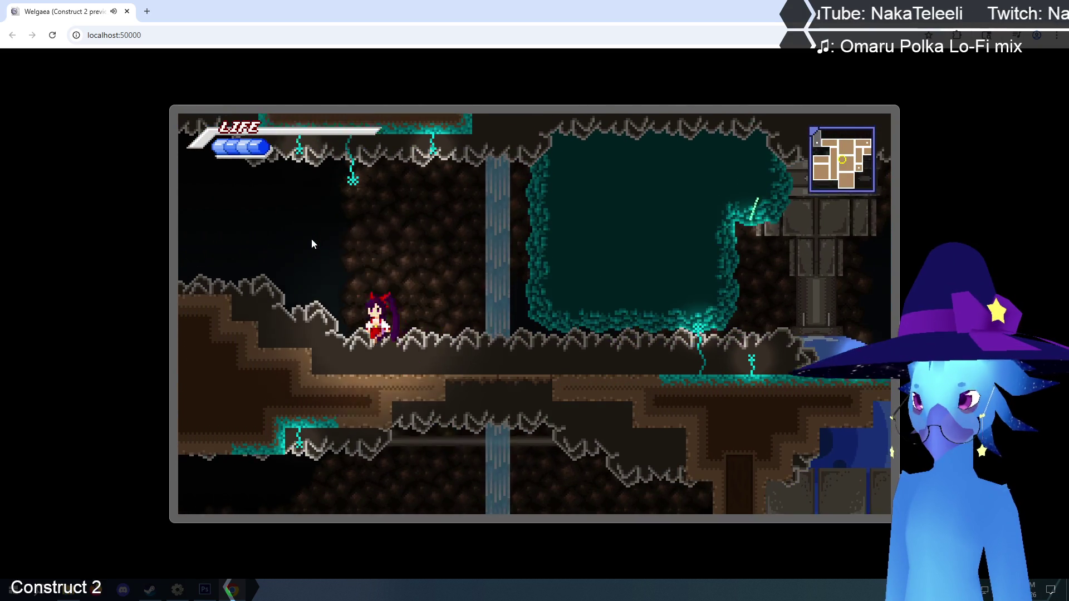
- Jump left across the ledges out of the cave to the sky area beside the white-haired NPC
key("Left")
key("Up")
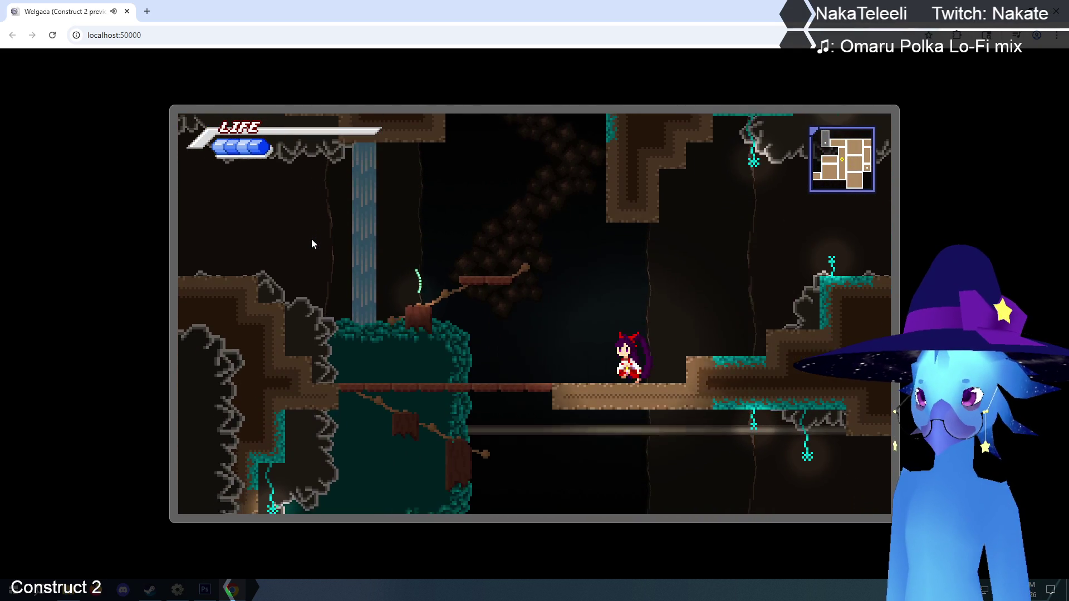
key("Left")
key("Up")
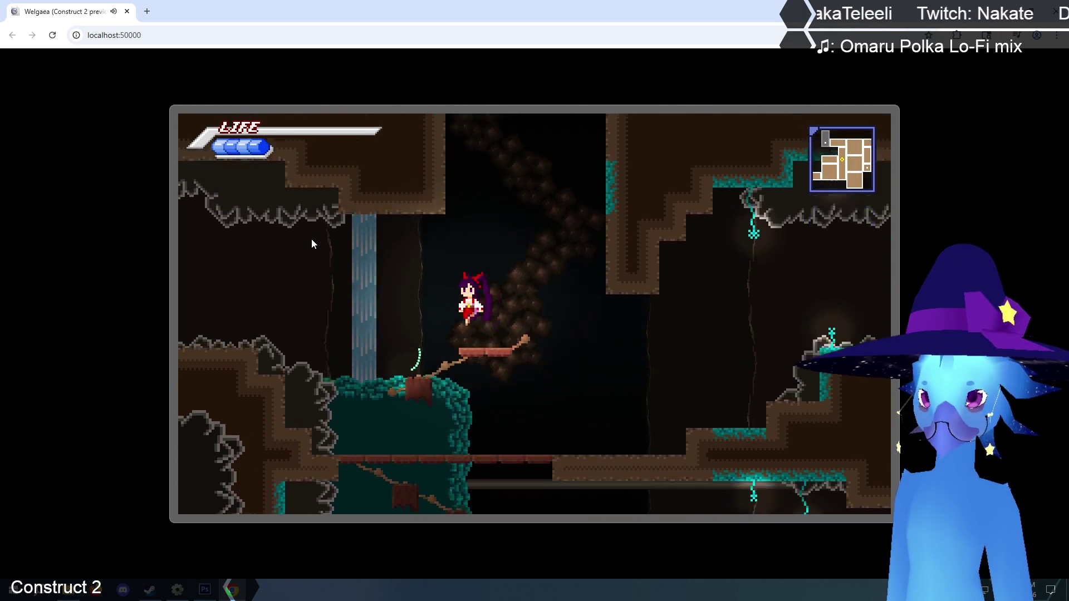
key("Up")
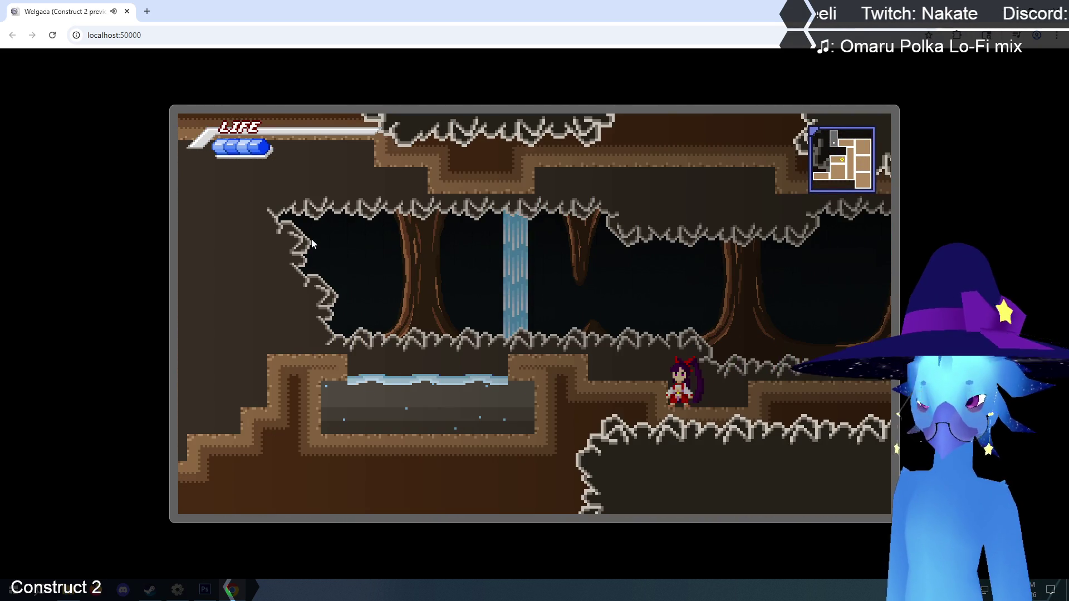
key("Left")
key("Up")
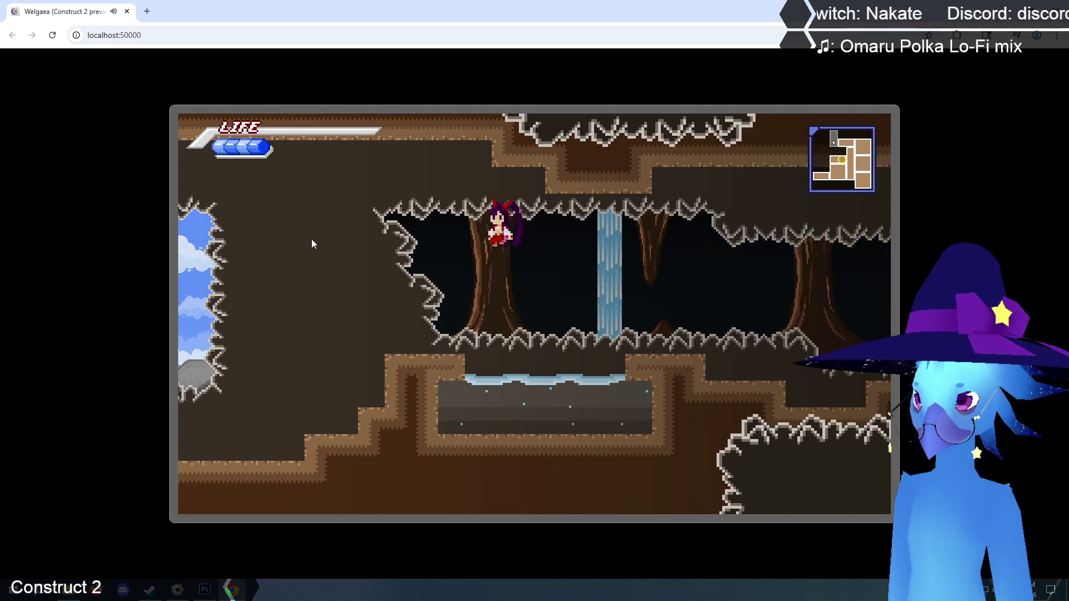
key("Up")
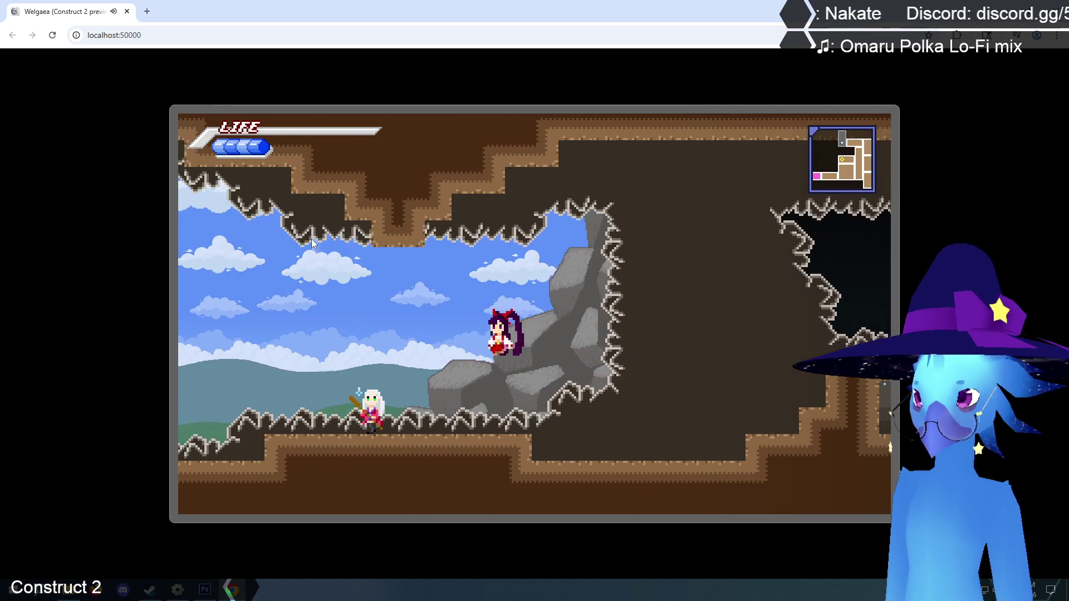
key("Left")
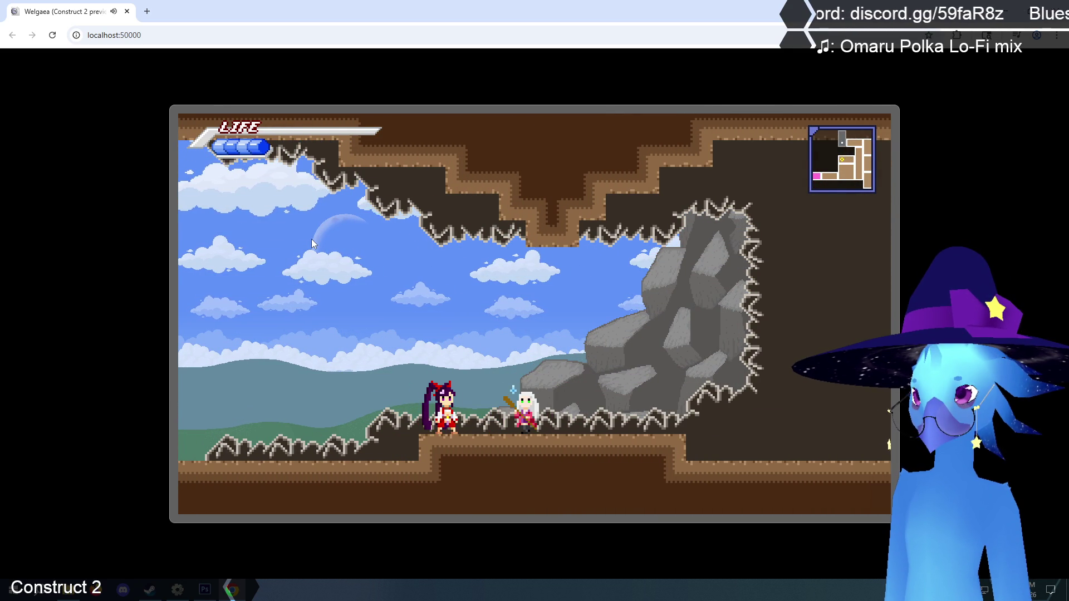
- Head back right through the waterfall cave and climb the central shaft toward the right ledge
key("Up")
key("Right")
key("Right")
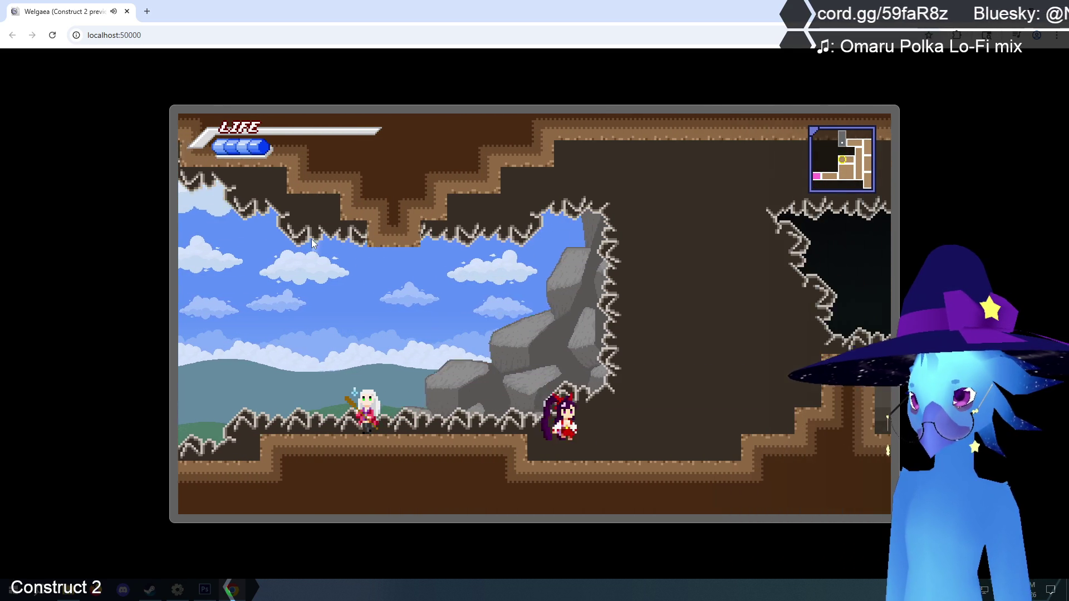
key("Up")
key("Right")
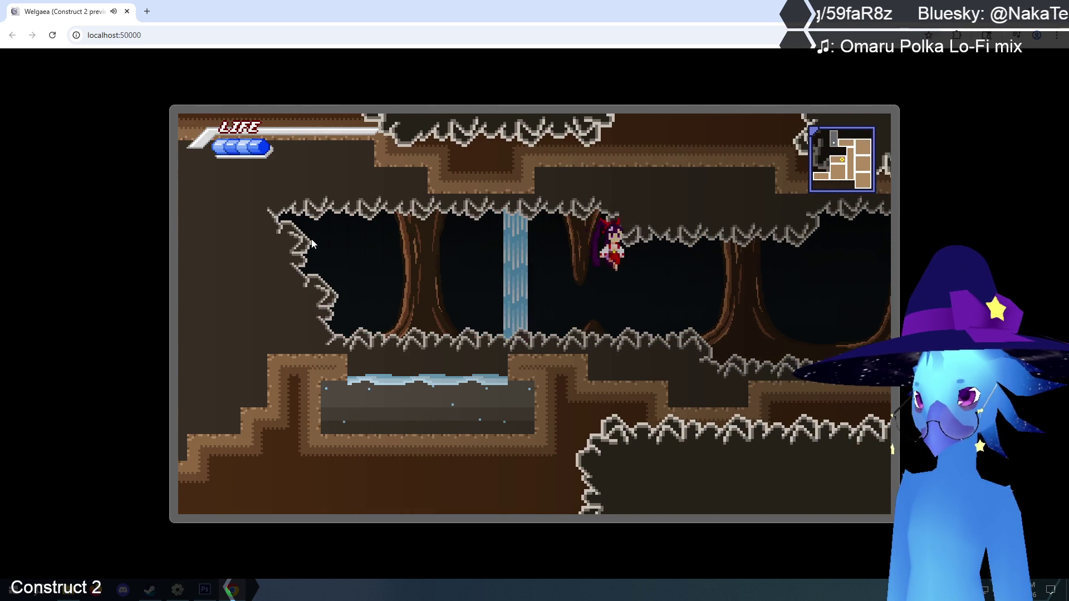
key("Right")
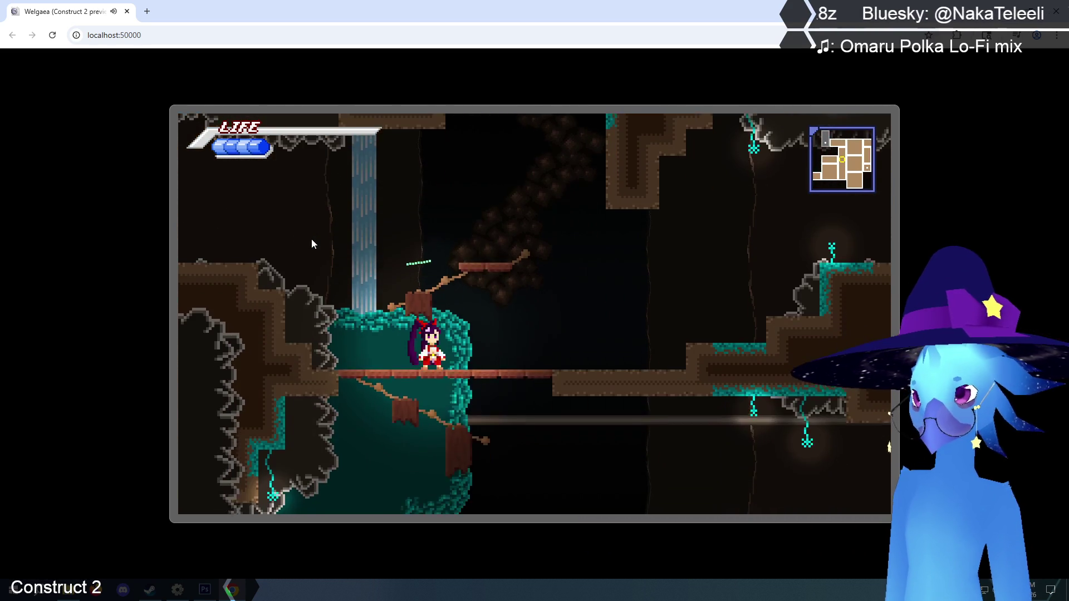
key("Up")
key("Right")
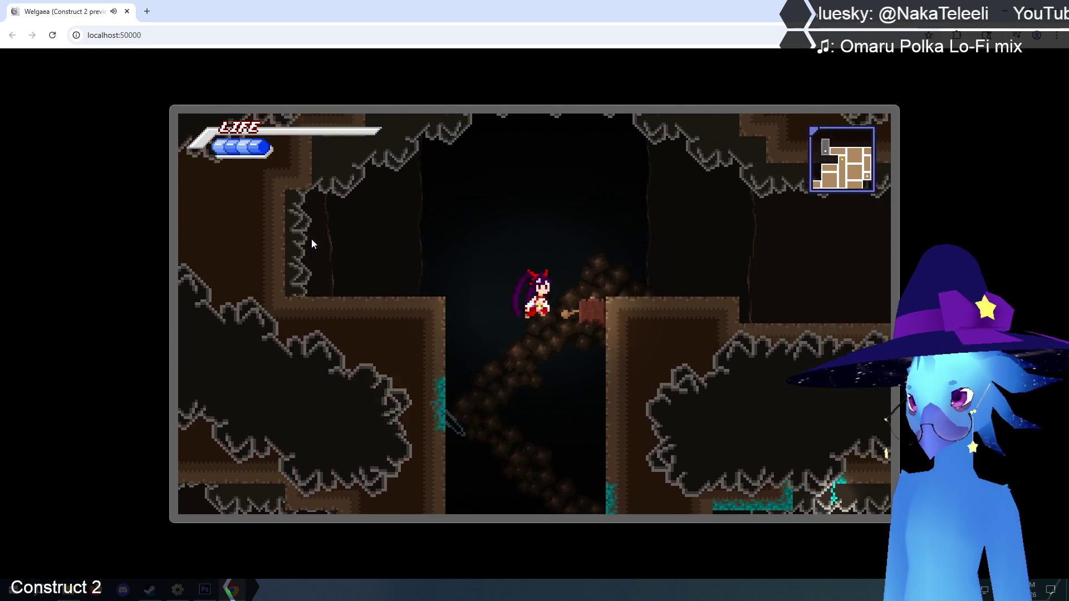
key("Up")
key("Right")
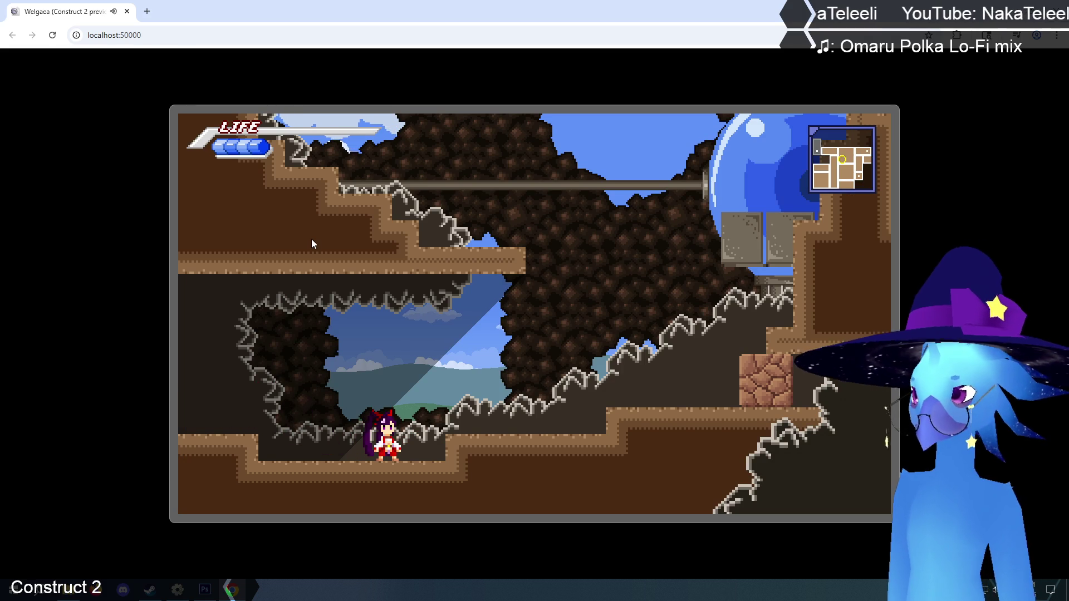
- Add 'redo mountain art' below 'confirm zones to new map' in the engine sheet comment, then return to Chrome
left_click(177, 590)
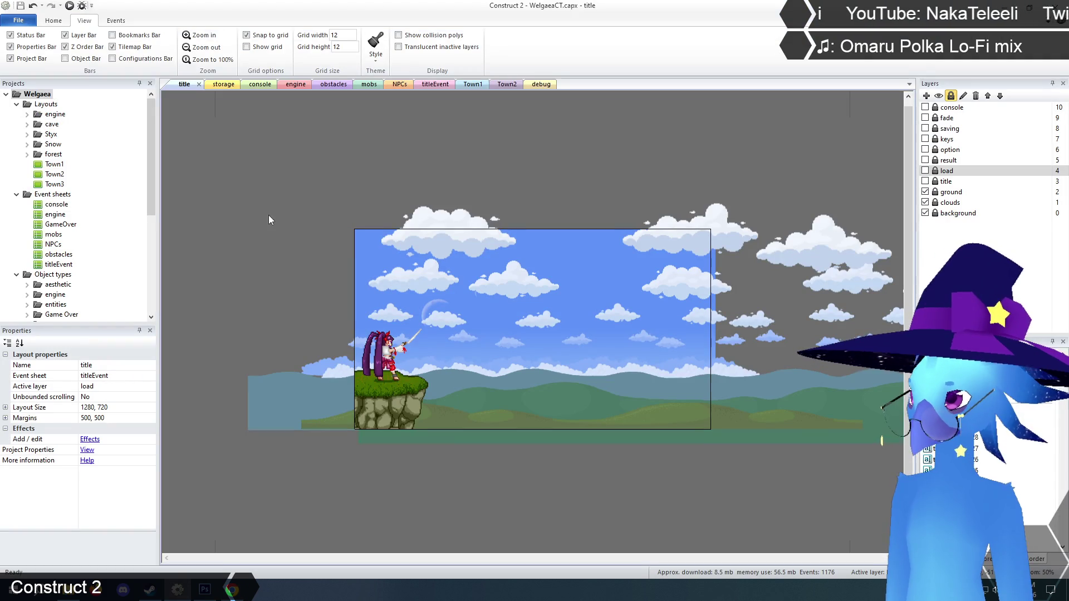
left_click(293, 85)
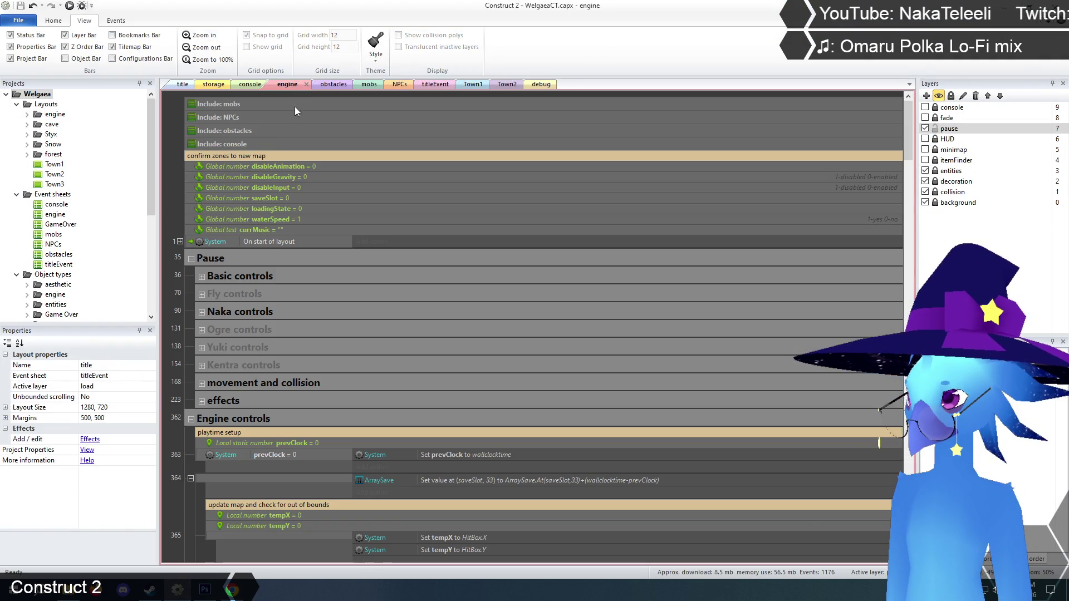
double_click(242, 156)
left_click(276, 157)
key("ctrl+a")
key("BackSpace")
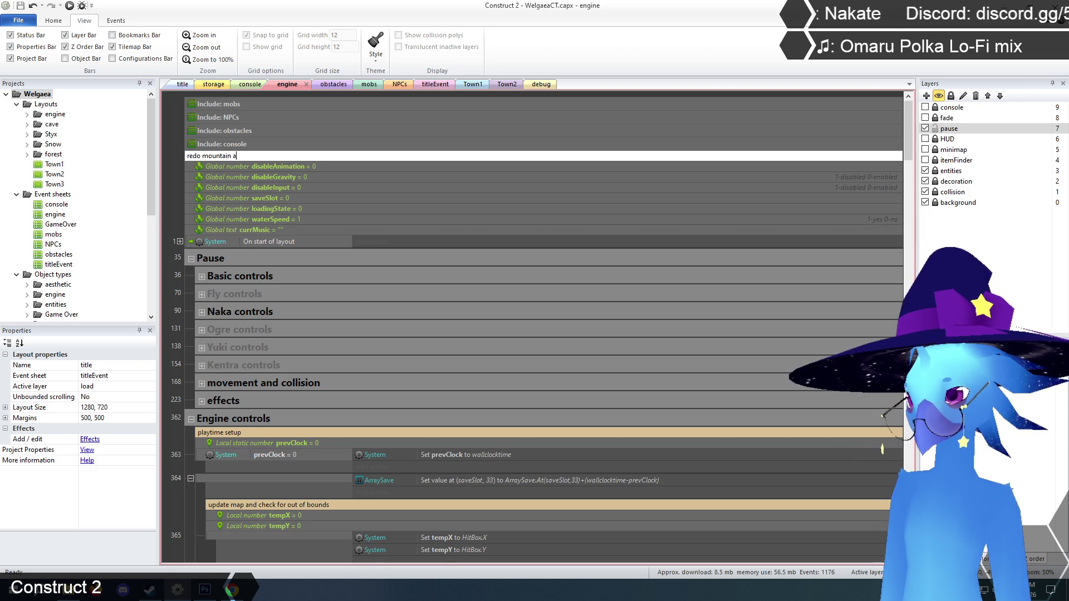
type("rt")
key("Return")
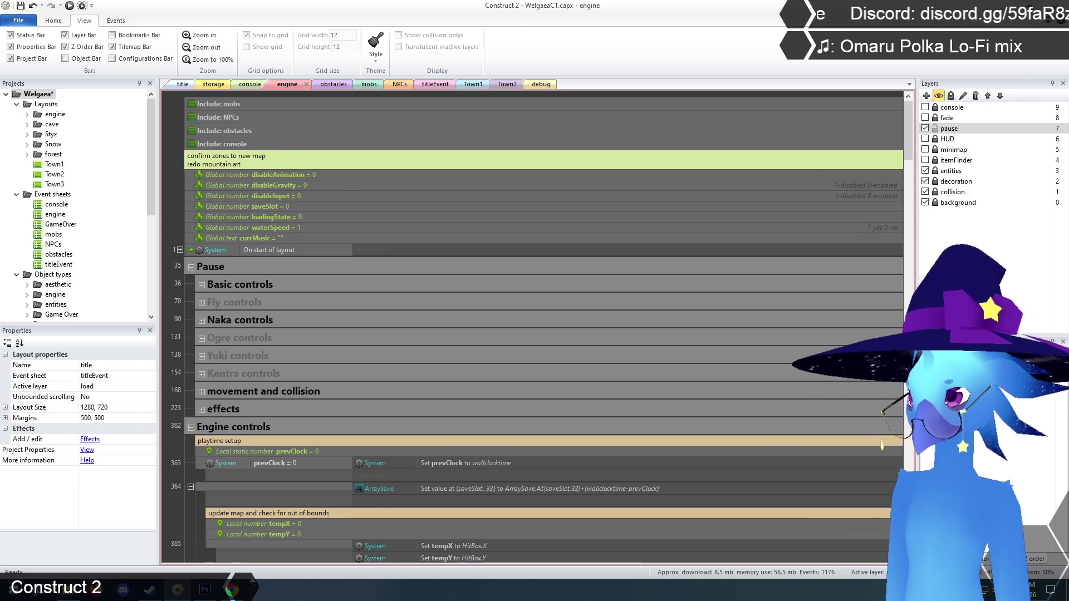
left_click(232, 589)
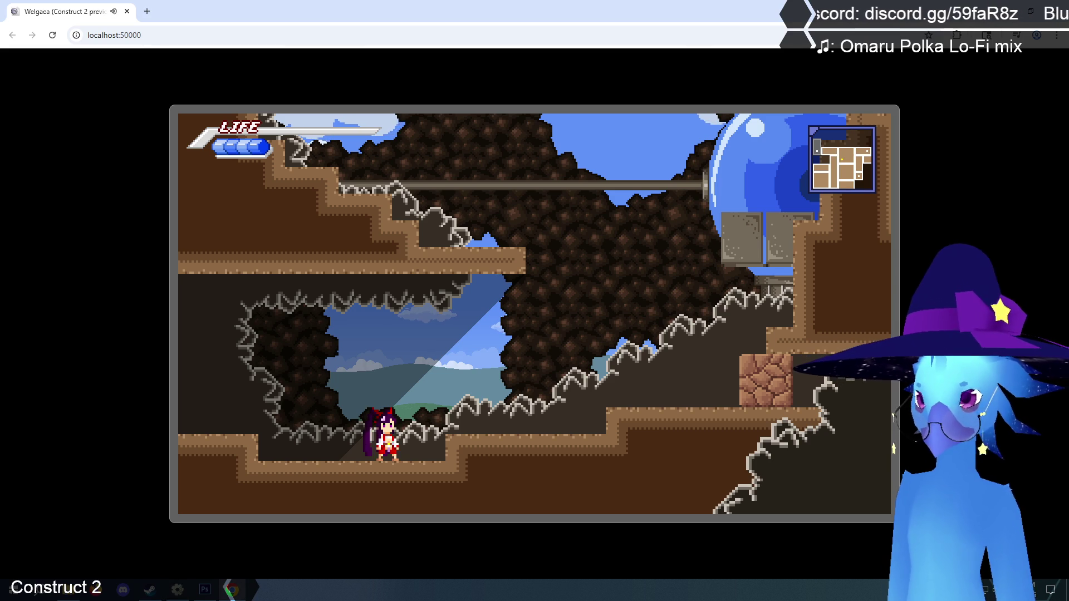
- Walk up the slope to the tower base, then swap characters and back to the red-clad one
key("Right")
key("Up")
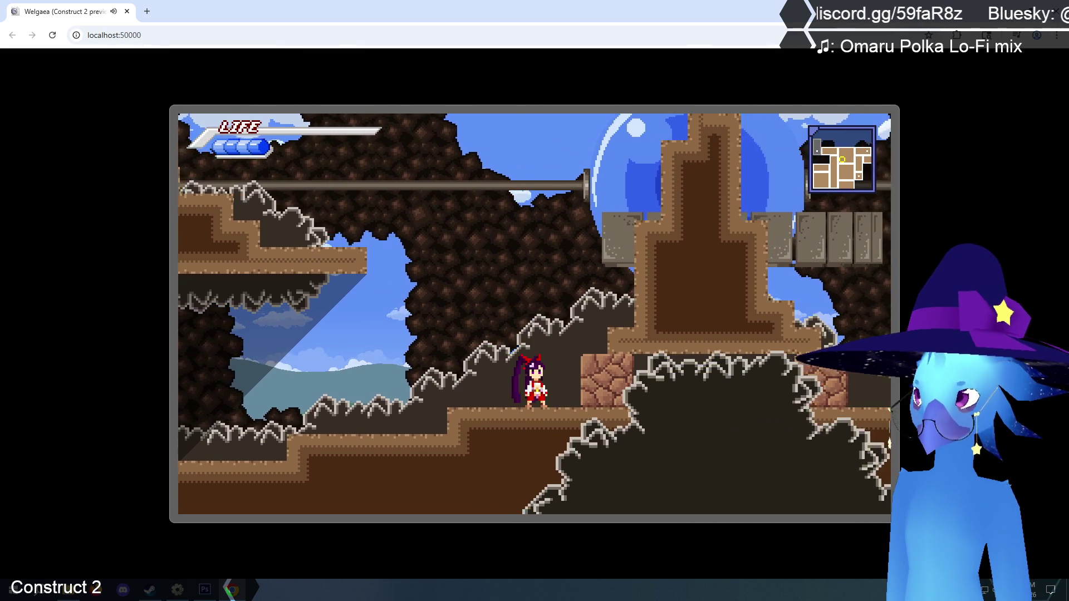
key("Right")
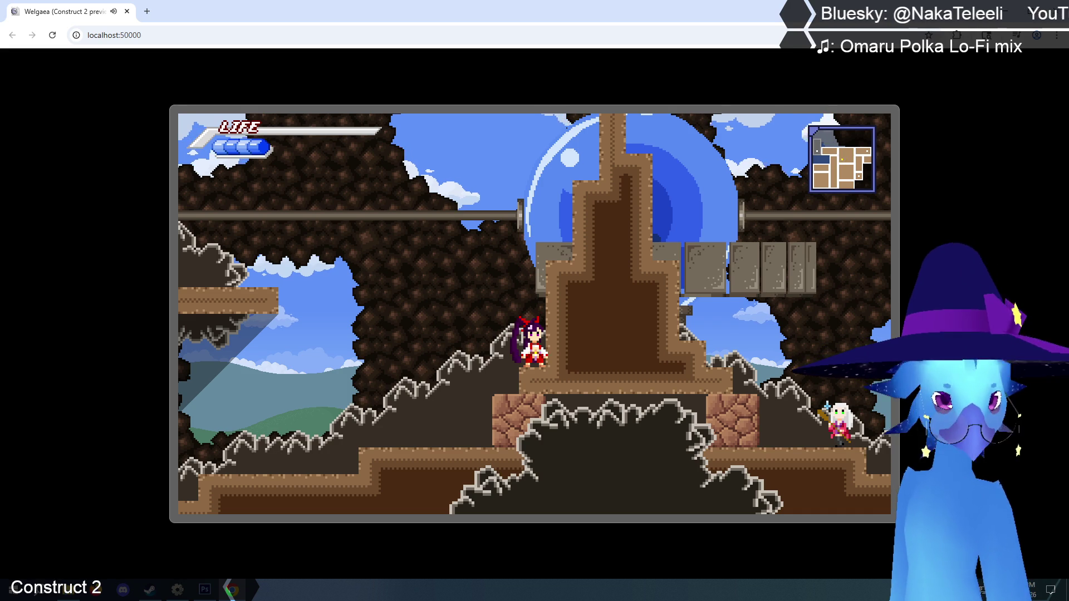
key("Left")
key("Up")
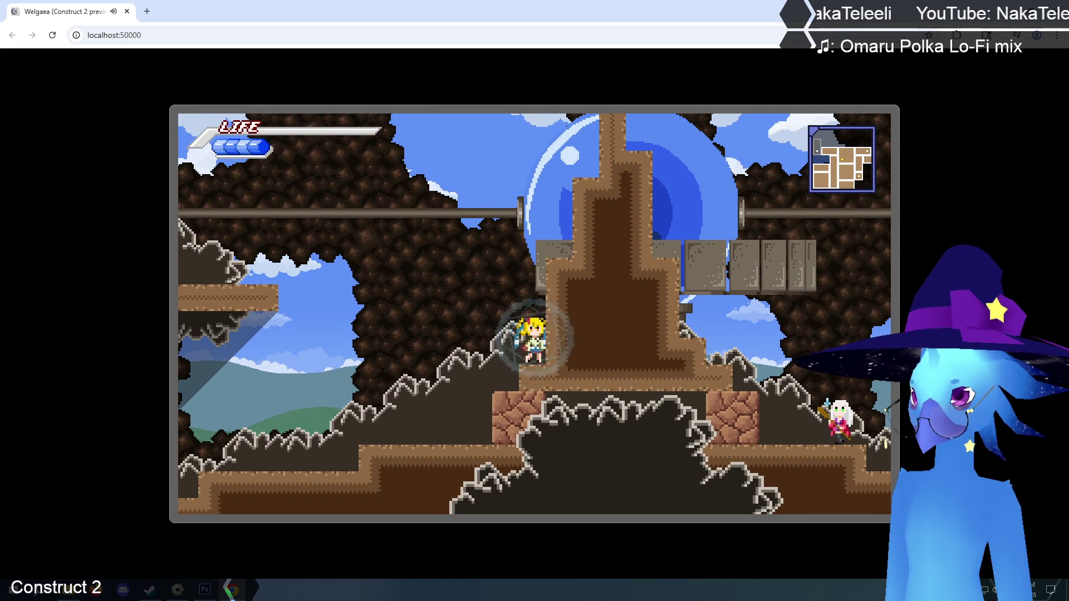
key("Left")
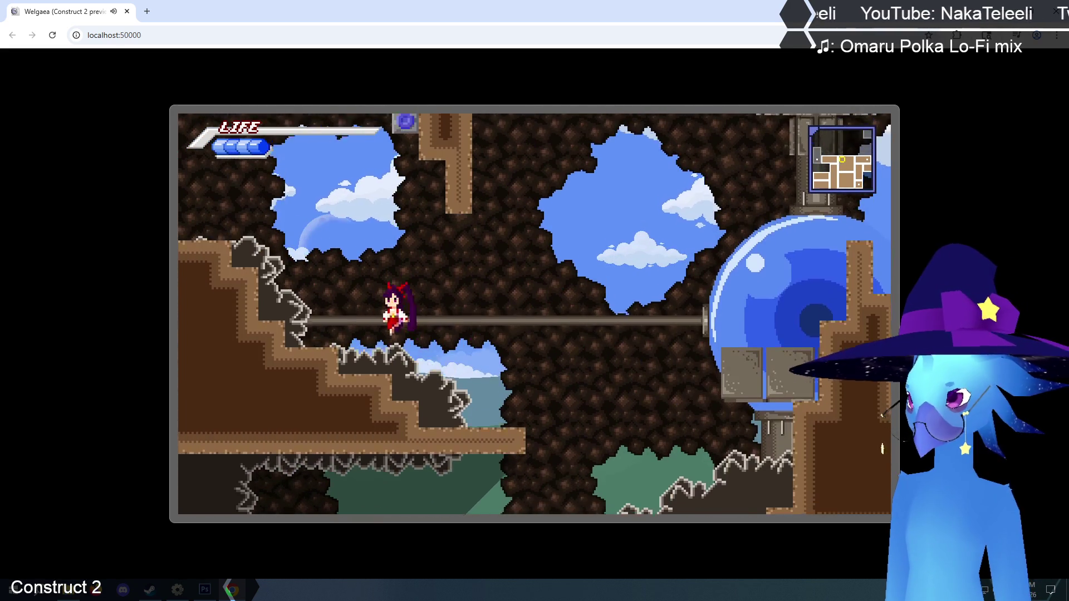
- Climb left up the cave slope into the next room toward the pillar and blue switch
key("Left")
key("Left")
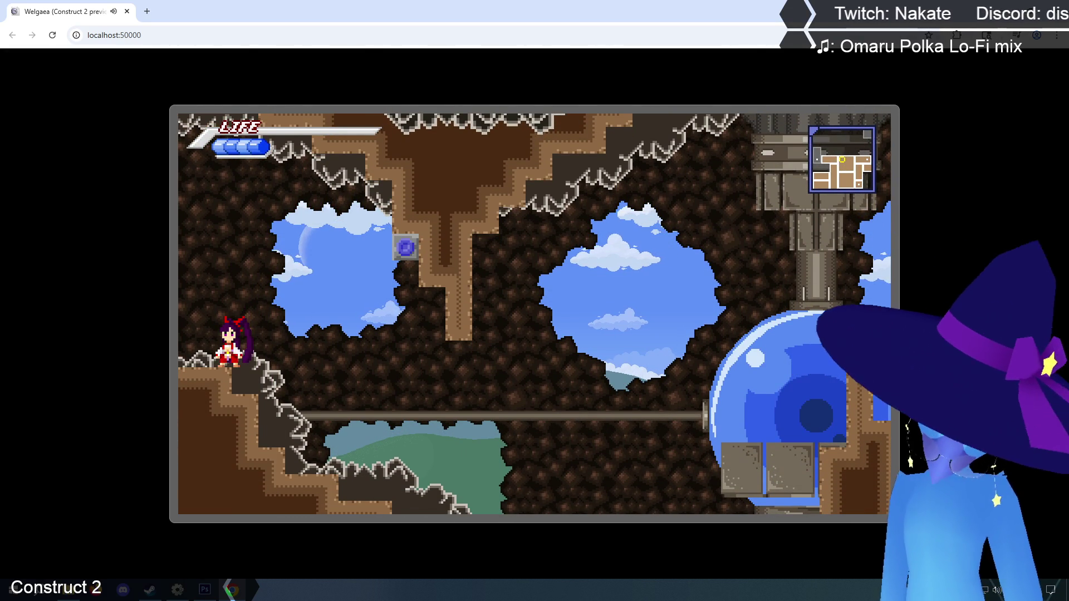
key("Left")
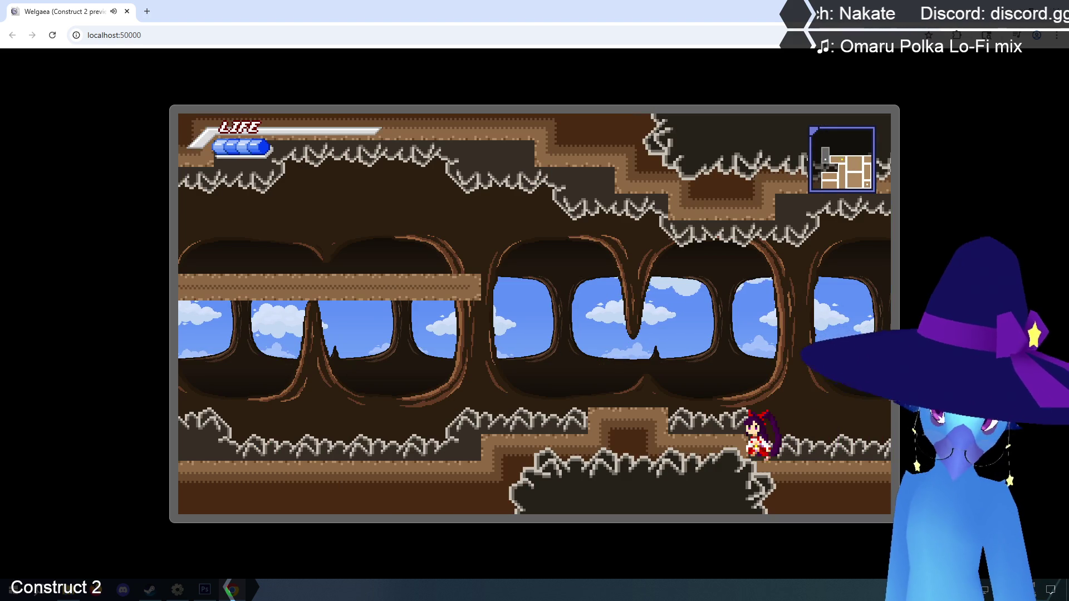
key("Up")
key("Left")
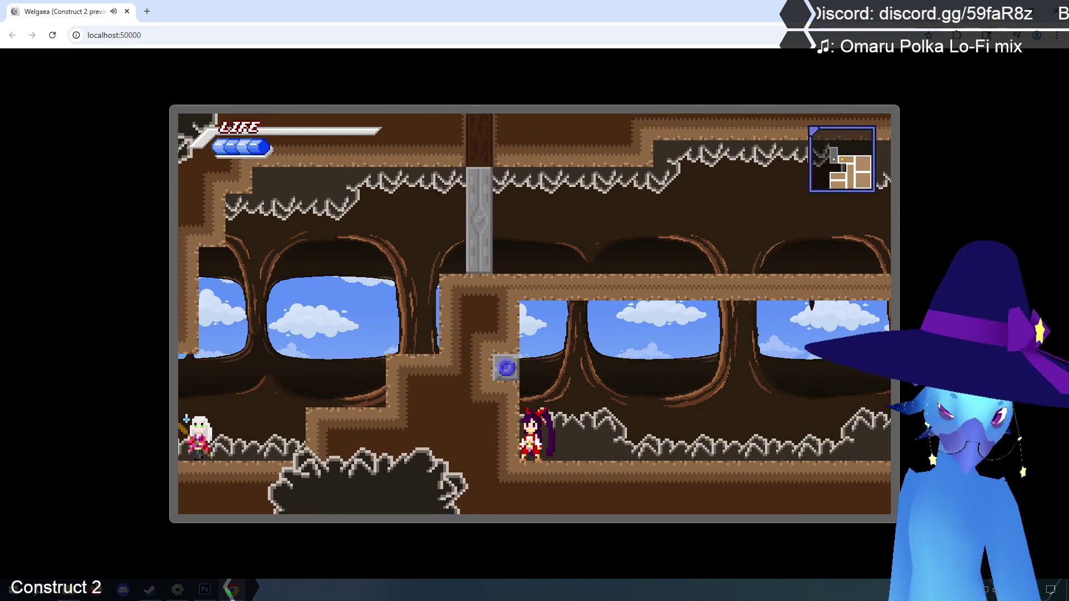
key("Right")
- As the new character, jump, fire a green orb left and walk left into the next room
key("Right")
key("Up")
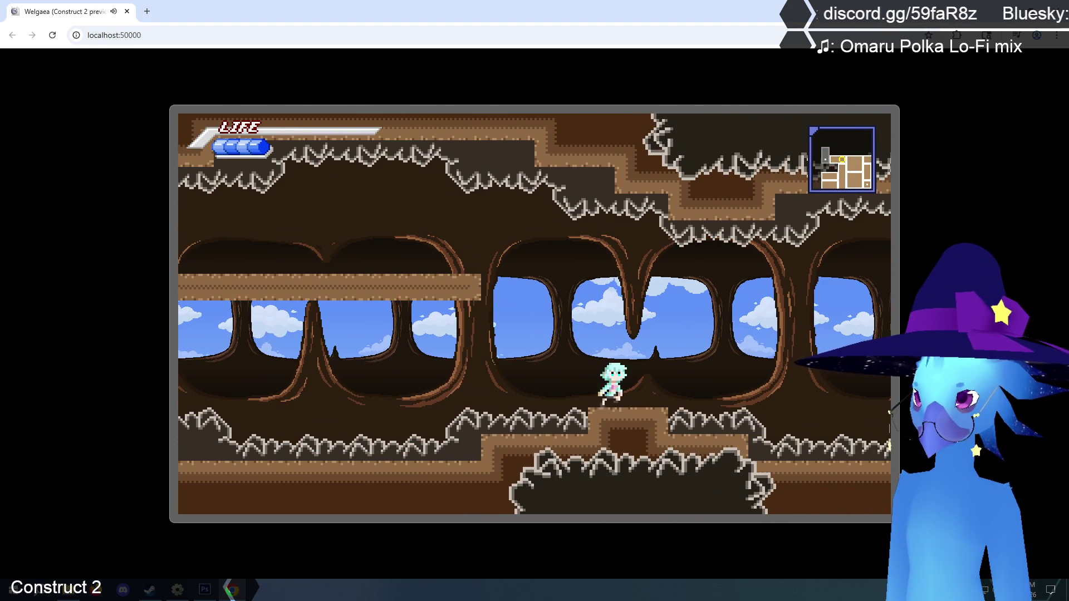
key("Left")
key("Right")
key("Left")
key("z")
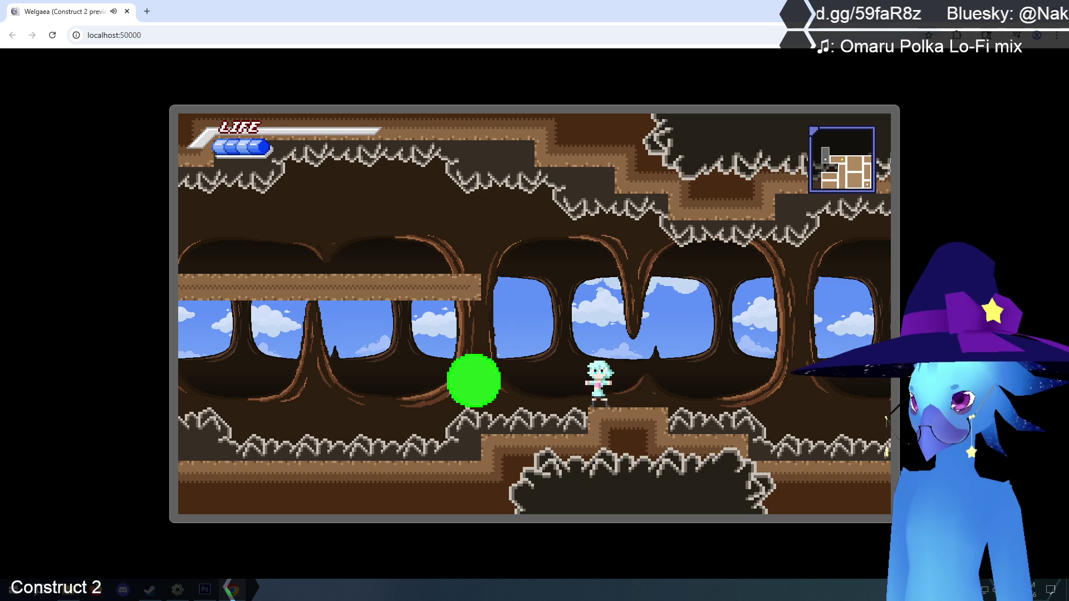
key("Left")
key("Up")
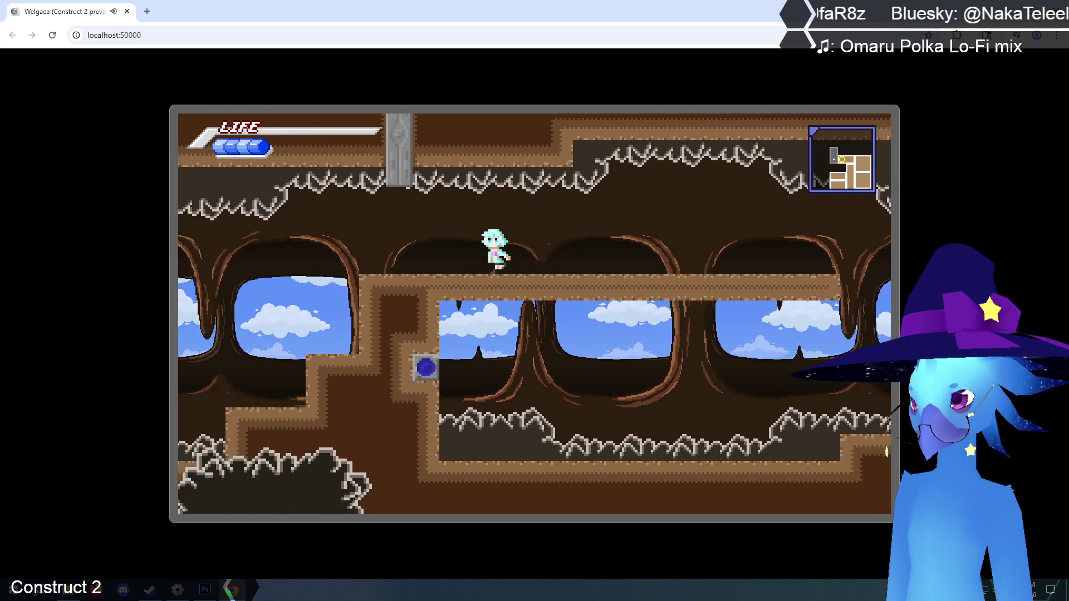
key("Left")
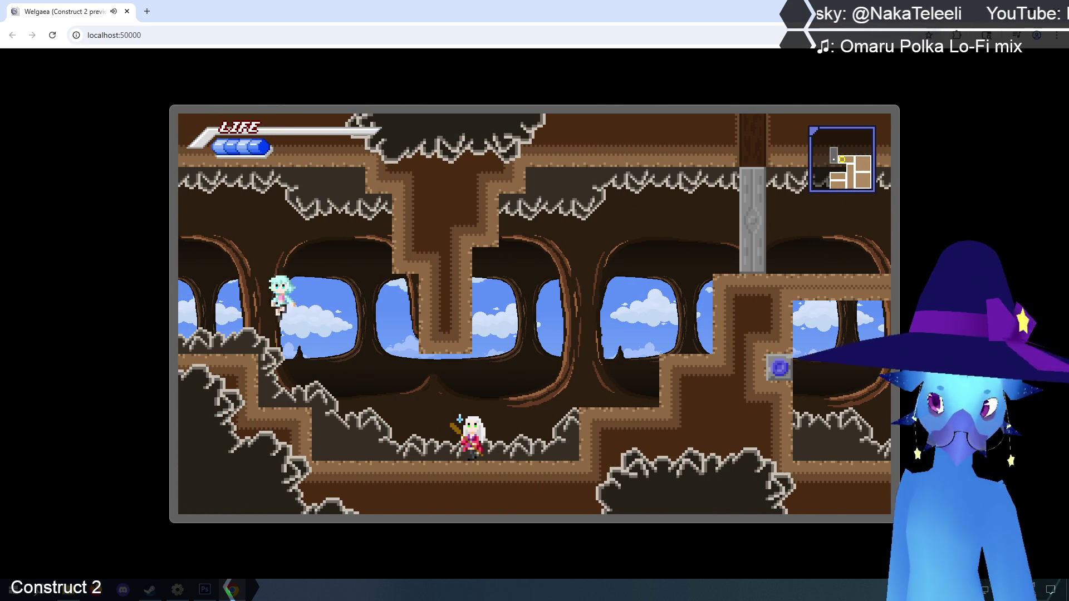
key("Left")
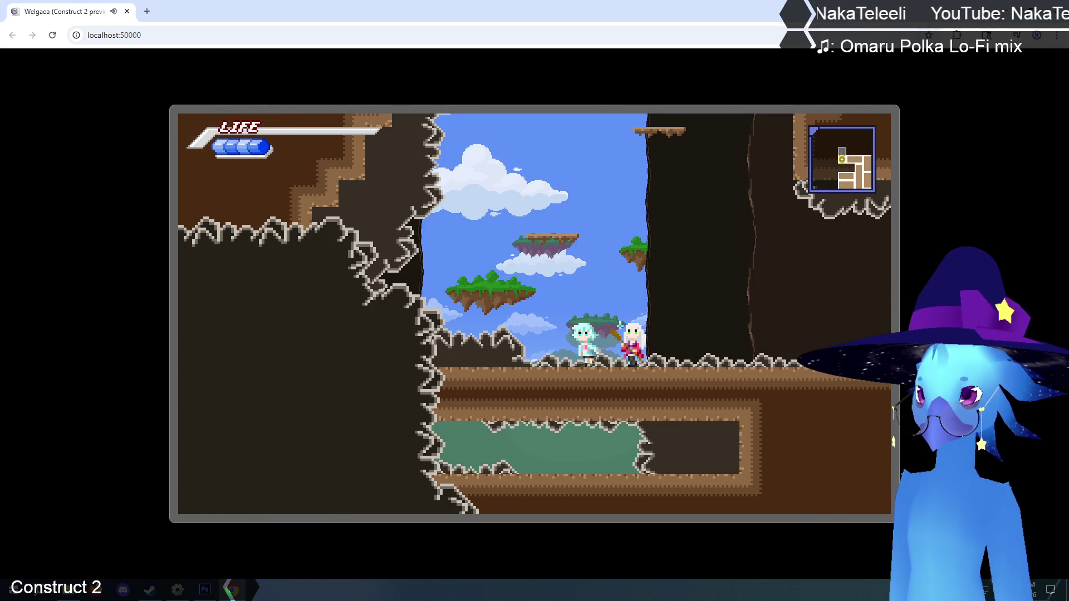
- Return to the previous cave room, run right off the upper ledge and climb beside the pillar
key("Right")
key("Up")
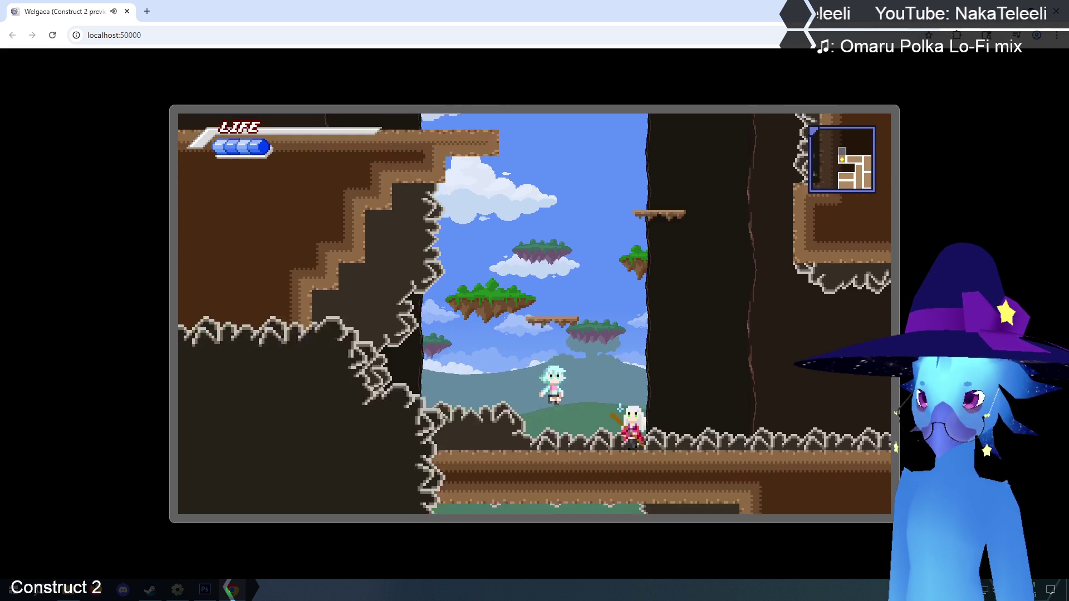
key("Up")
key("Left")
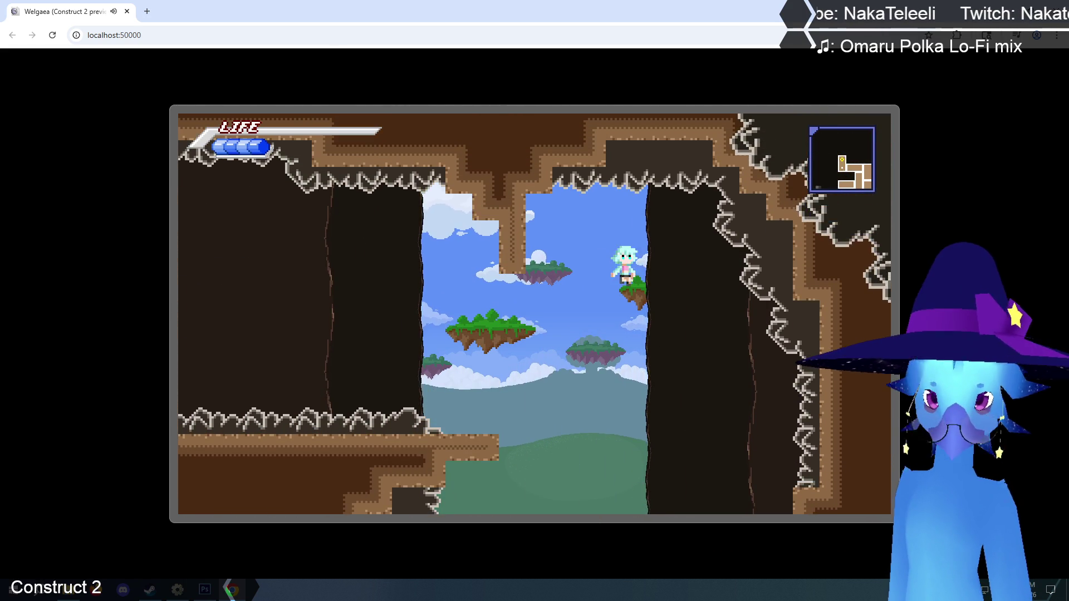
key("Left")
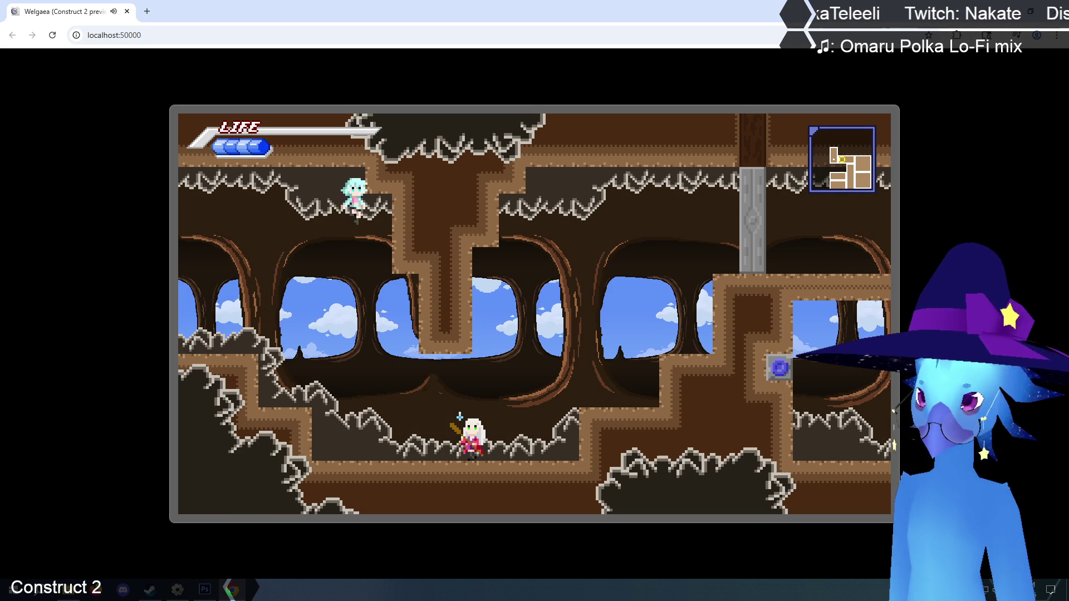
key("Right")
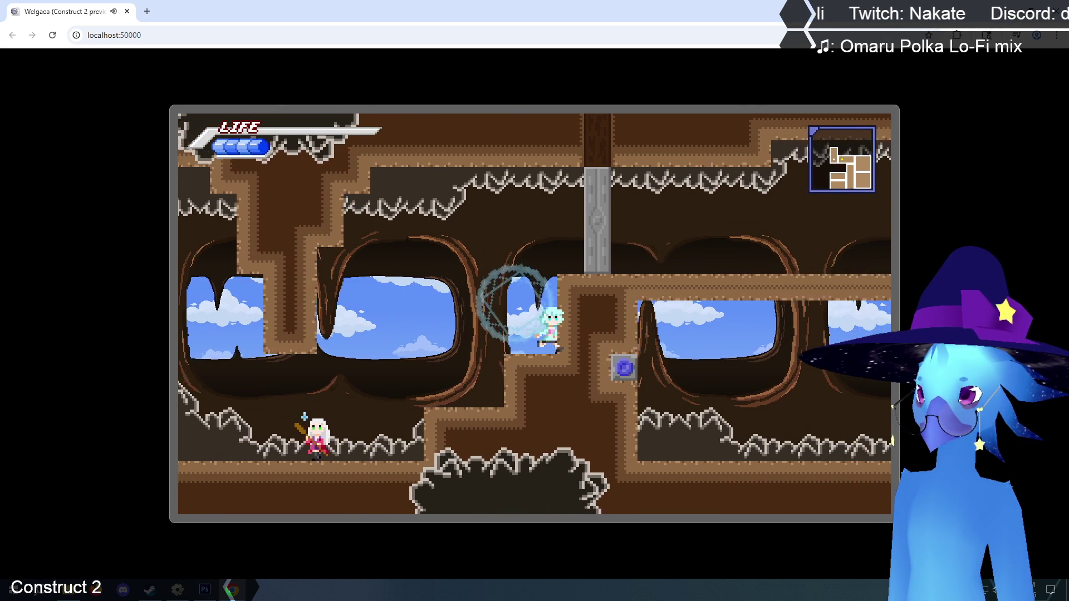
key("Up")
key("Right")
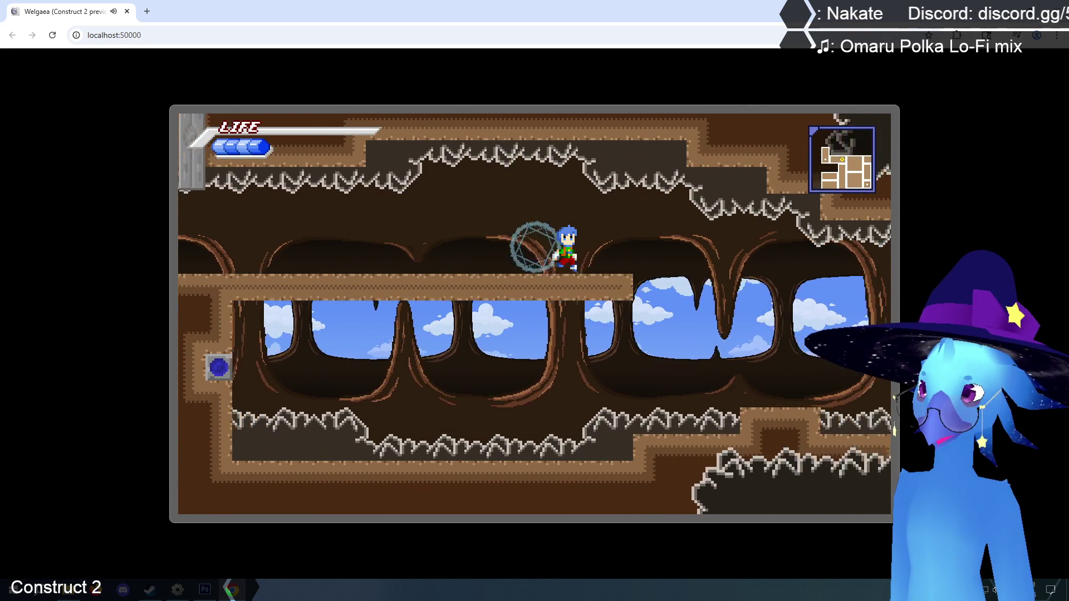
key("Right")
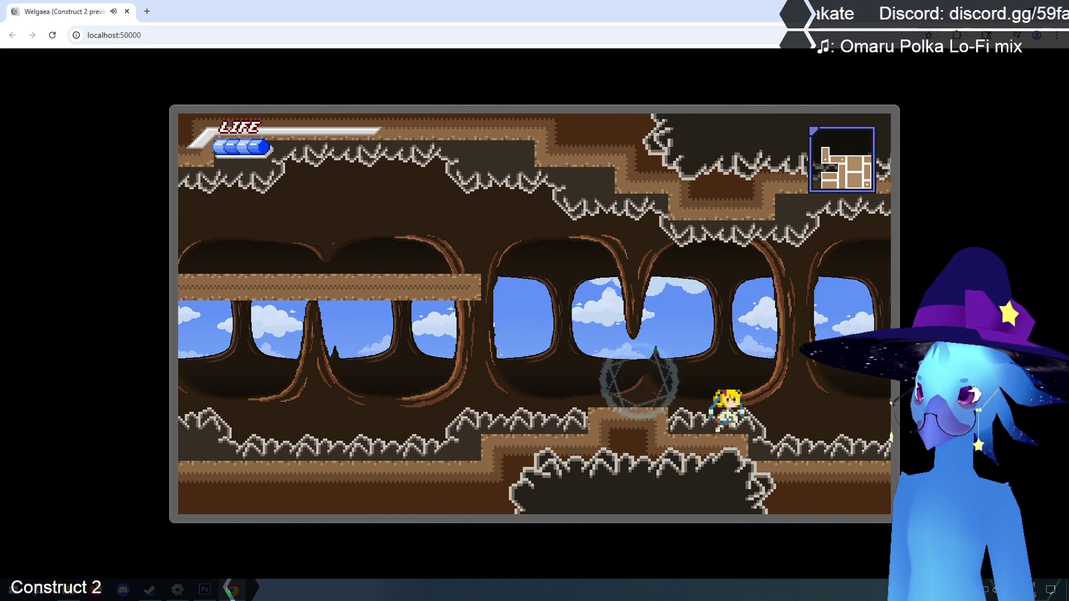
key("Right")
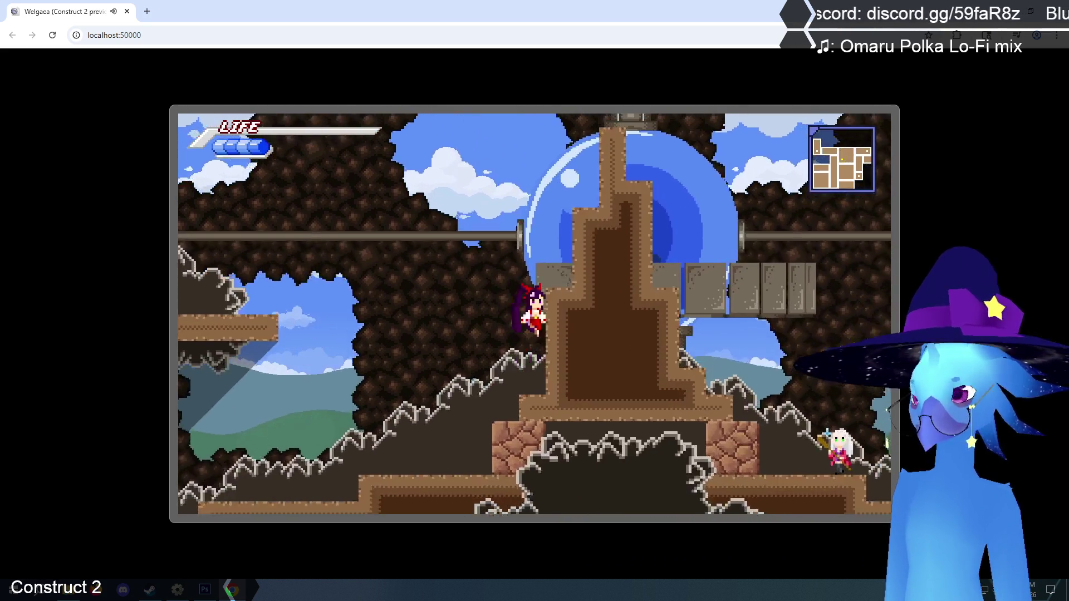
key("Up")
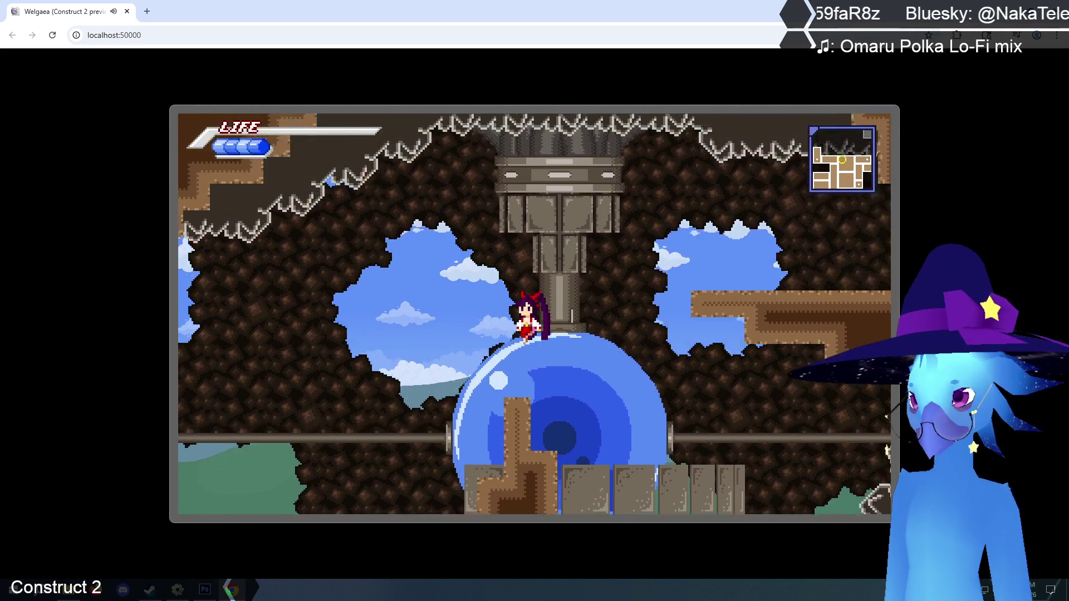
- Pass the grey pillar and white-haired character, drop into the pit and rise into the next cave room
key("Right")
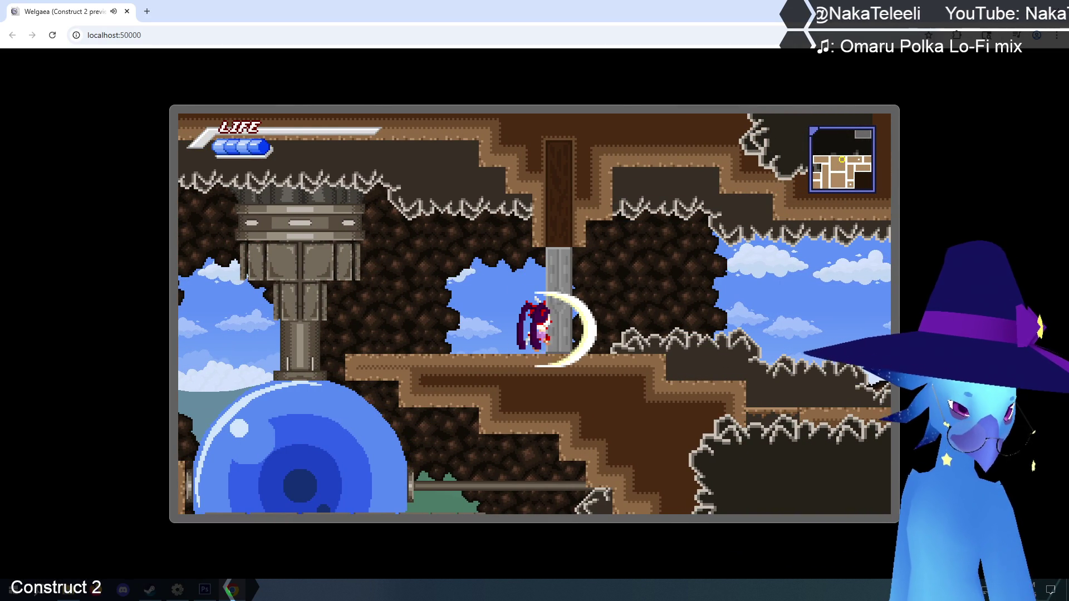
key("Left")
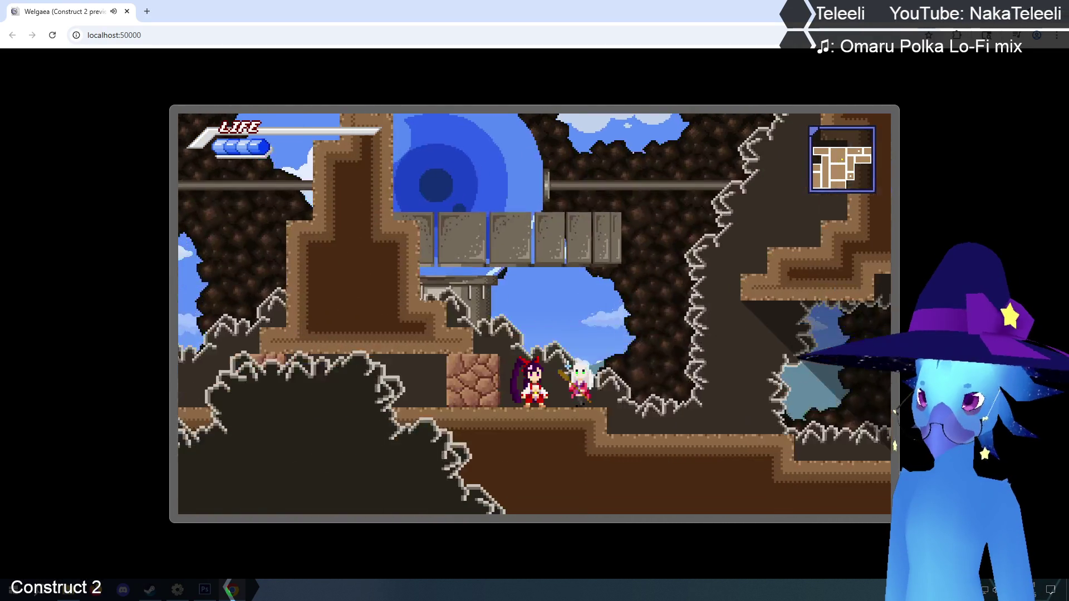
key("Right")
key("Up")
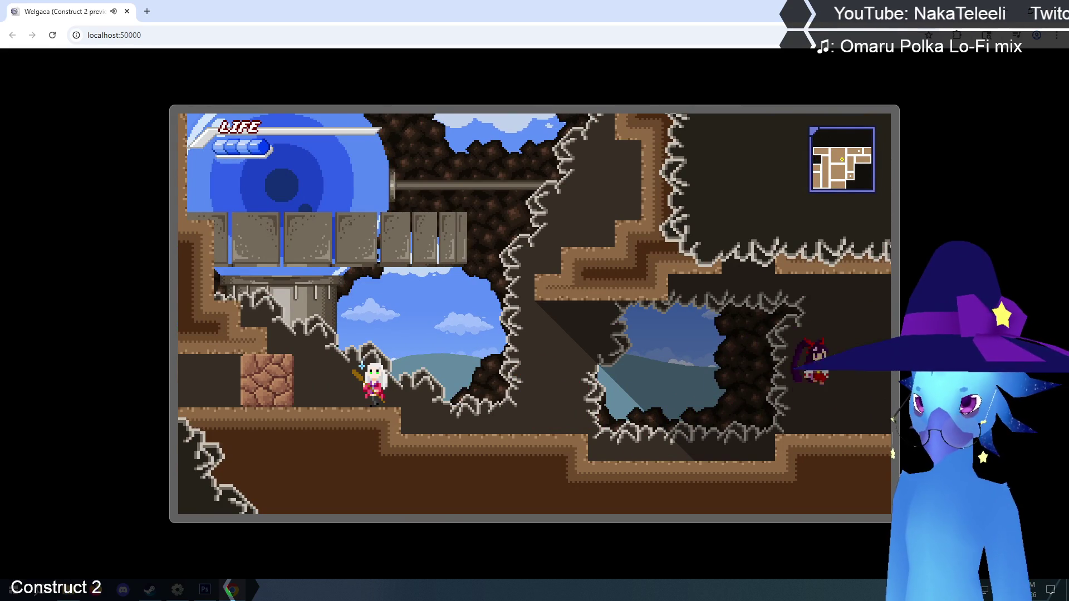
key("Right")
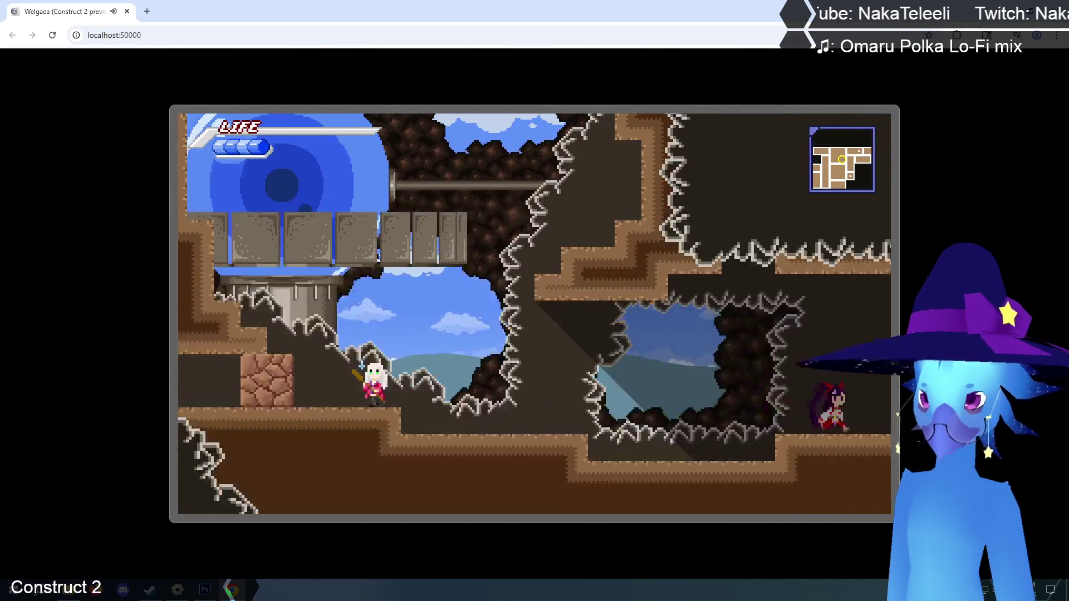
key("Right")
key("Up")
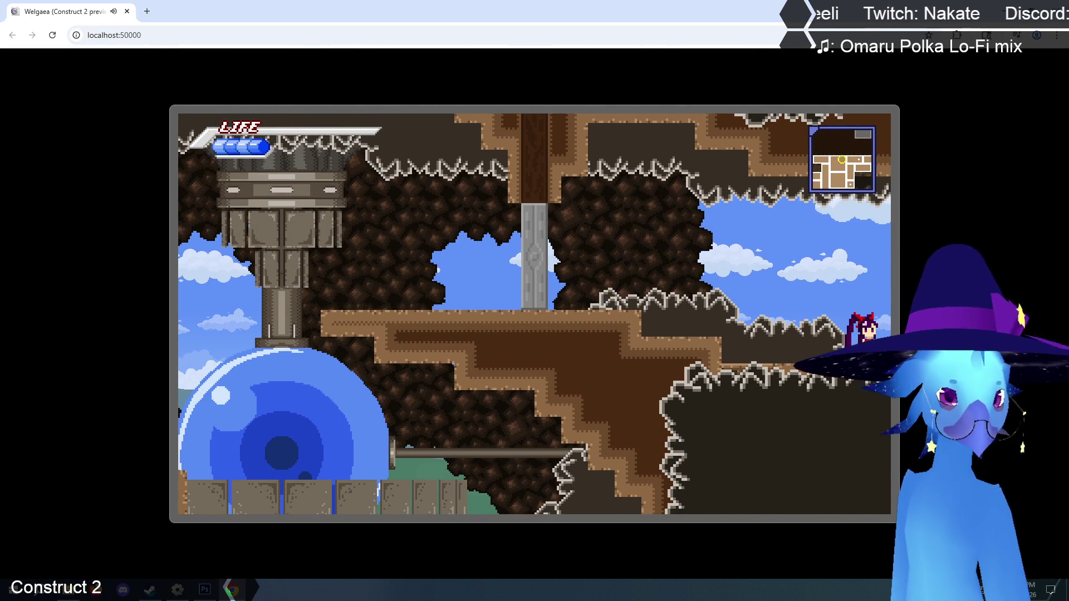
key("Right")
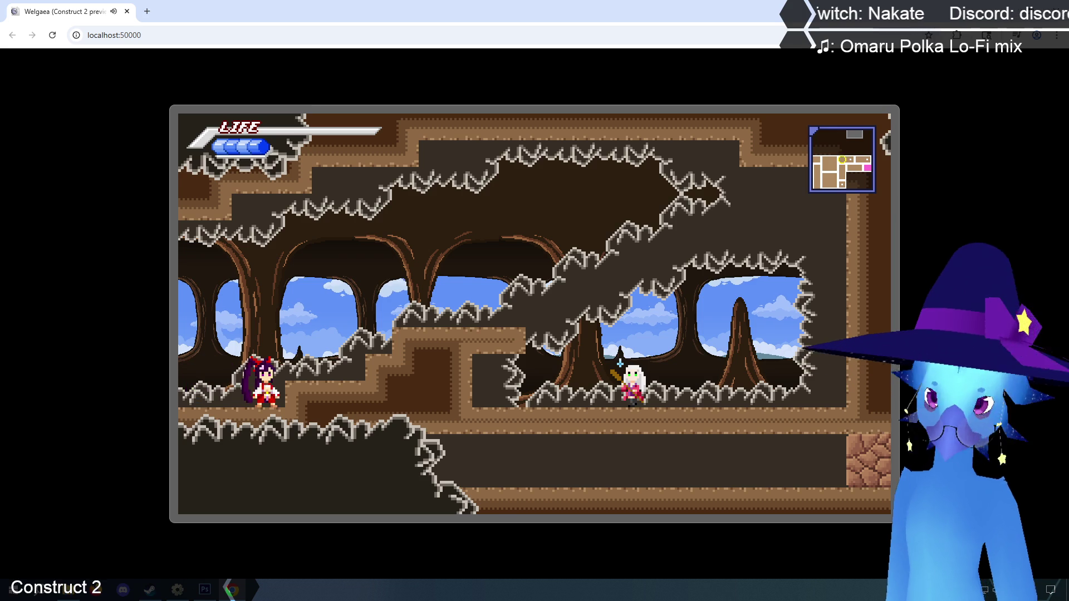
key("Up")
key("Right")
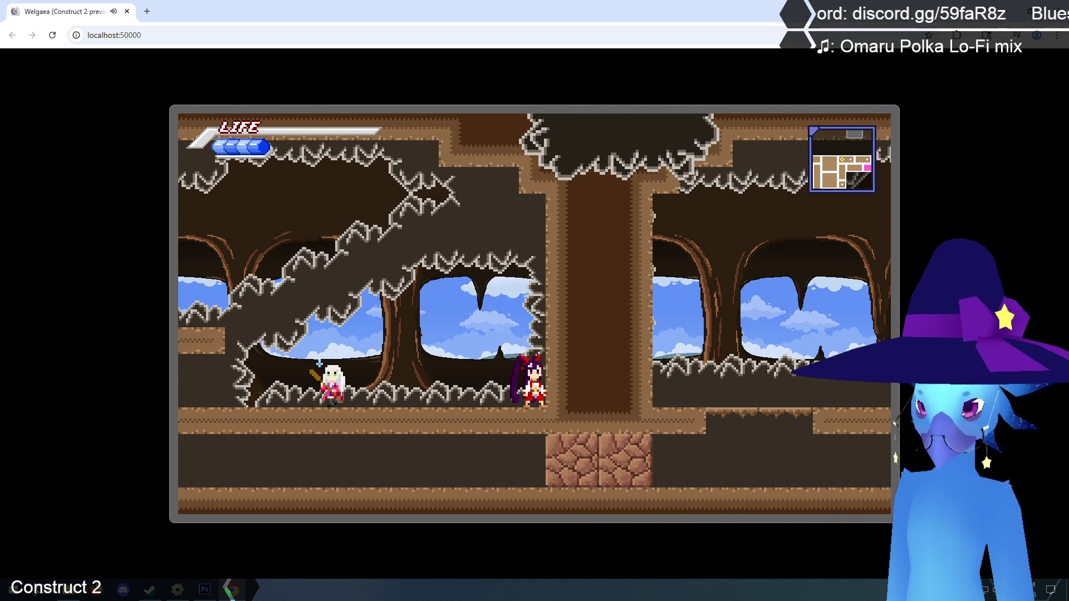
- Leave through the left side, descend into the lower cave and cross the blue-dome room
key("Left")
key("Left")
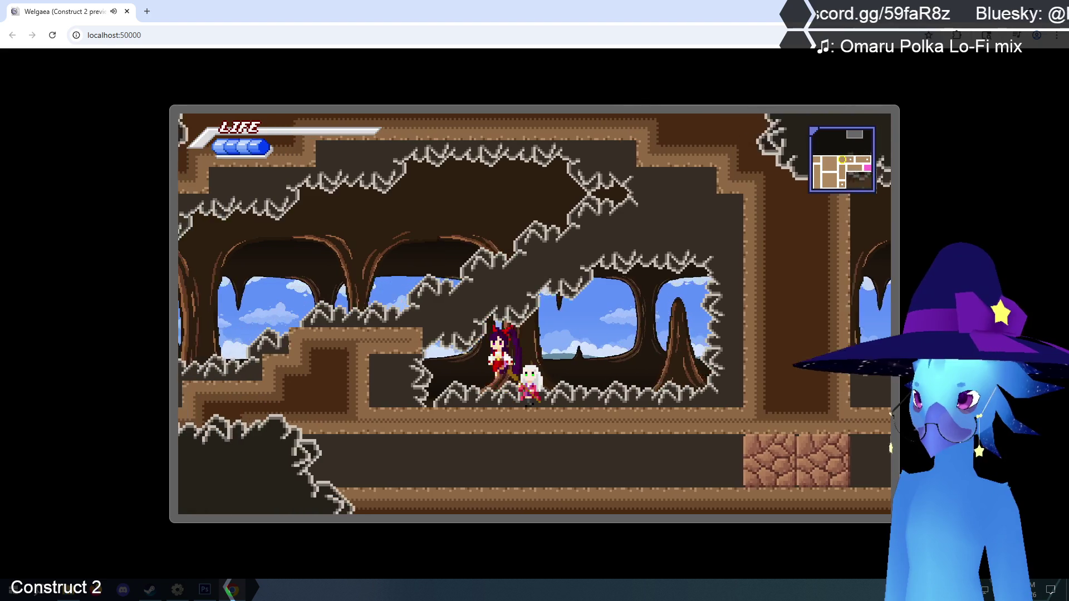
key("Left")
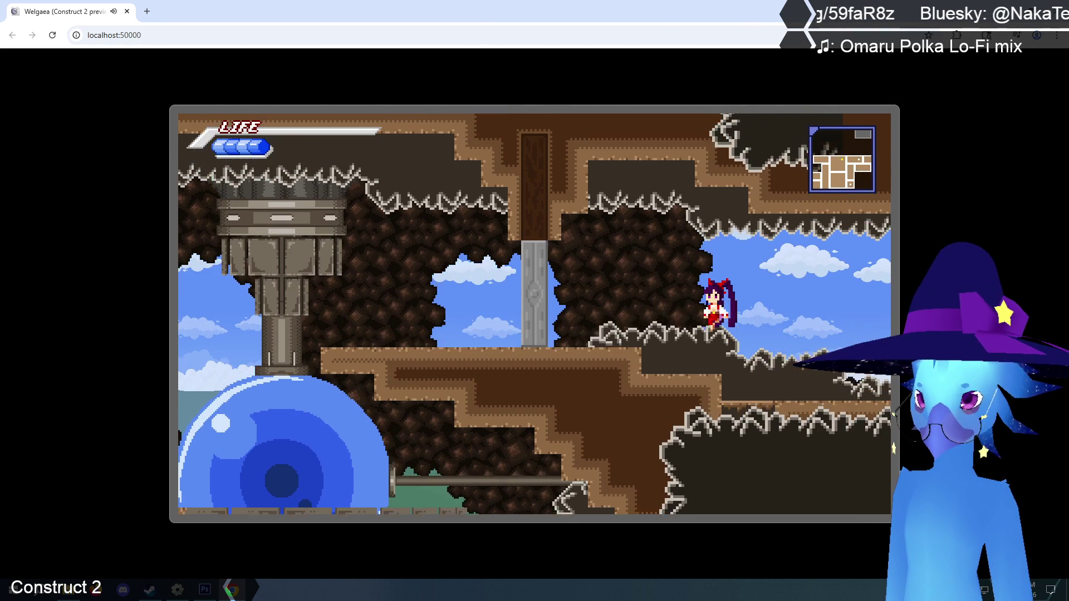
key("Right")
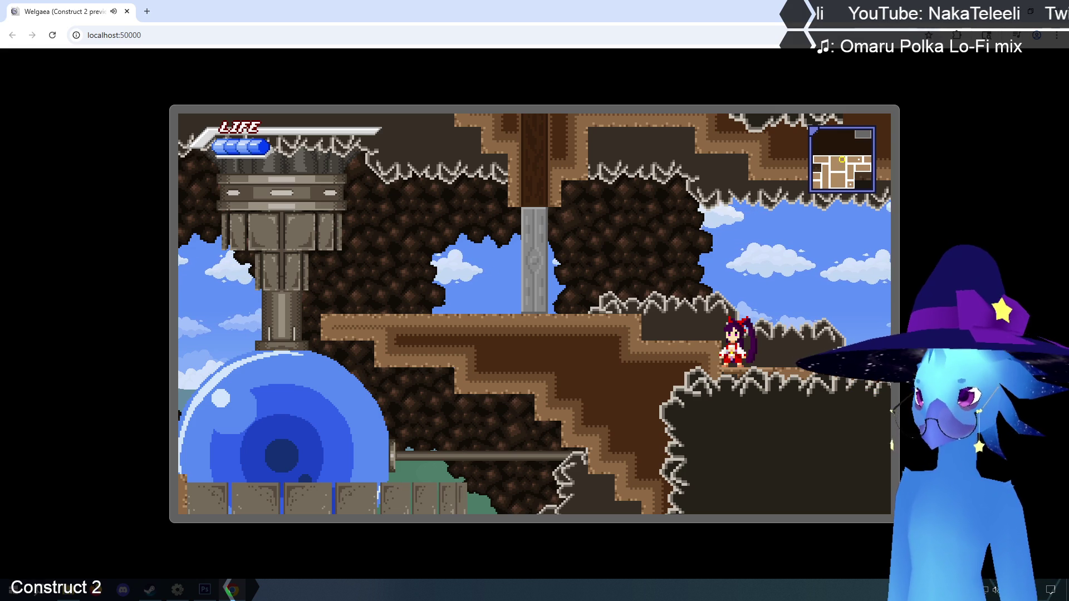
key("Down")
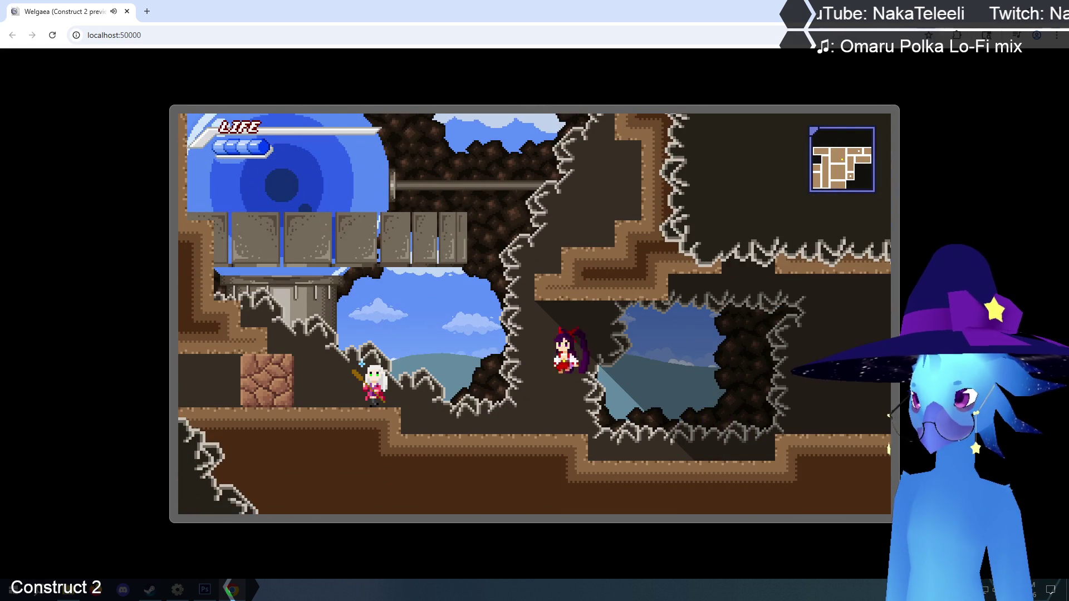
key("Left")
key("z")
key("Left")
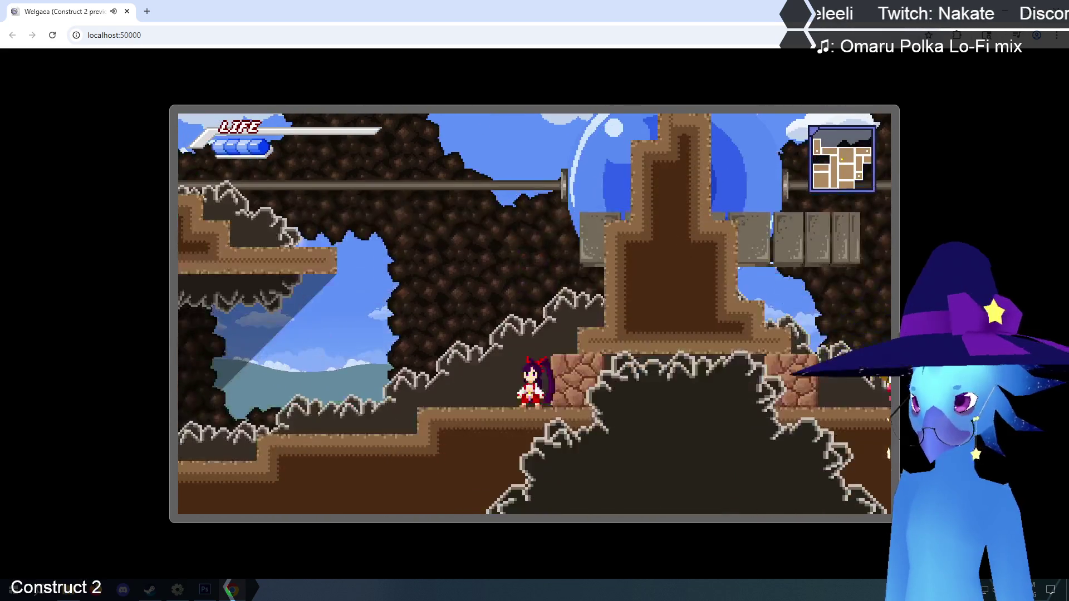
key("Left")
key("z")
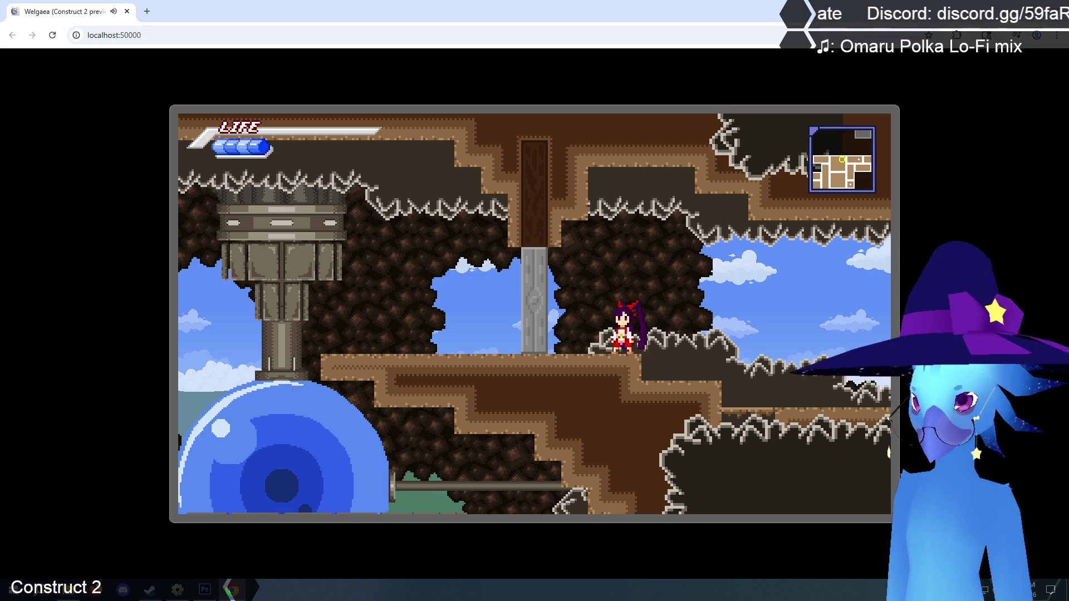
- Move the character right along the ledge in the grey-pillar room
key("Right")
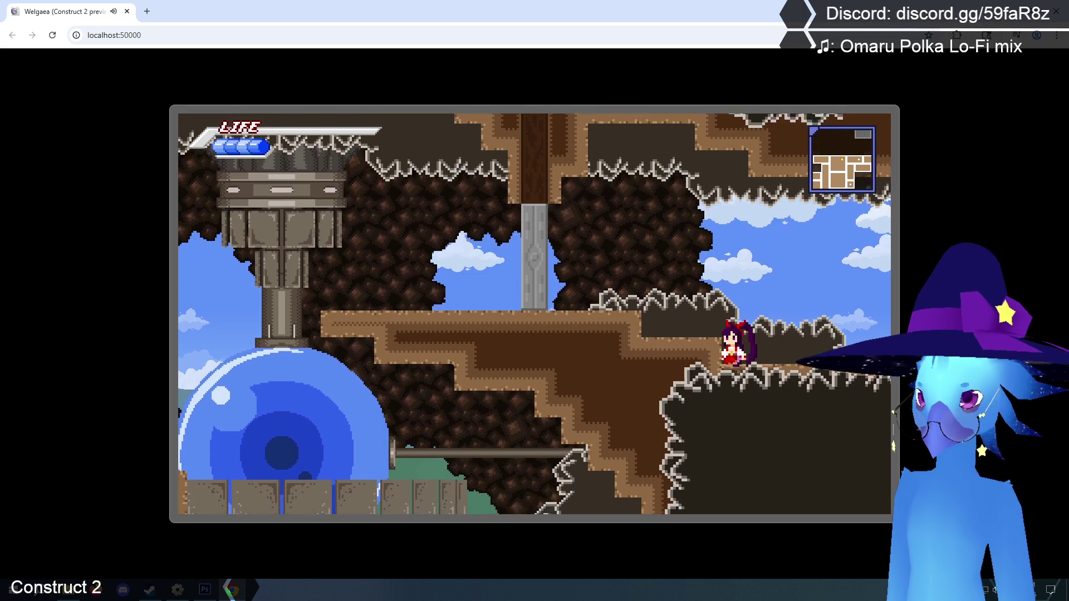
- Drop left, ride up onto the blue sphere, then hop from the cracked block onto the brown pillar
key("Left")
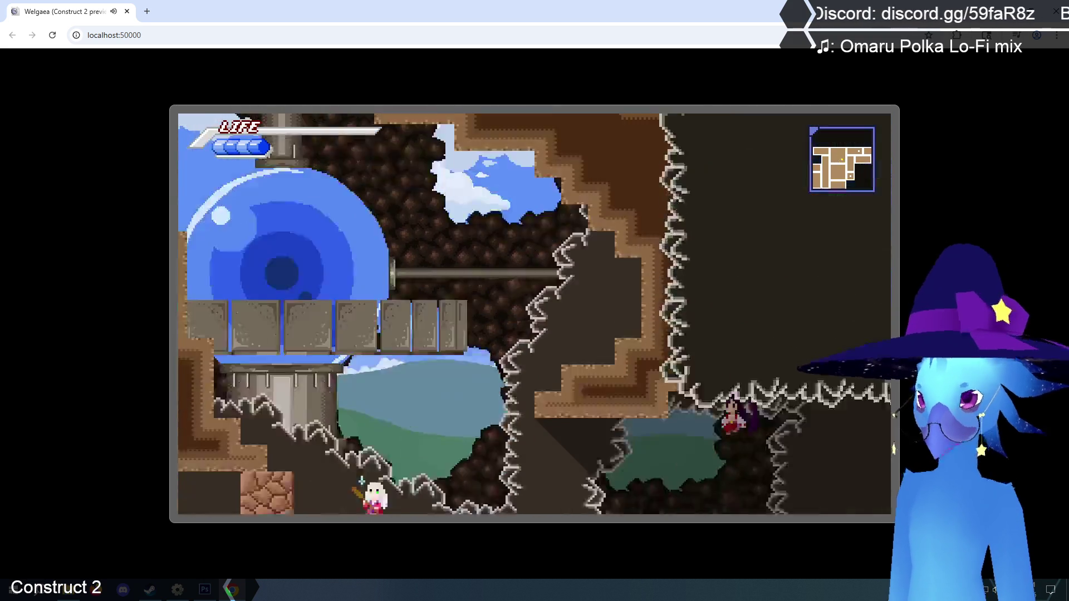
key("Up")
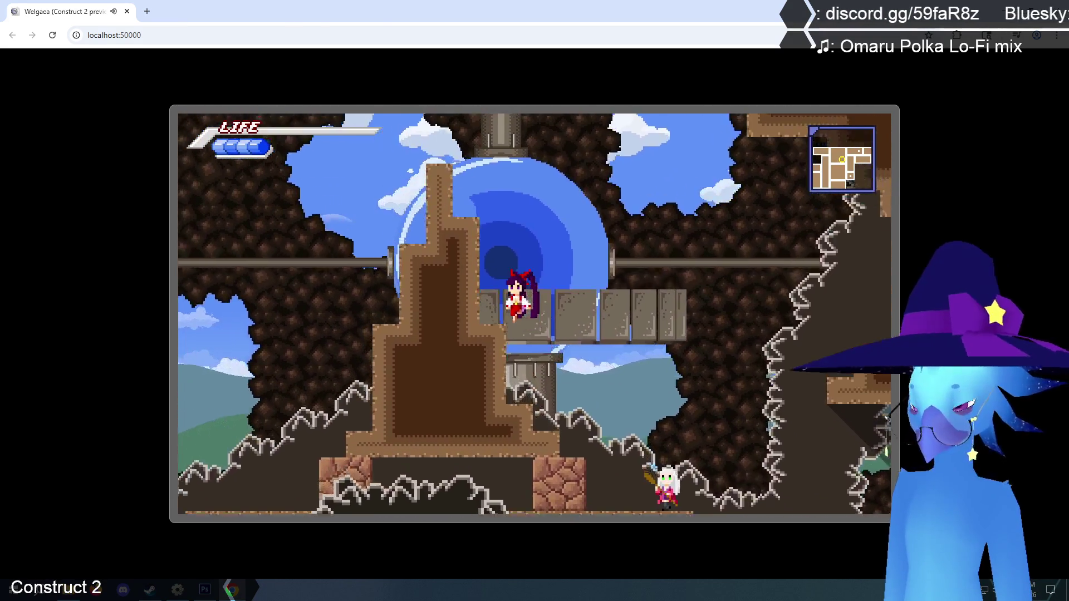
key("Left")
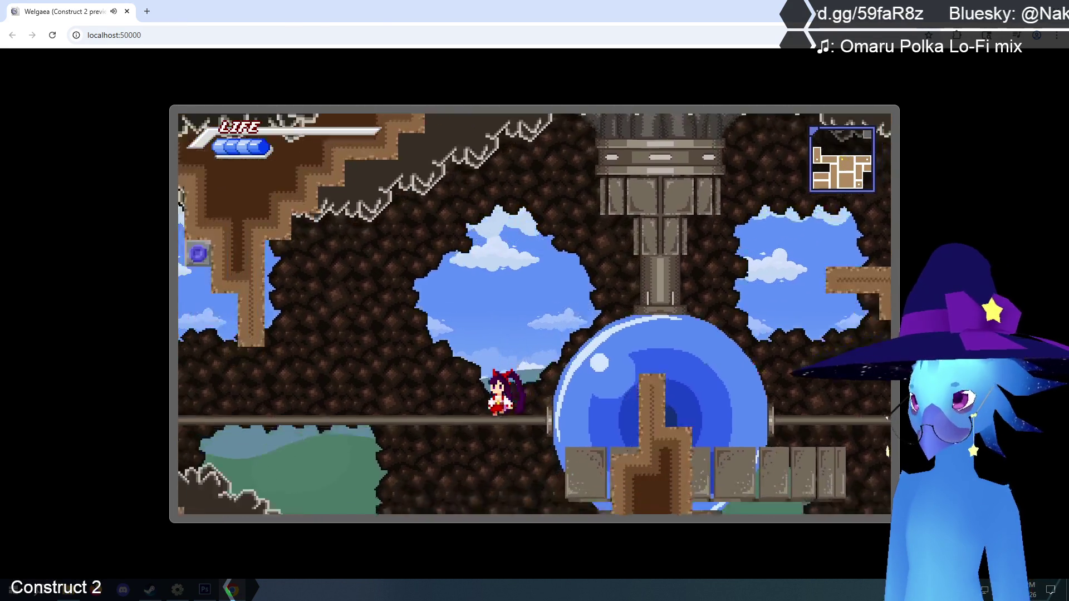
key("Left")
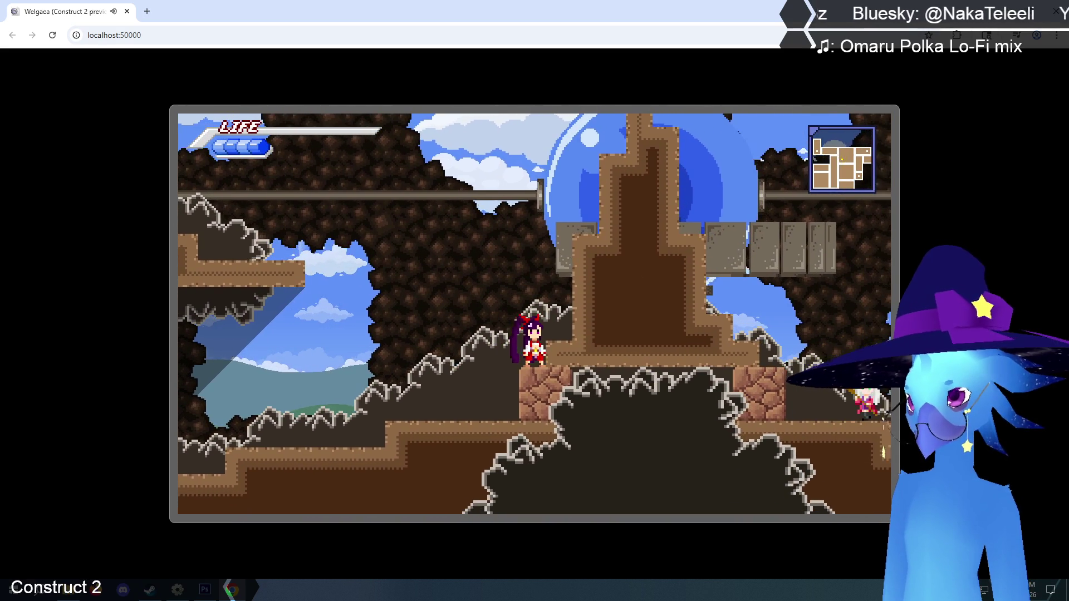
key("Left")
key("Up")
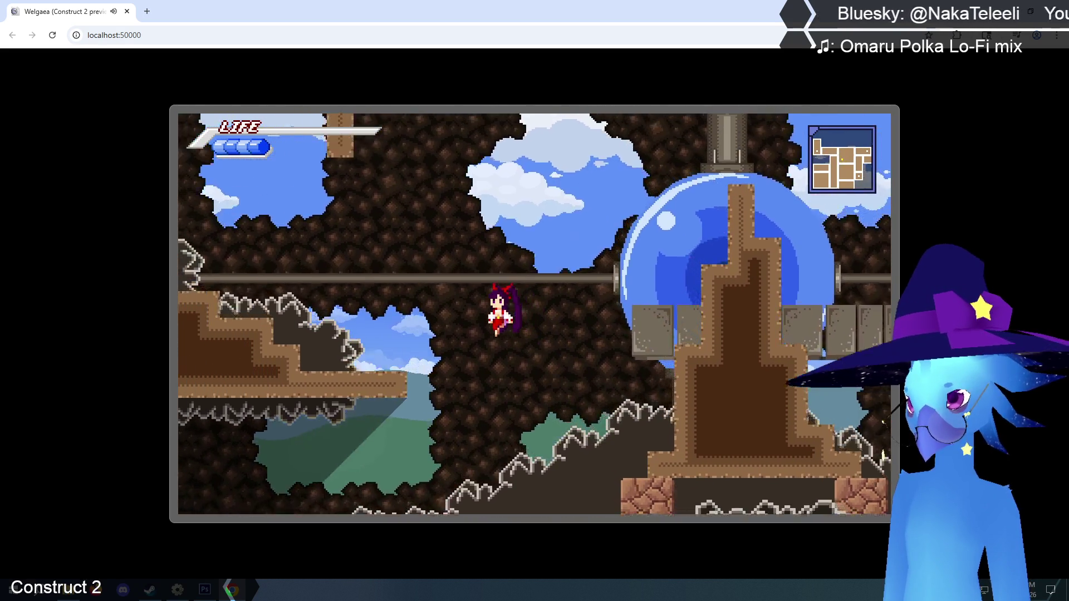
key("Up")
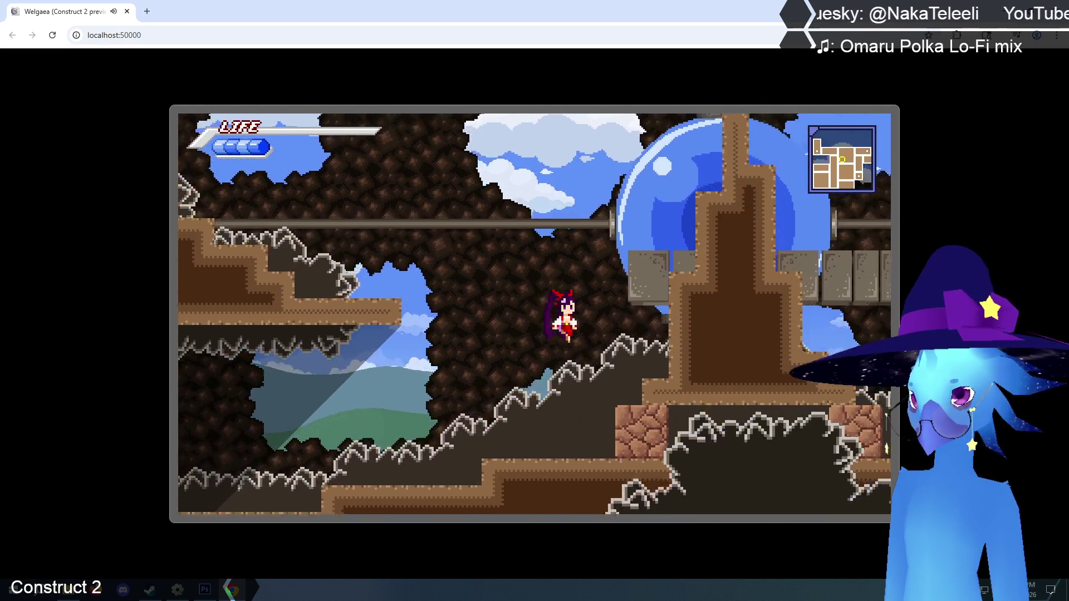
key("Up")
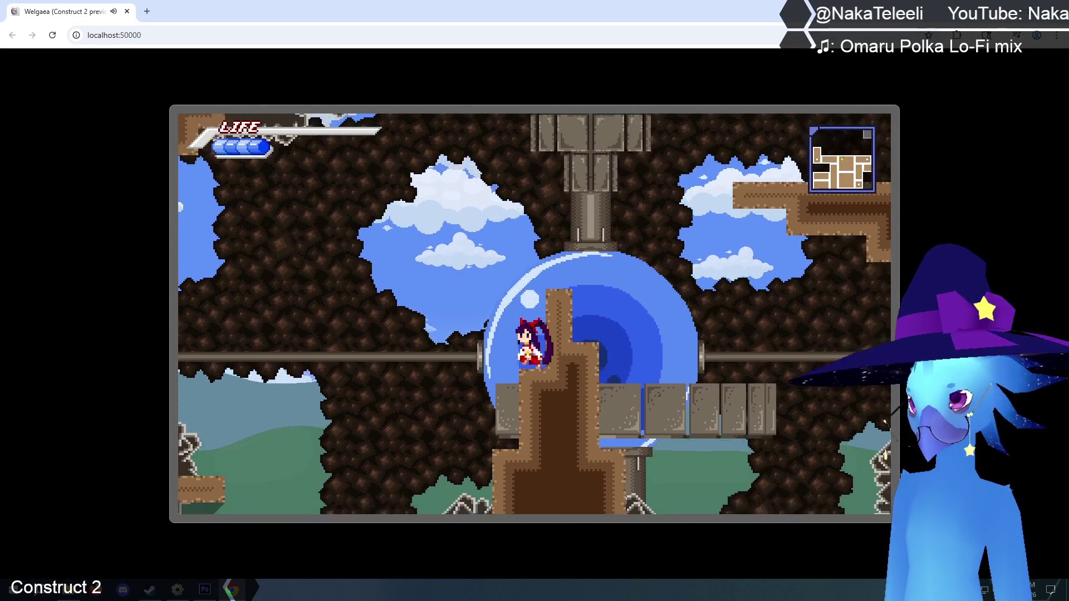
key("Up")
key("Left")
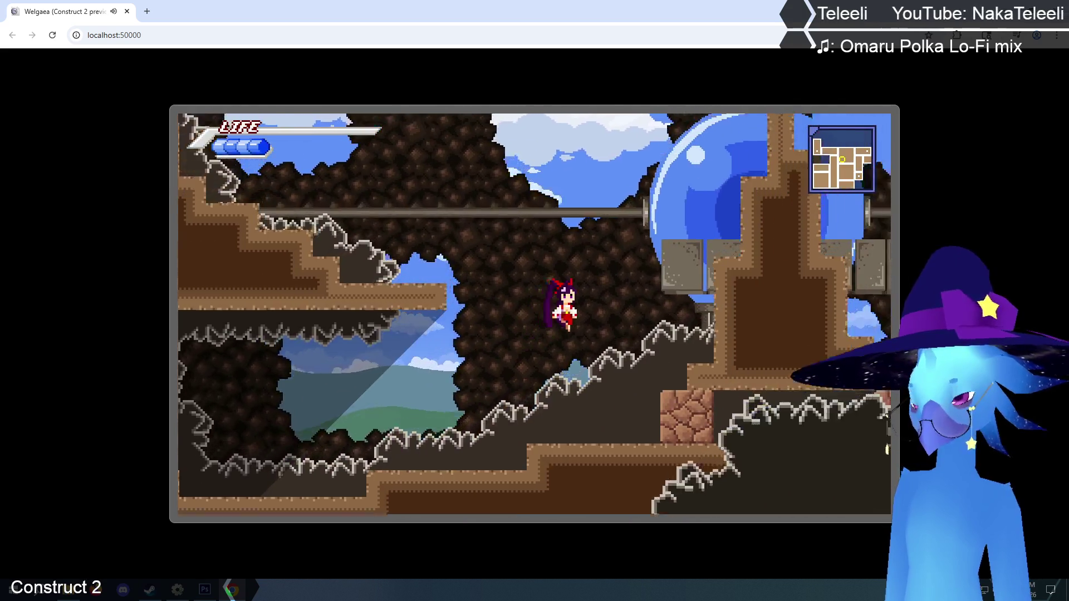
- Jump into the bubble, out onto the higher ledge, and across the gap to the pillar's lower step
key("Right")
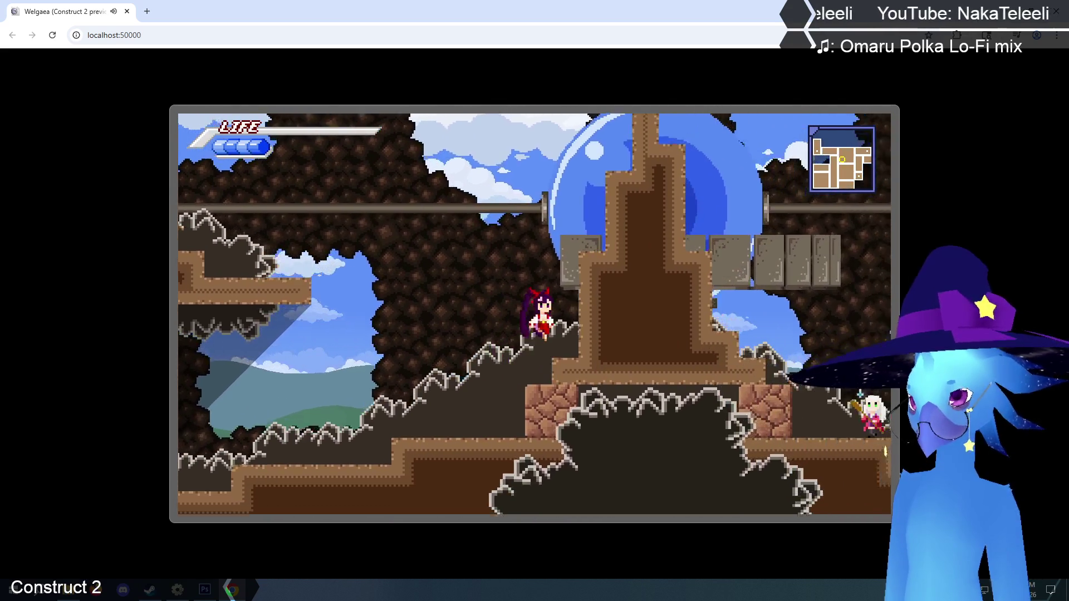
key("Up")
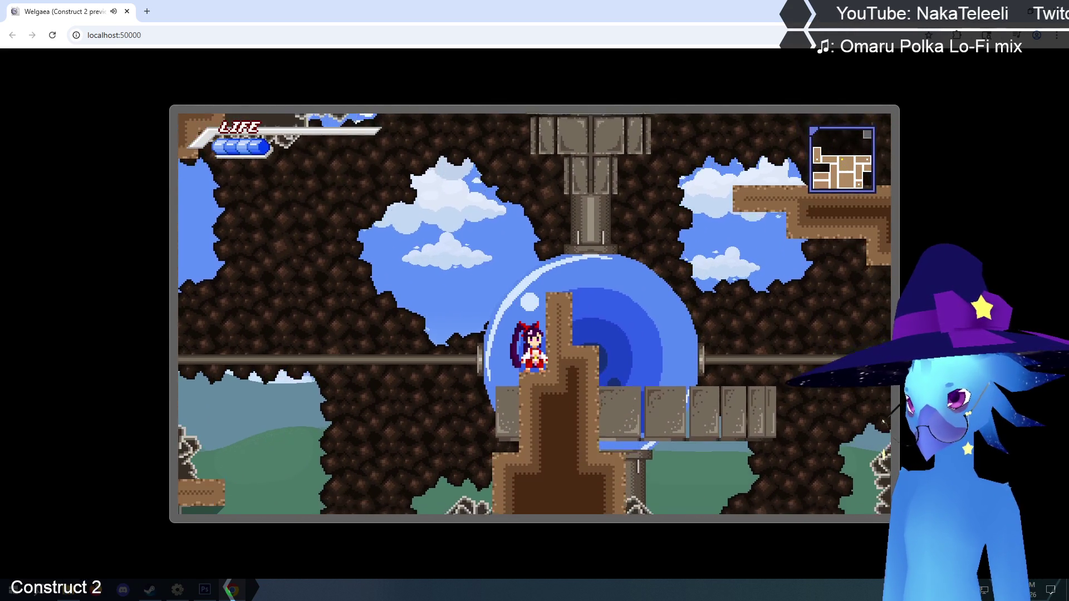
key("Left")
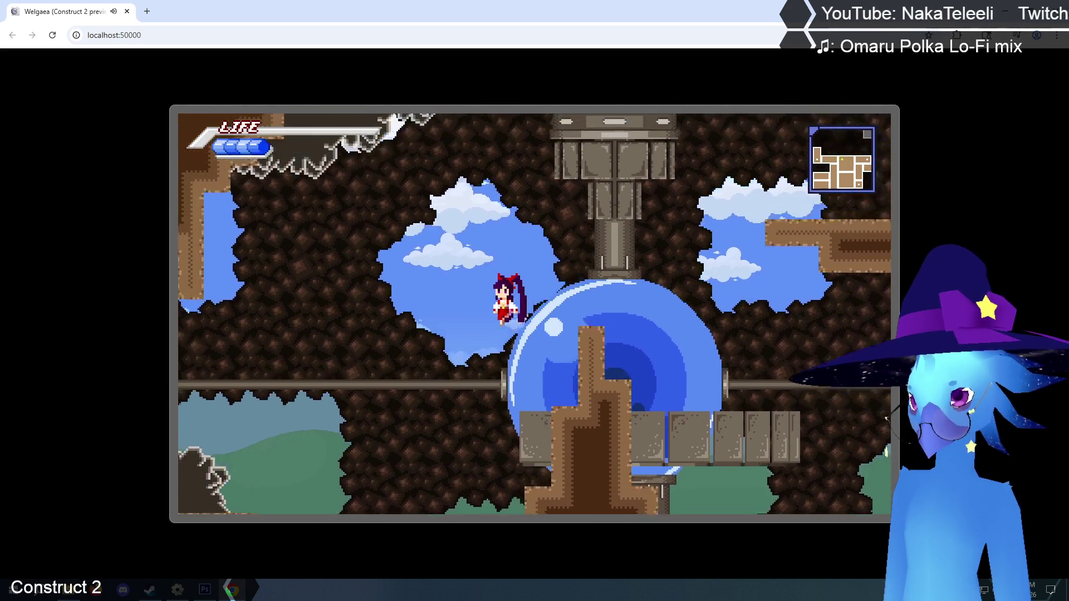
key("Right")
key("Up")
key("Right")
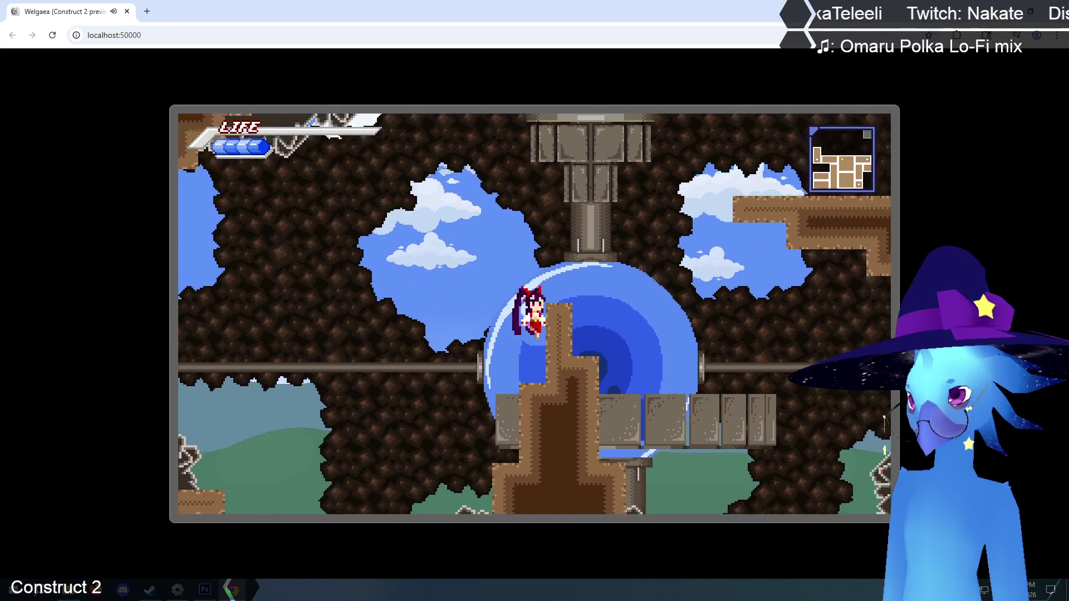
key("Up")
key("Left")
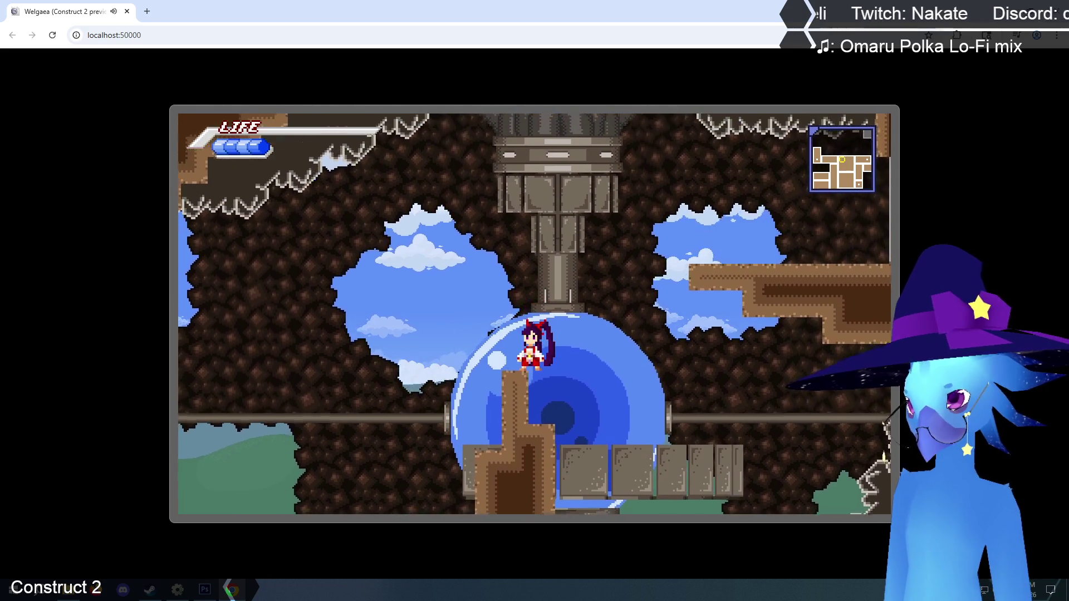
key("Right")
key("Up")
key("Up")
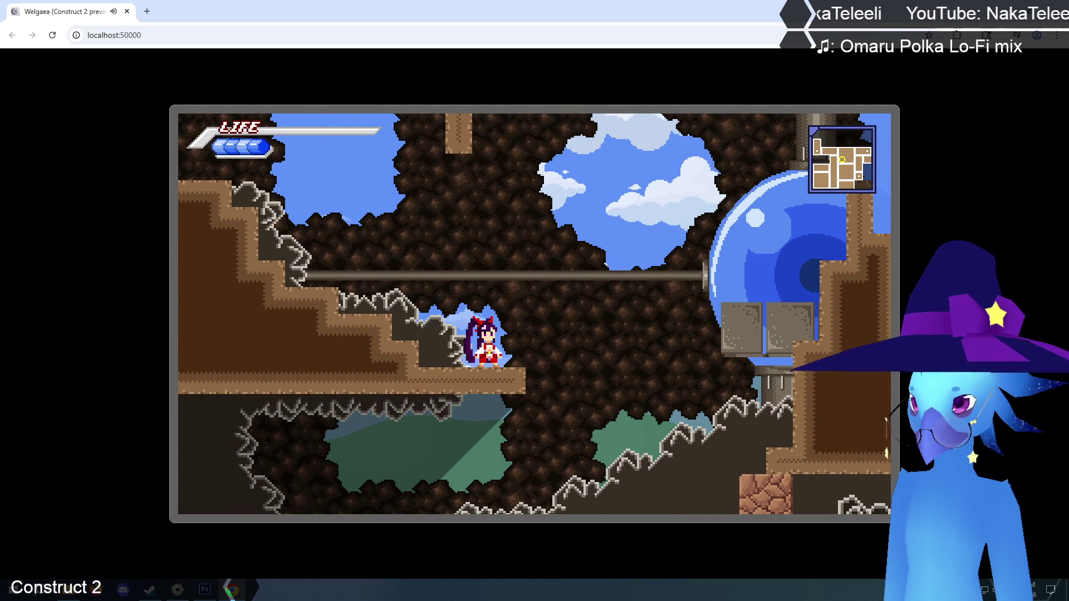
key("Right")
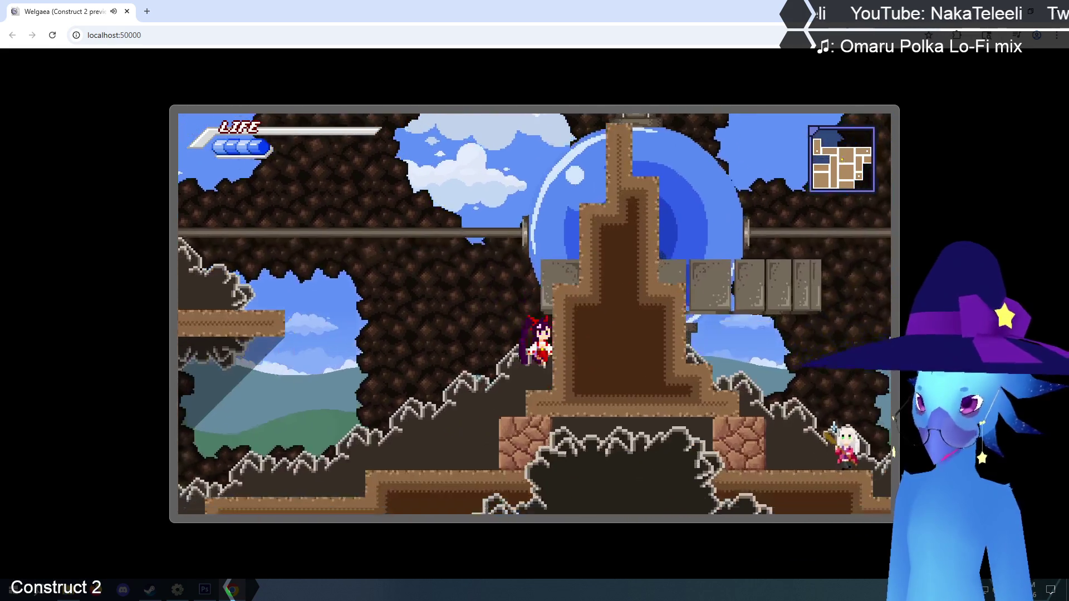
- Jump from the brown rock step into the bubble, then run right up the shaft into the arched-window cave
key("Up")
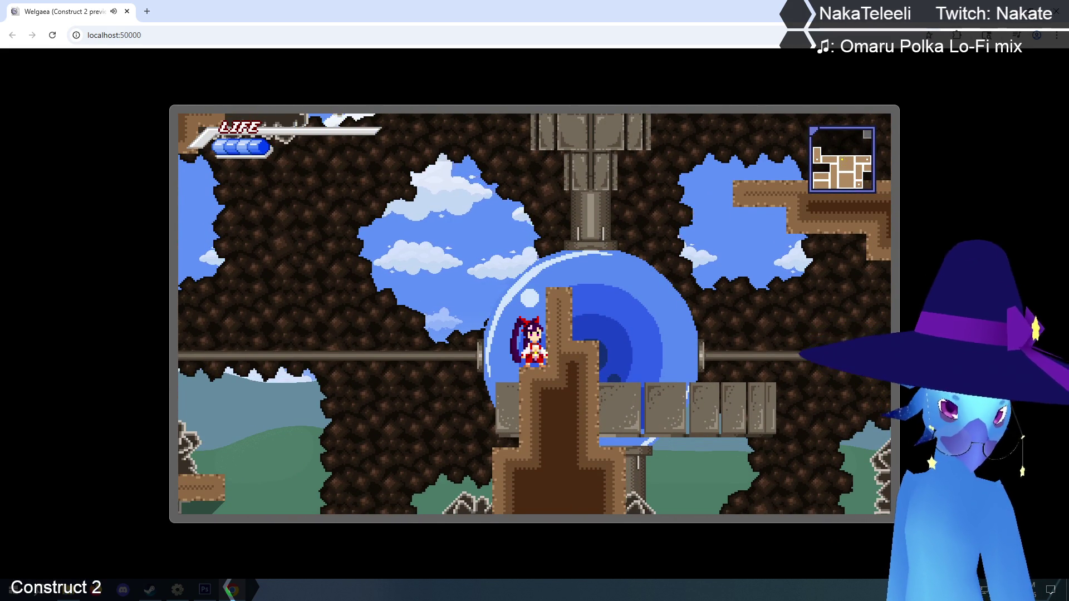
key("Up")
key("Right")
key("Up")
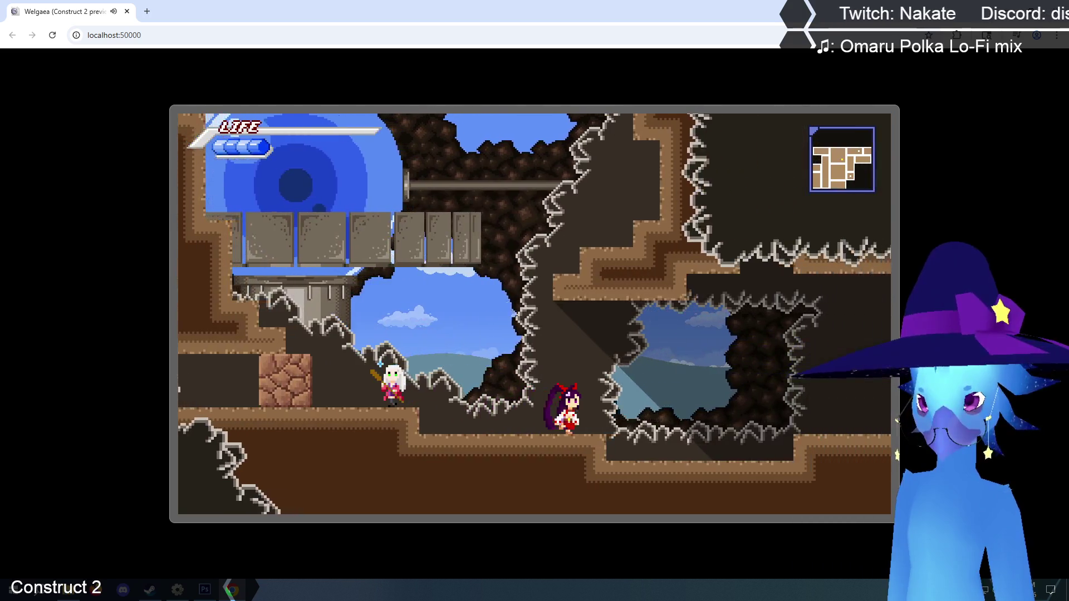
key("Right")
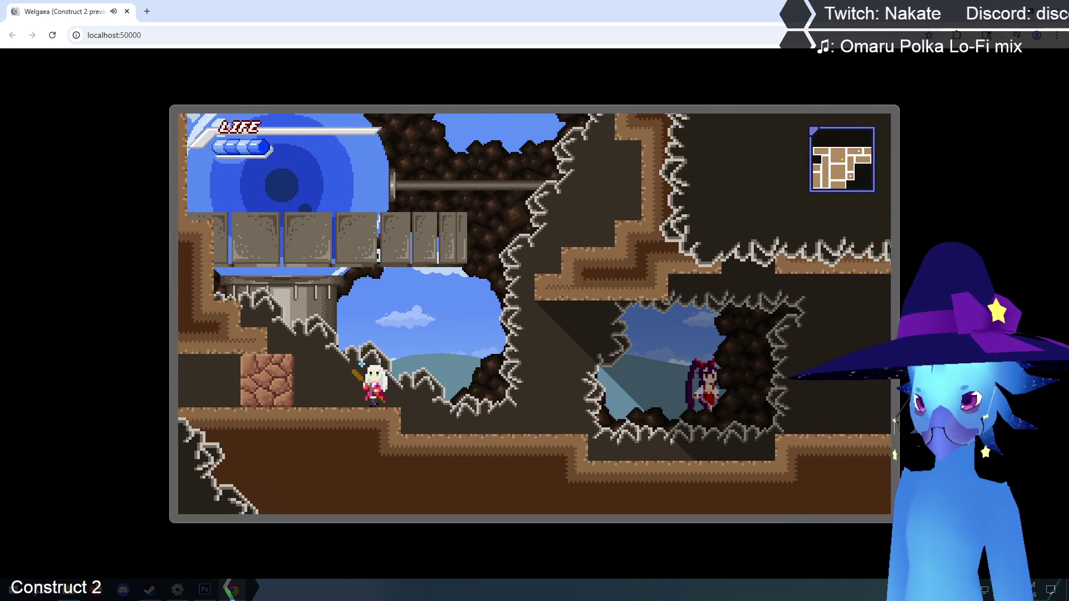
key("Up")
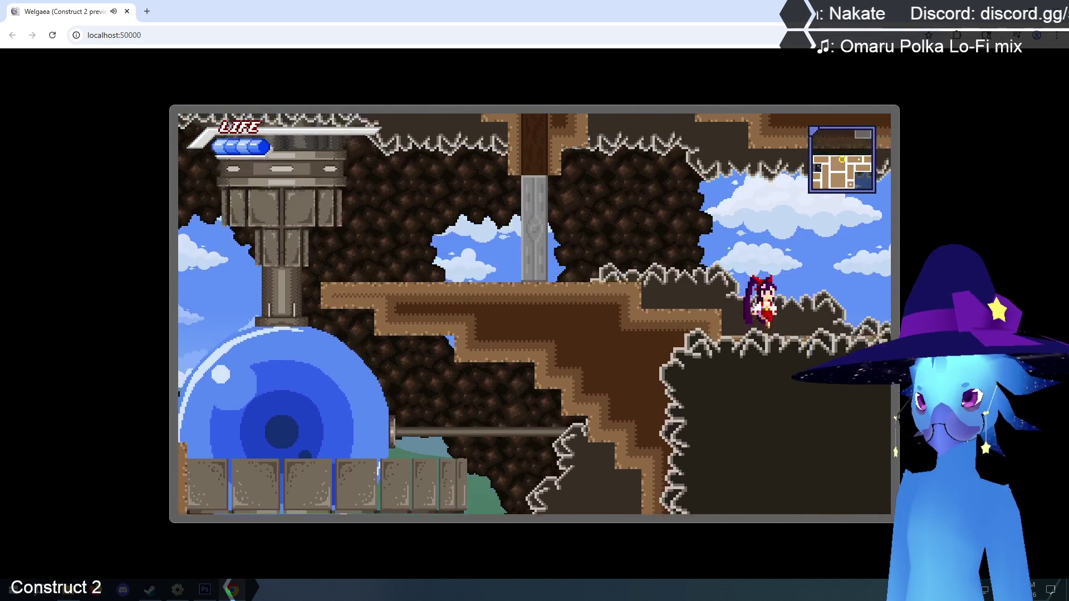
key("Right")
key("Up")
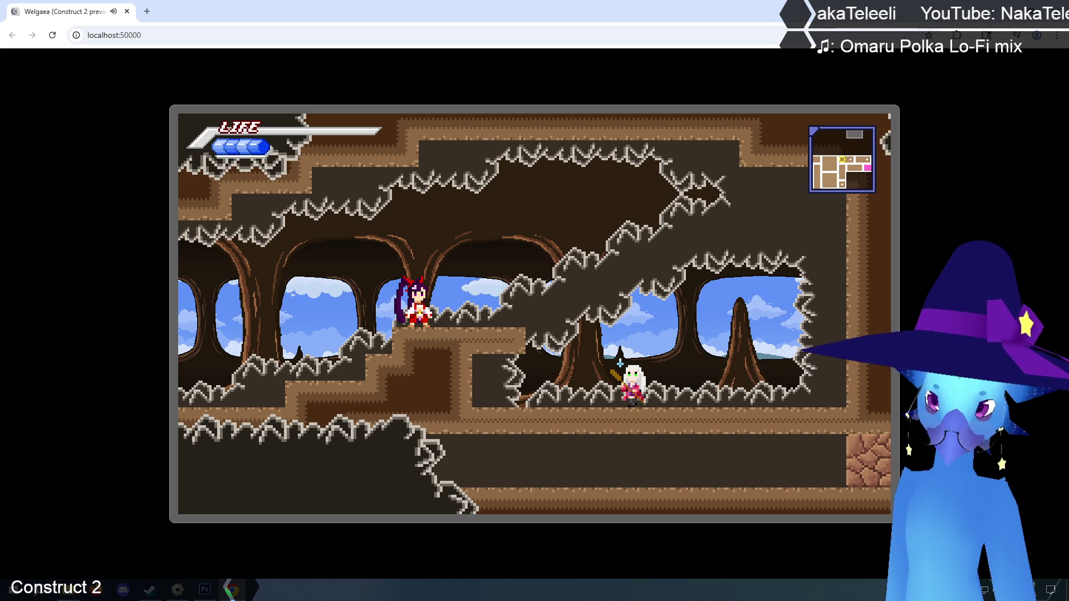
- Switch to the blue-haired character, cross the ledges and shoot a green orb to raise the grey gate
key("Right")
key("Left")
key("Down")
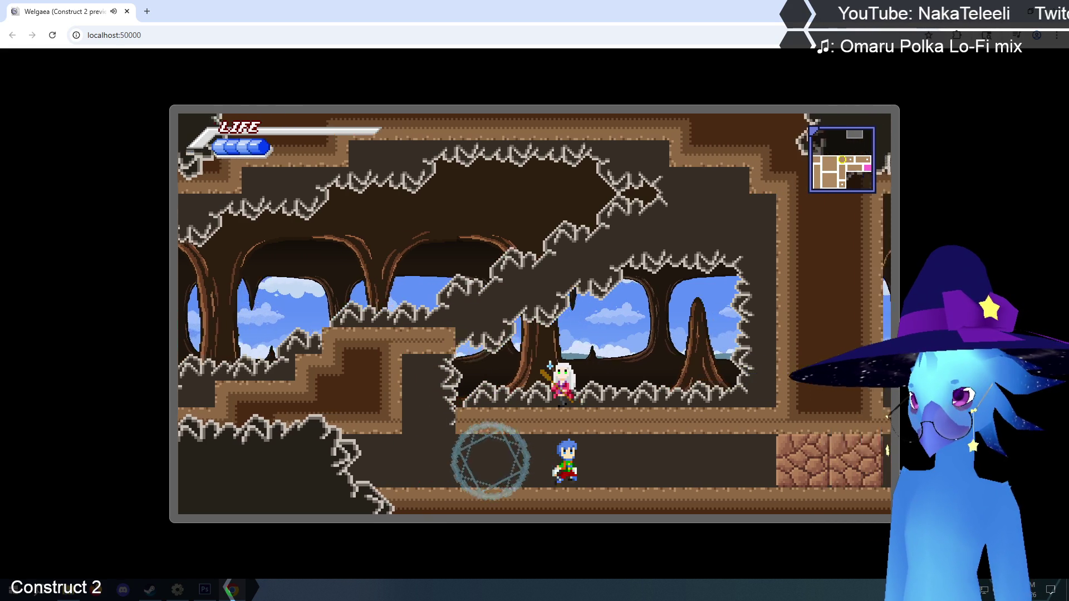
key("Right")
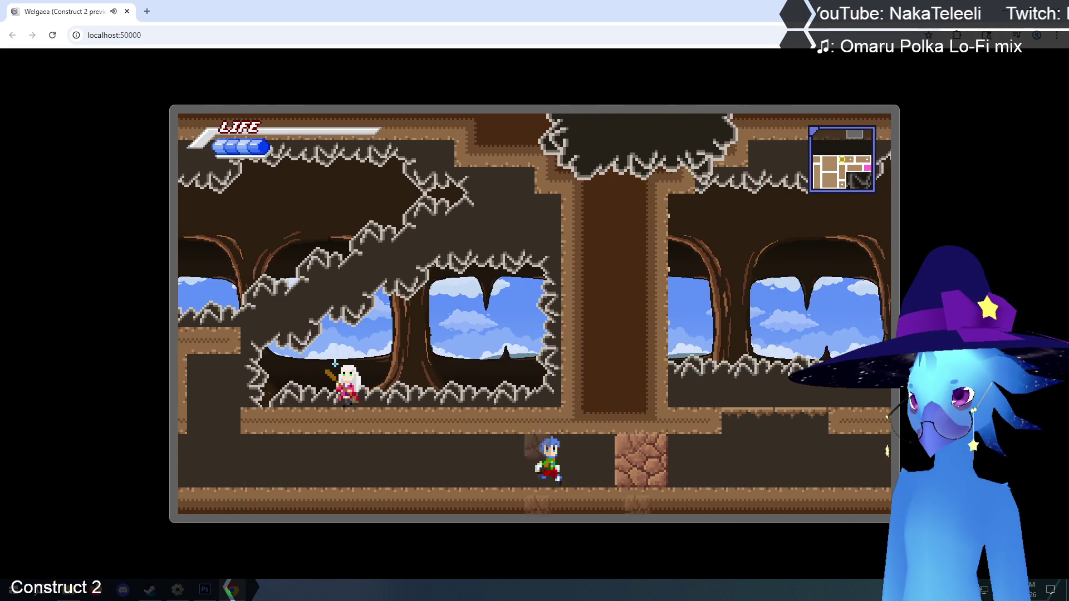
key("Up")
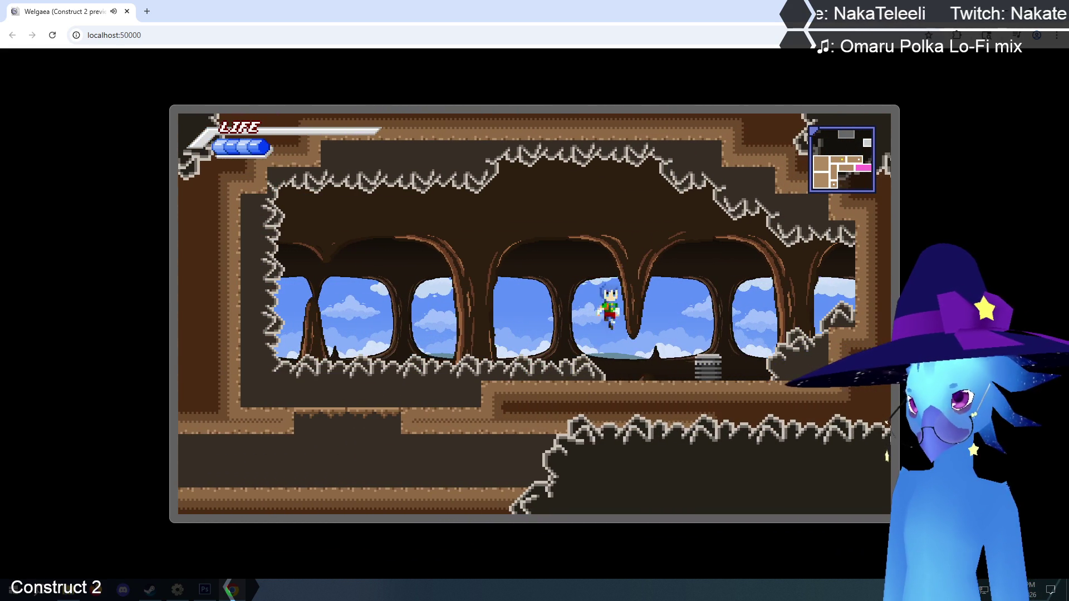
key("Left")
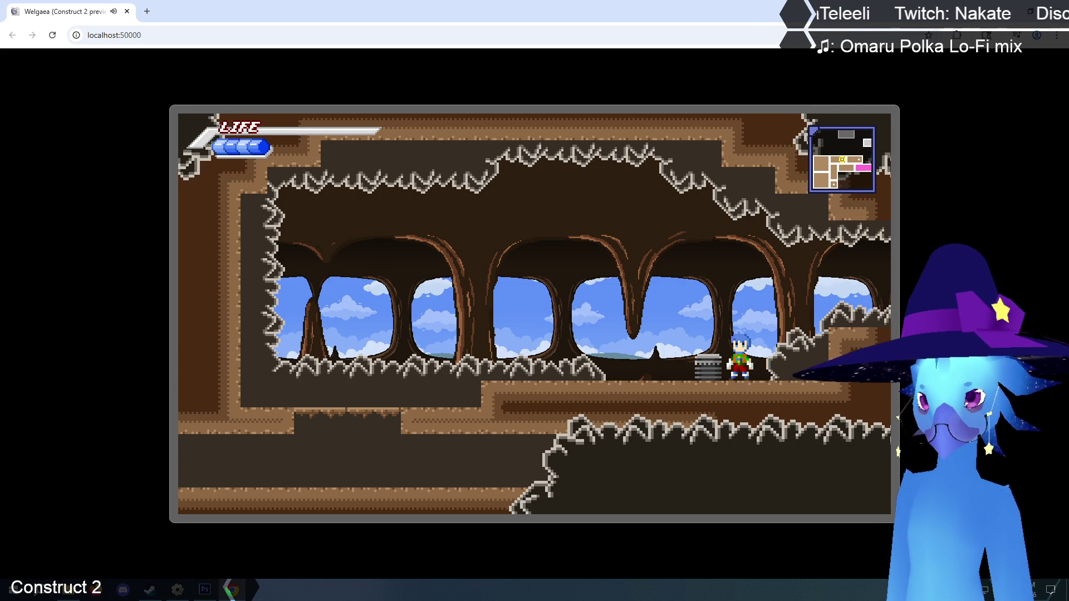
key("Up")
key("Right")
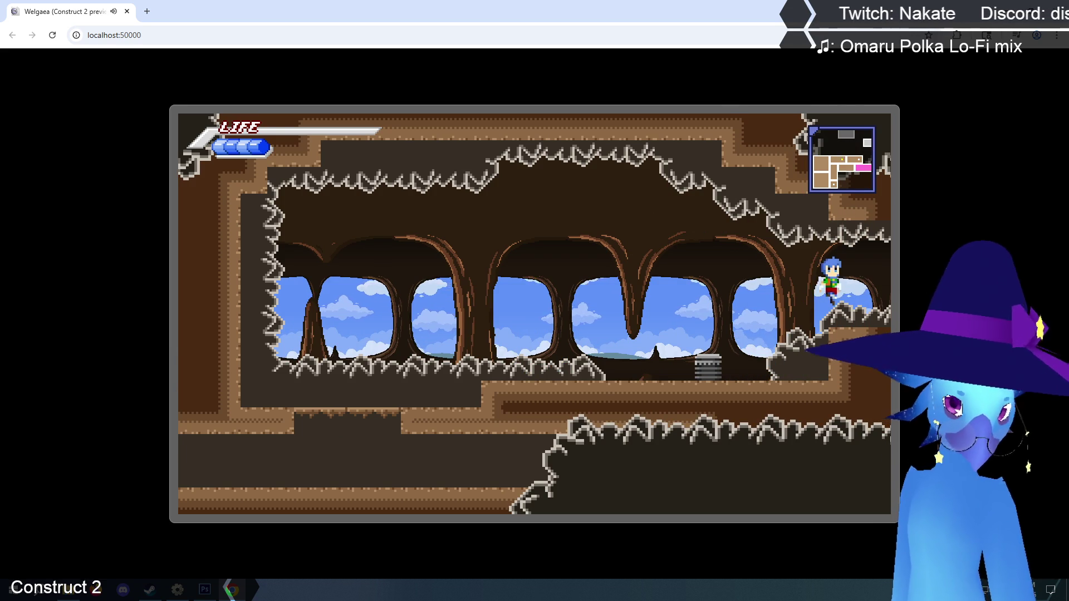
key("x")
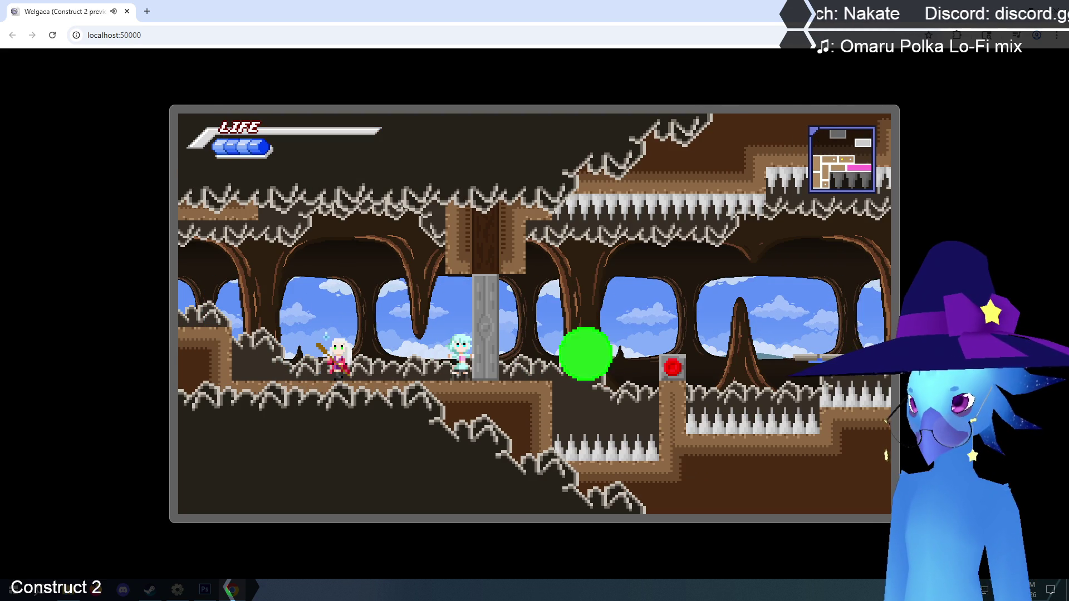
- Go through the opened gate to the spiked room, then run back left past the door and out
key("Right")
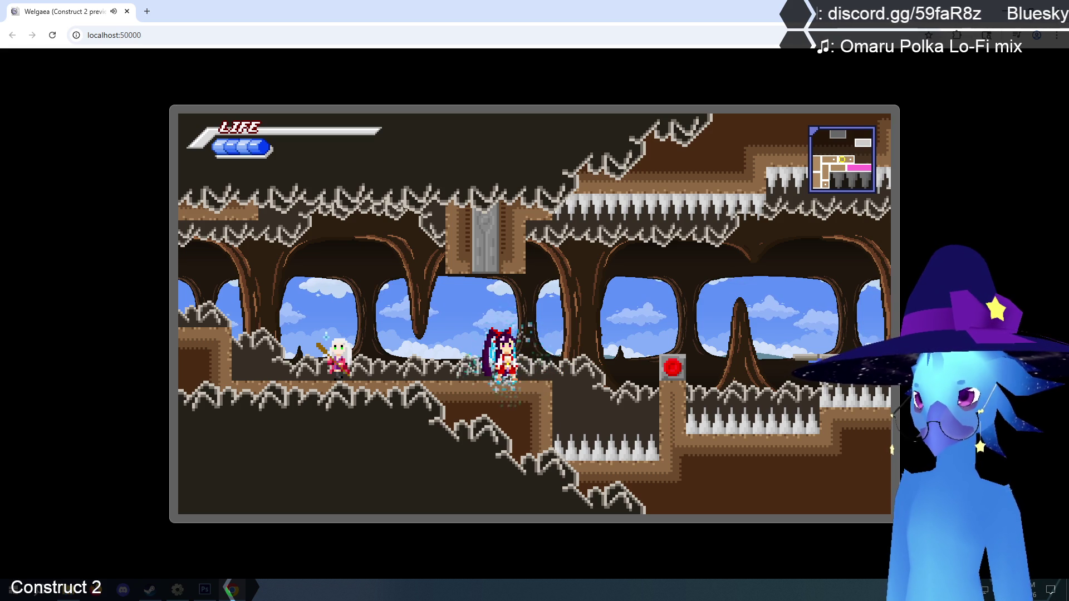
key("Up")
key("Right")
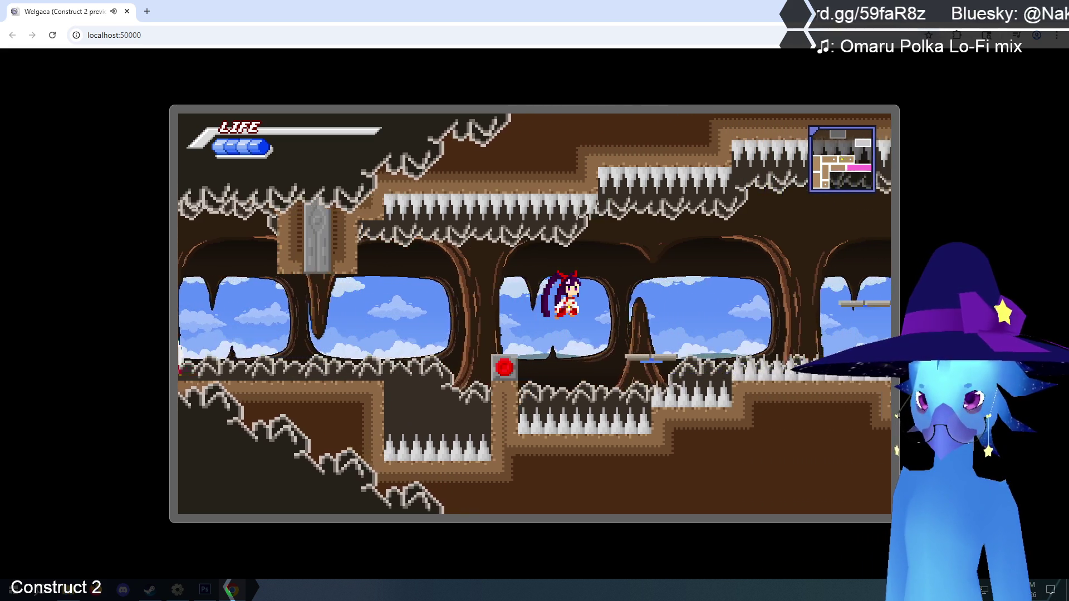
key("Right")
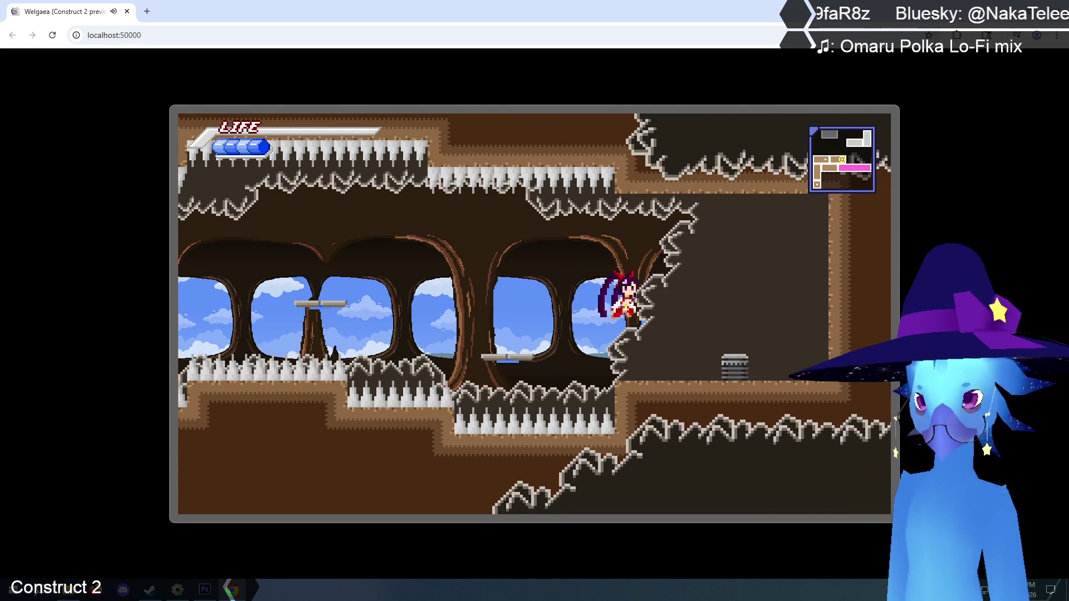
key("Left")
key("Left")
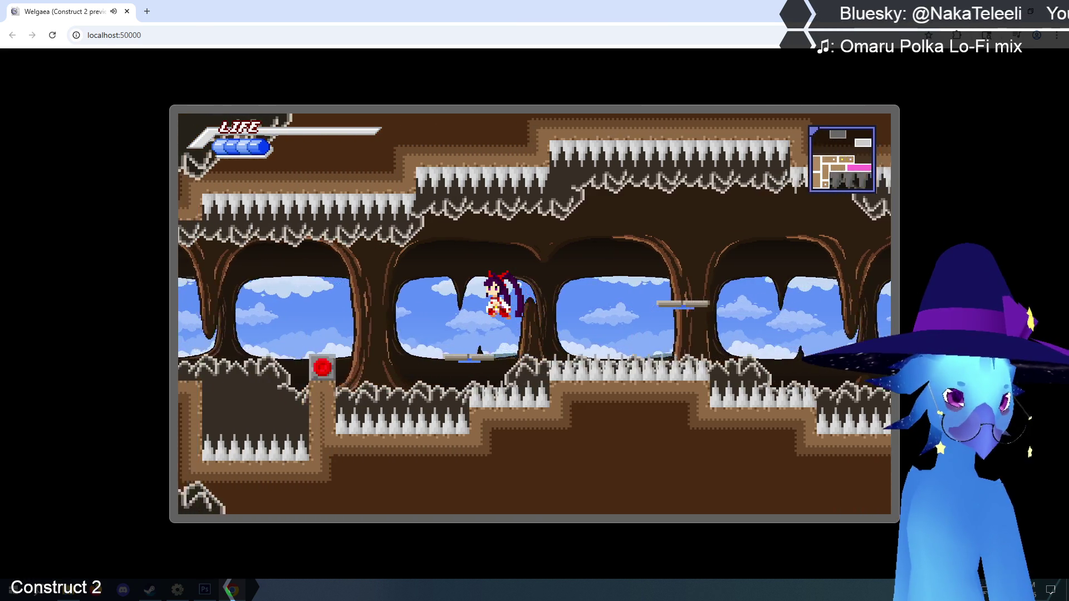
key("Left")
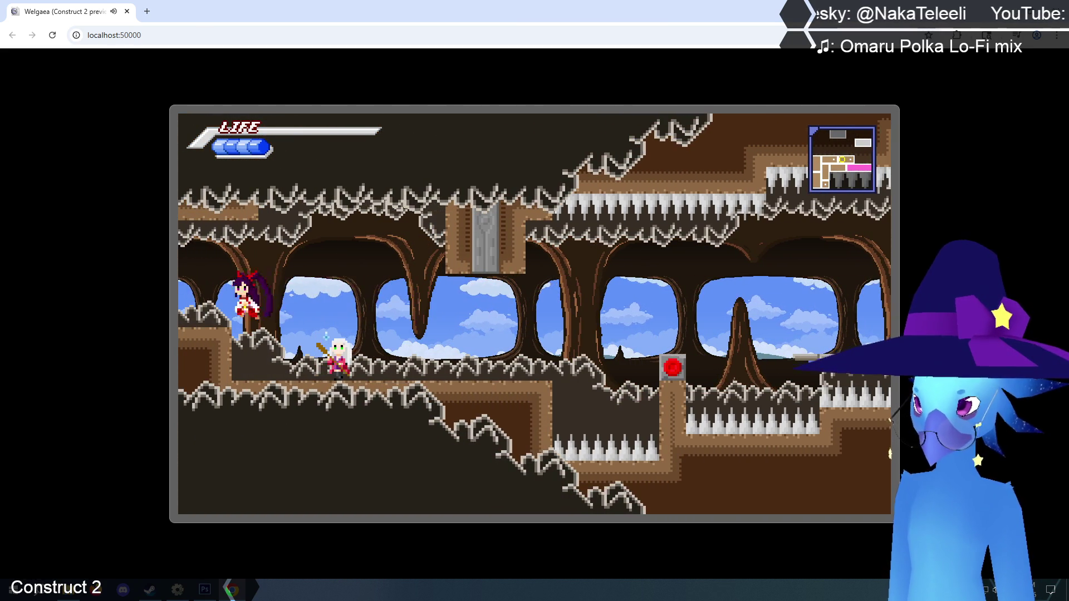
key("Left")
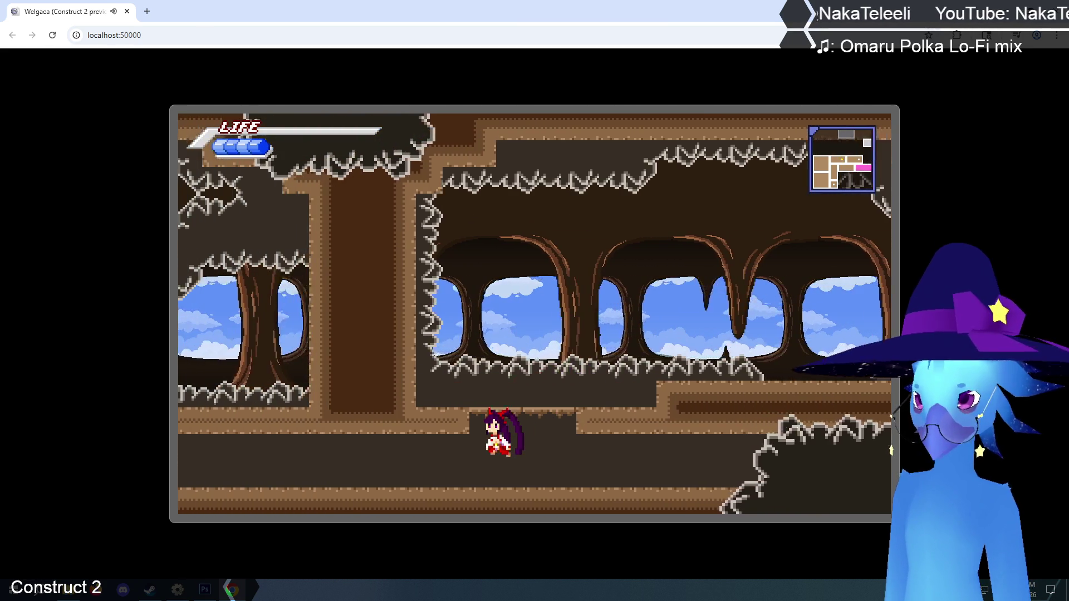
key("Left")
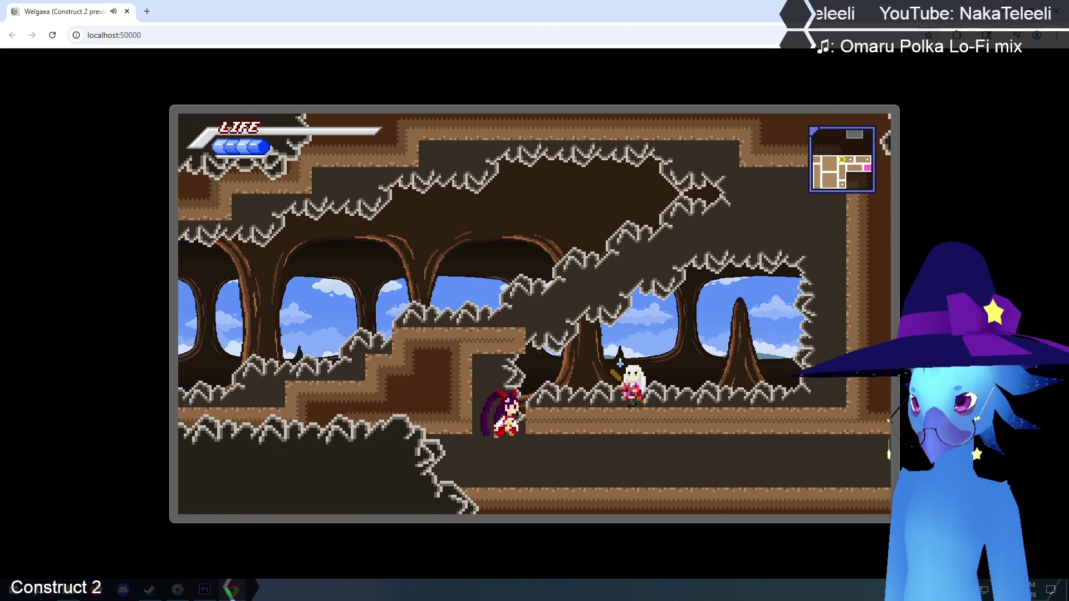
key("Up")
key("Left")
key("Left")
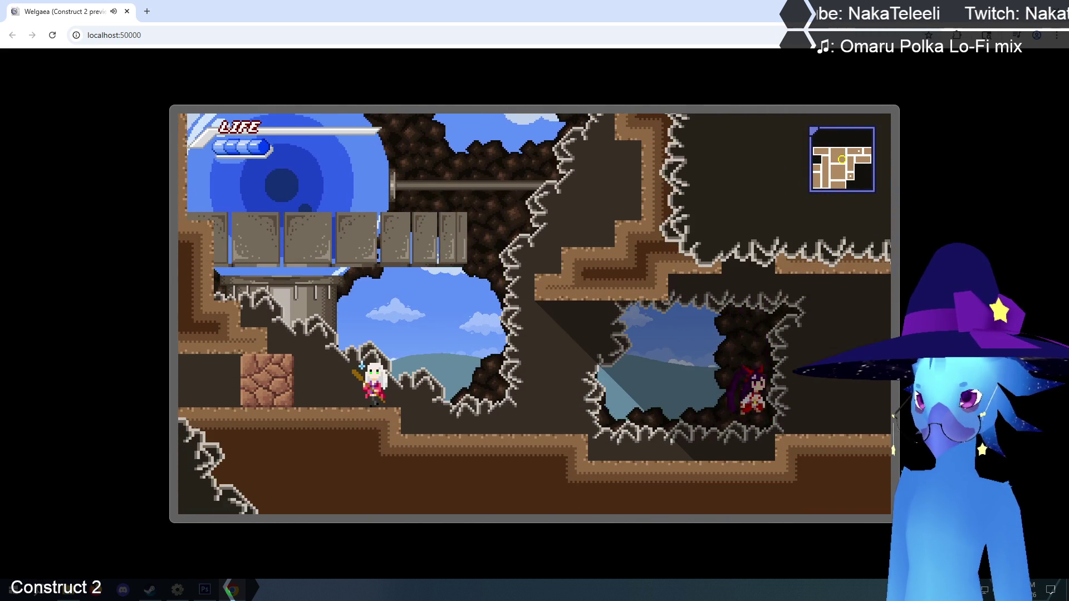
- Jump up beside the NPC, then run right along the icy cave floor to the right-hand door
key("Right")
key("Right")
key("Up")
key("Right")
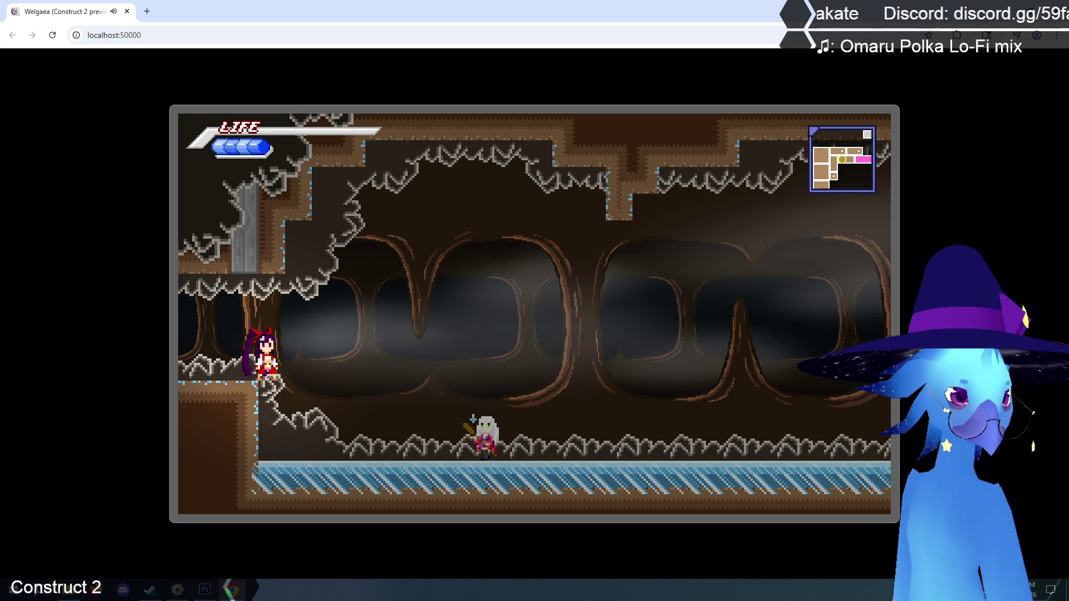
key("Right")
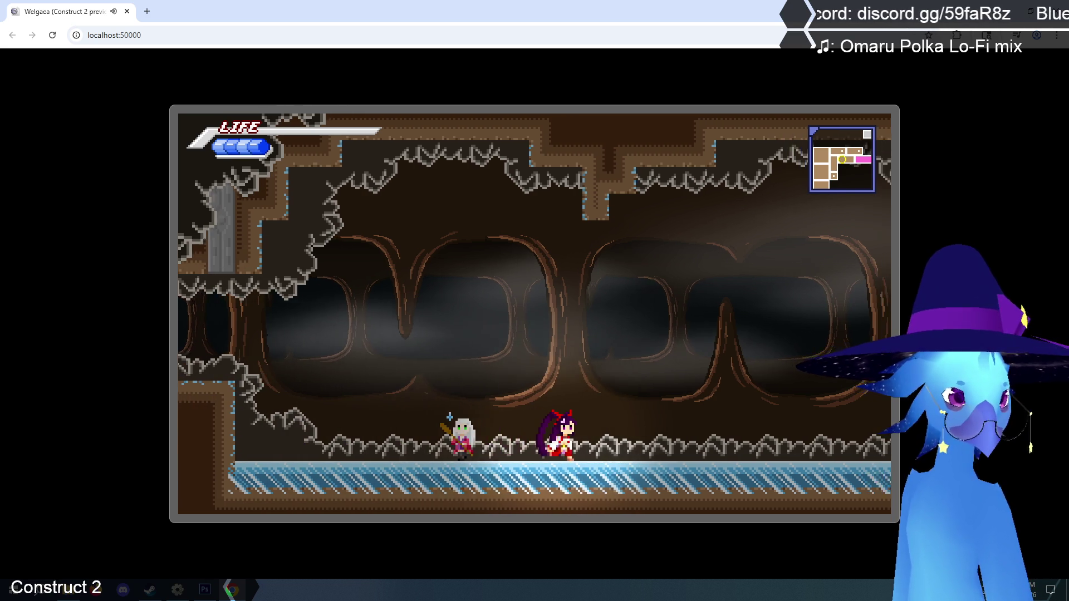
key("Right")
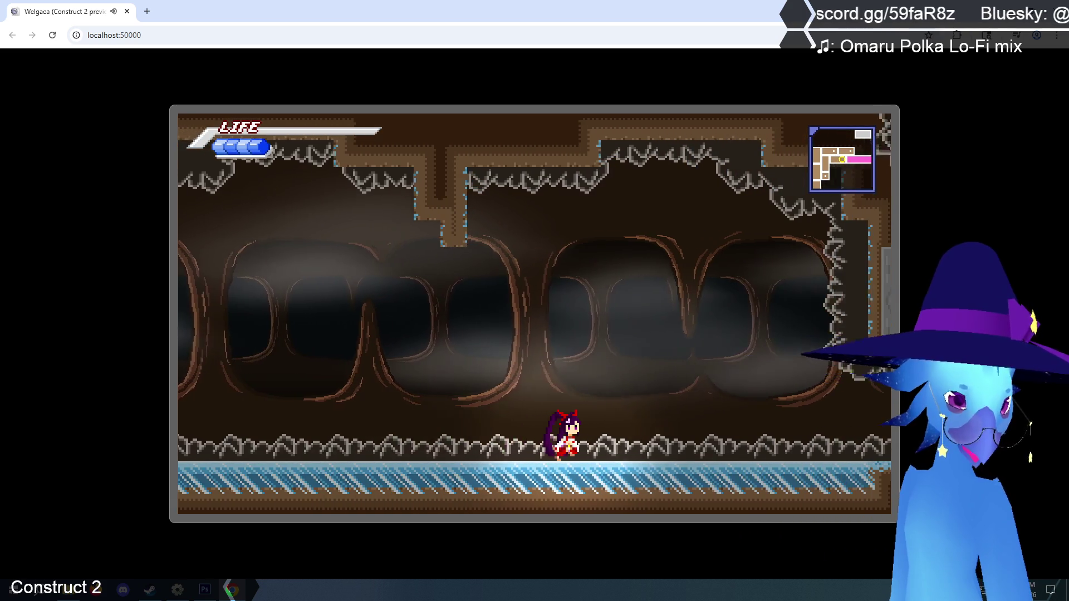
key("Right")
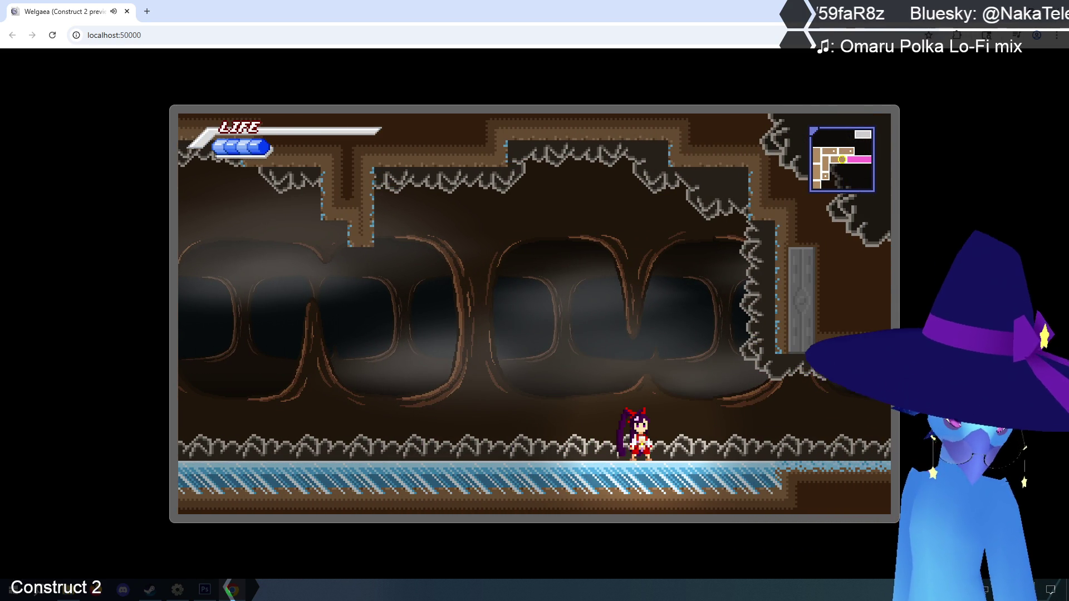
key("Right")
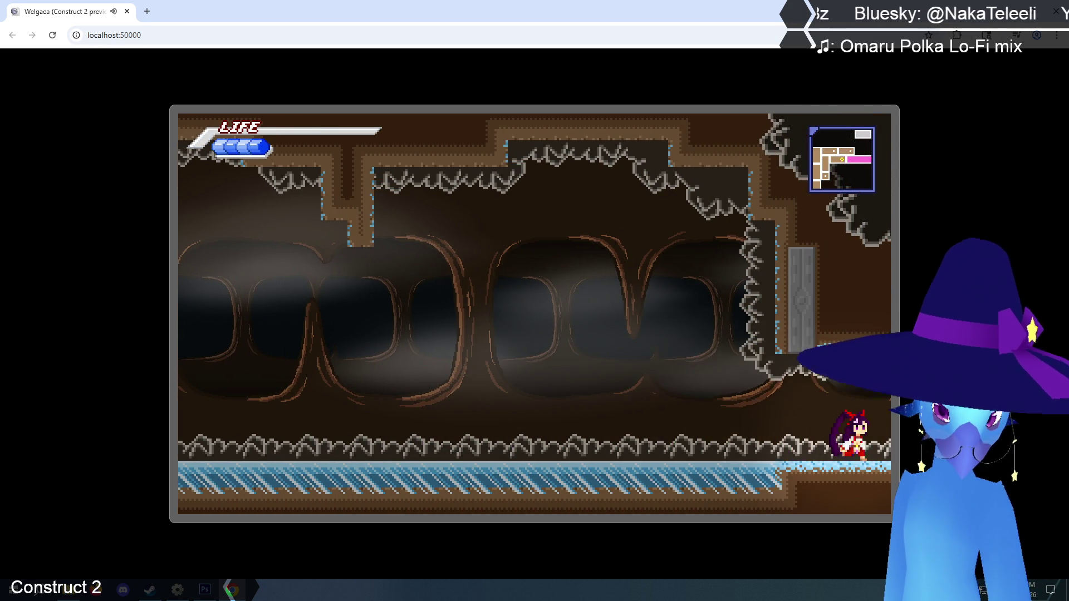
- Run right through Agitha Village past the houses and off its right edge
key("Right")
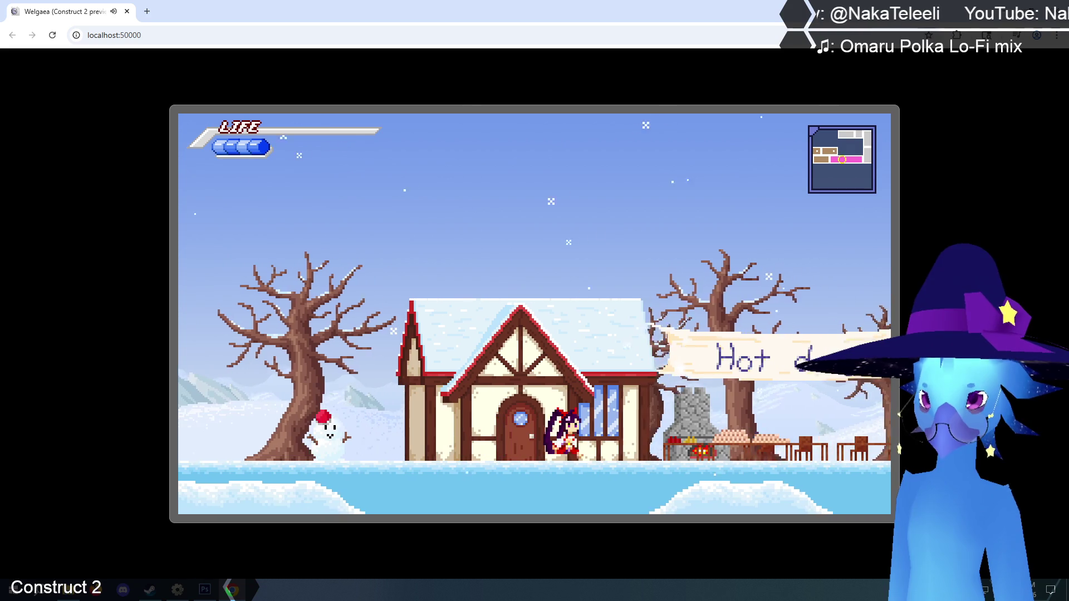
key("Right")
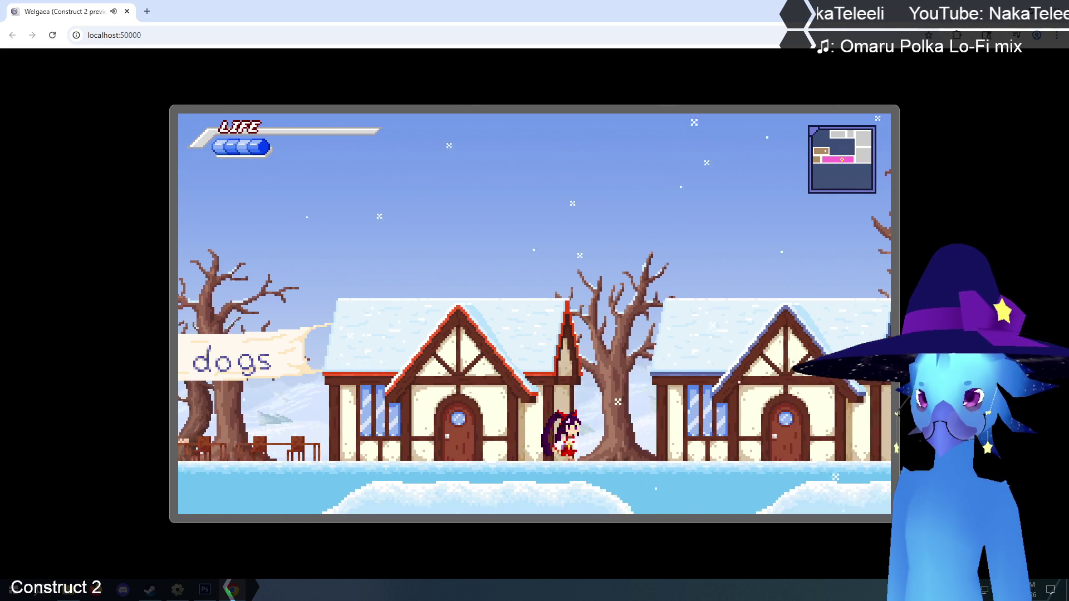
key("Right")
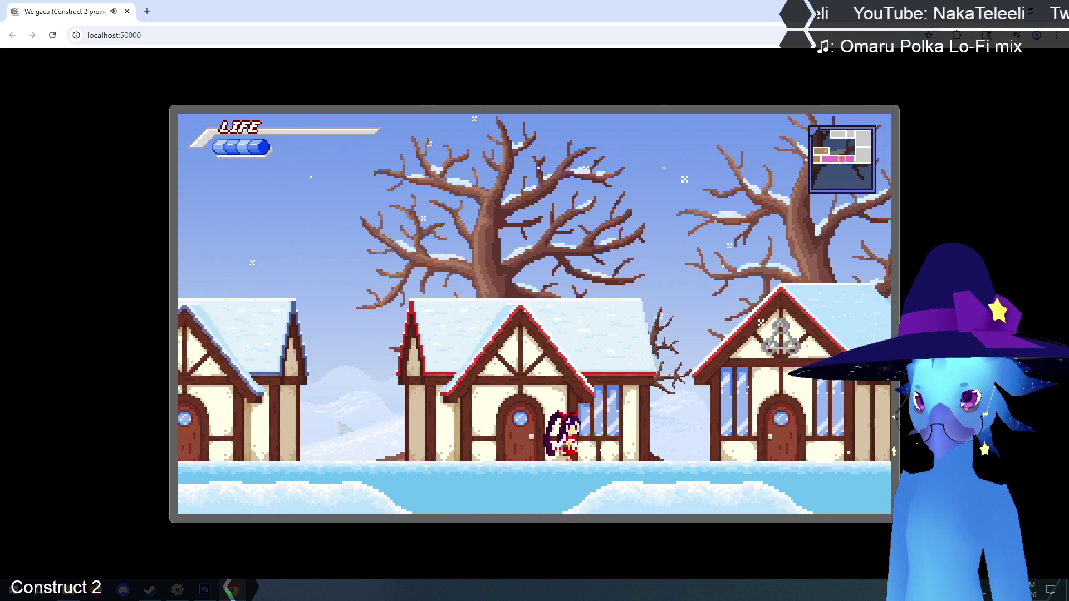
key("Right")
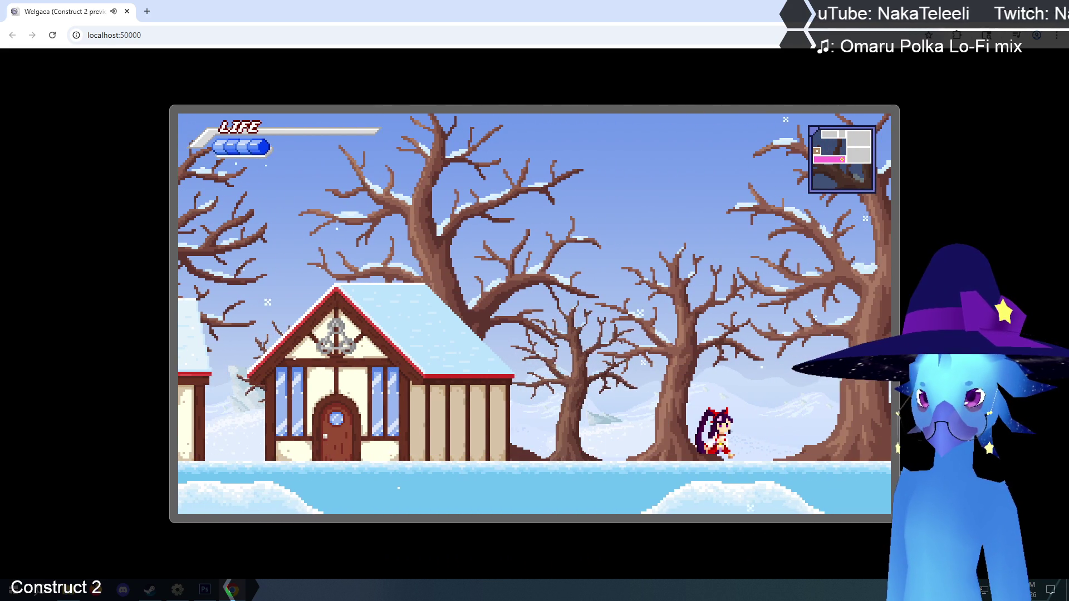
key("Right")
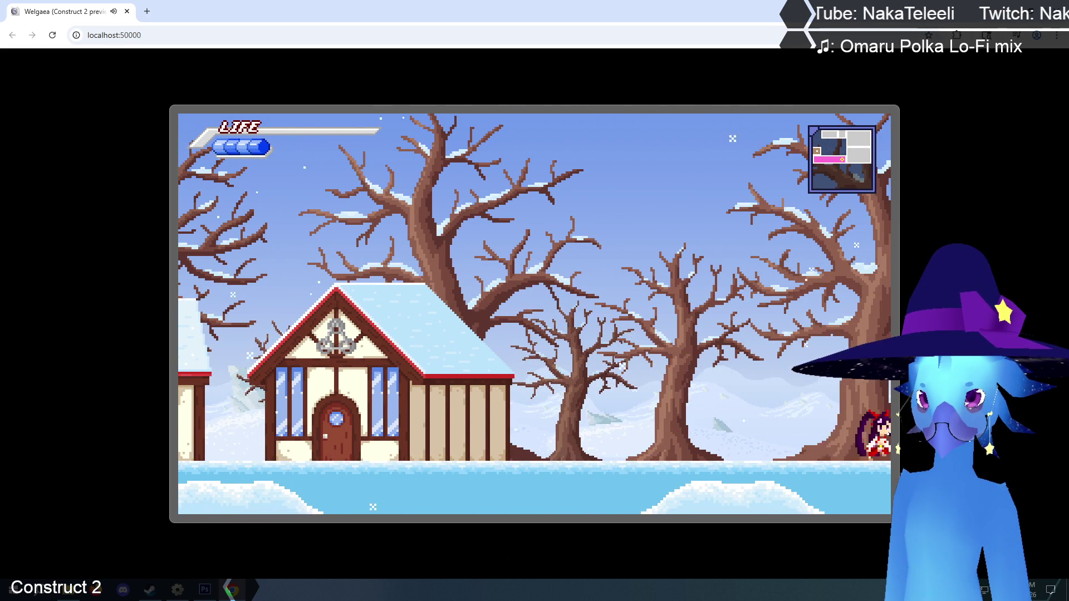
- Climb Phendrana Drifts' ice steps past the snowy tree and crystals into the dark cave
key("Up")
key("Right")
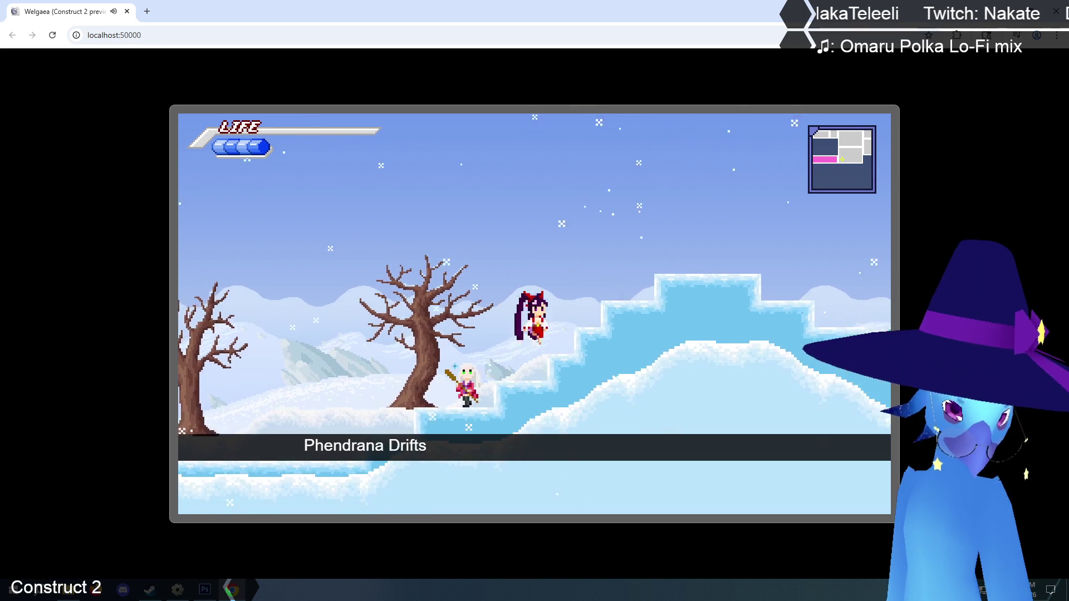
key("Up")
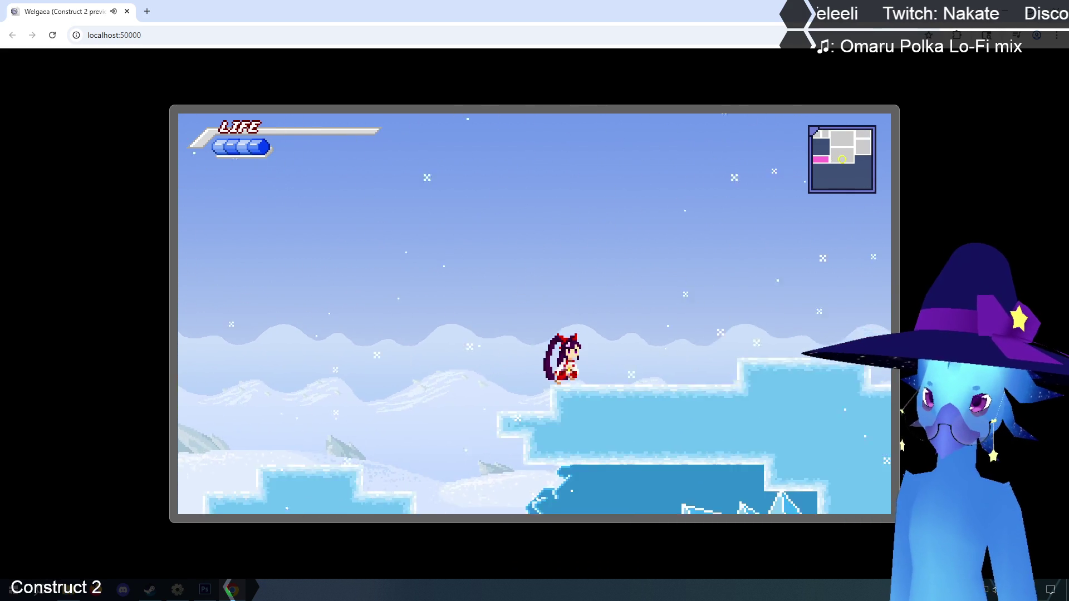
key("Right")
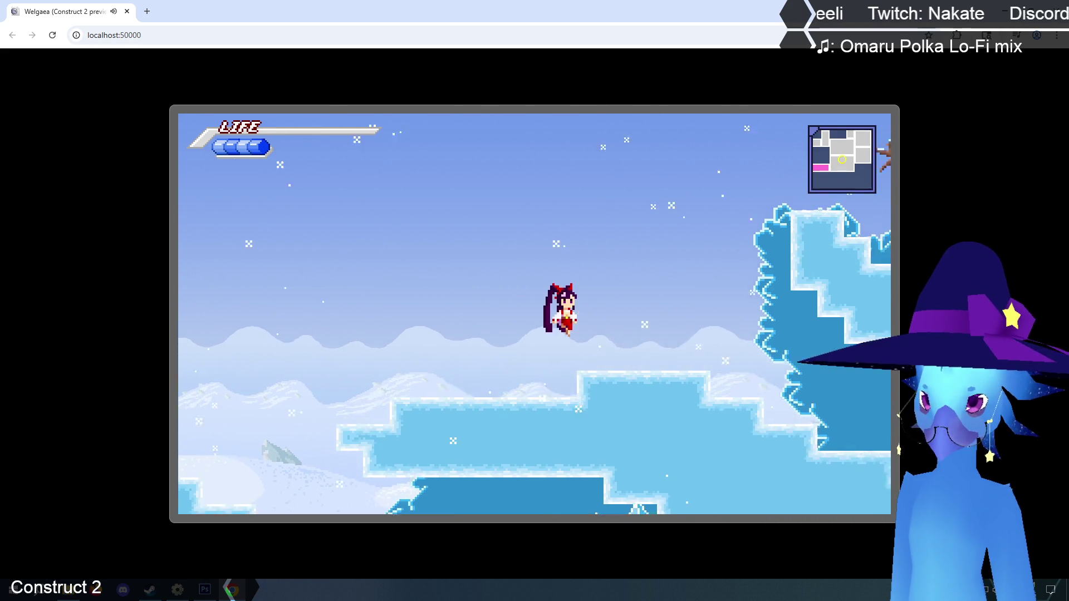
key("Up")
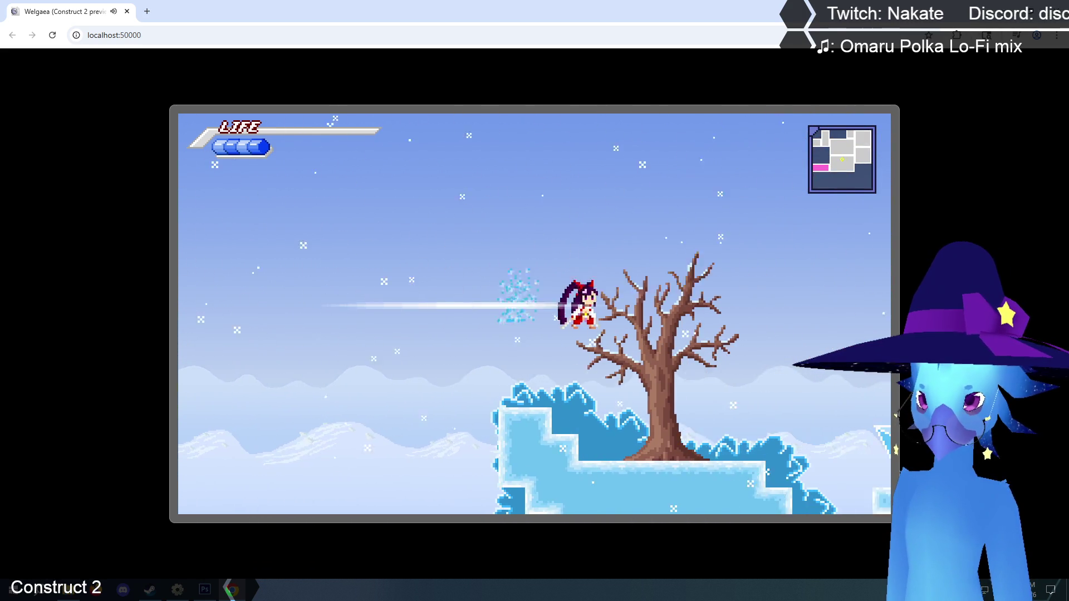
key("Right")
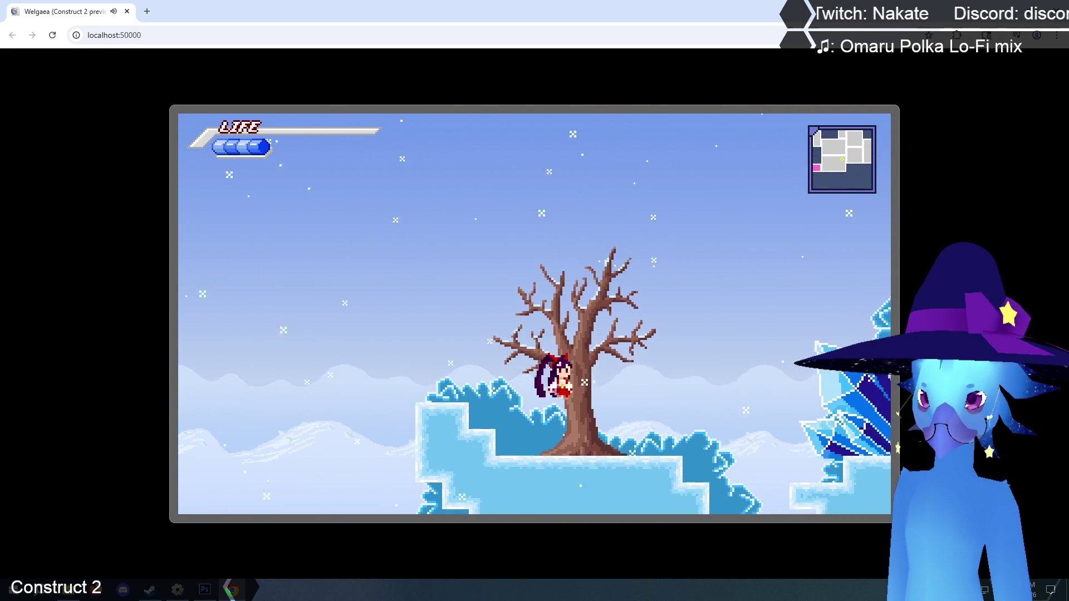
key("Up")
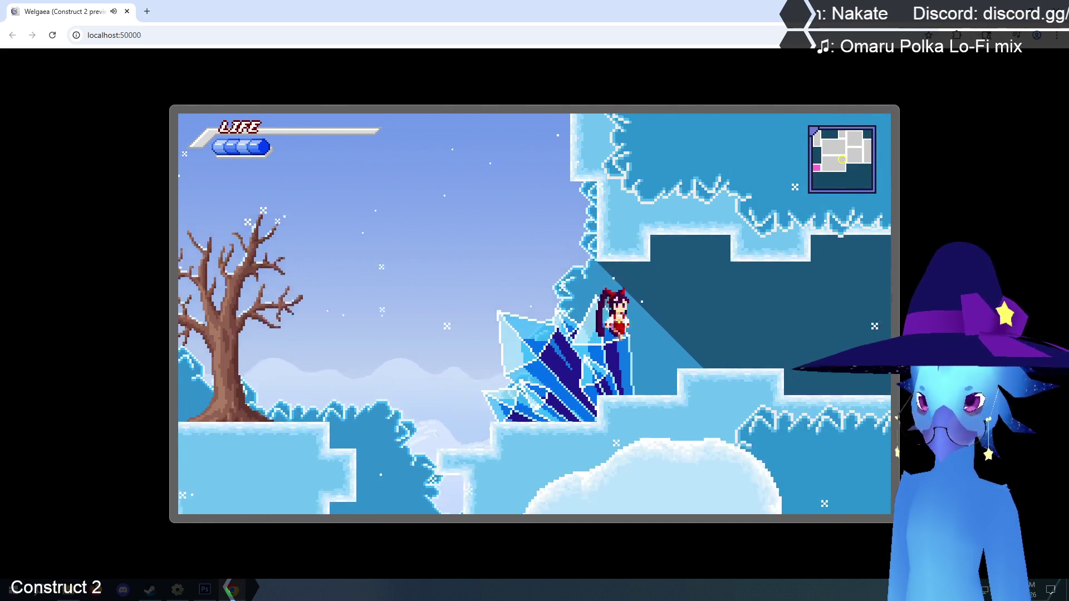
key("Right")
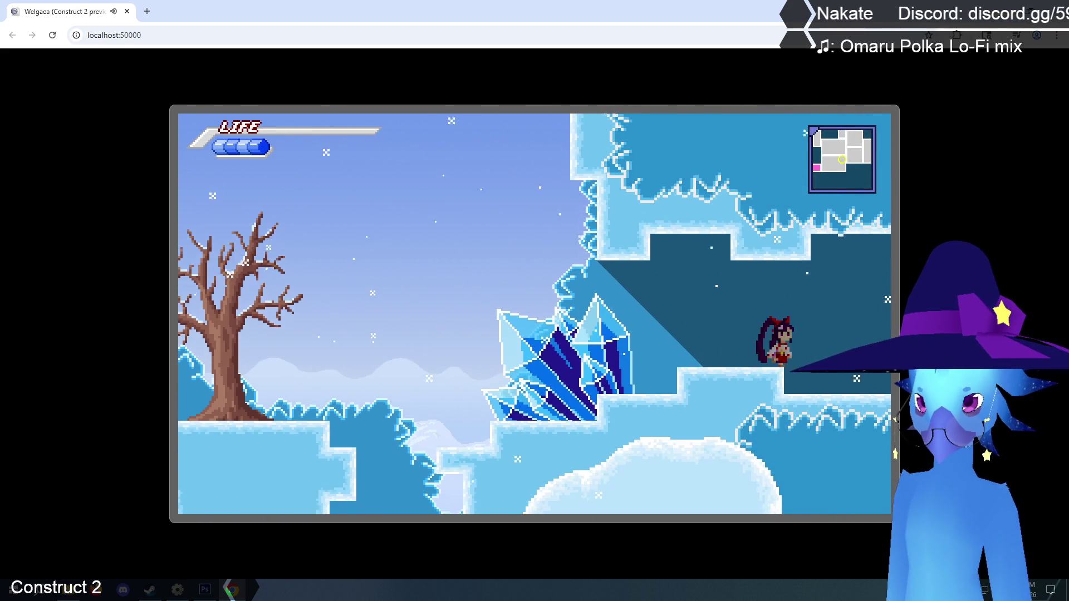
key("Right")
key("Up")
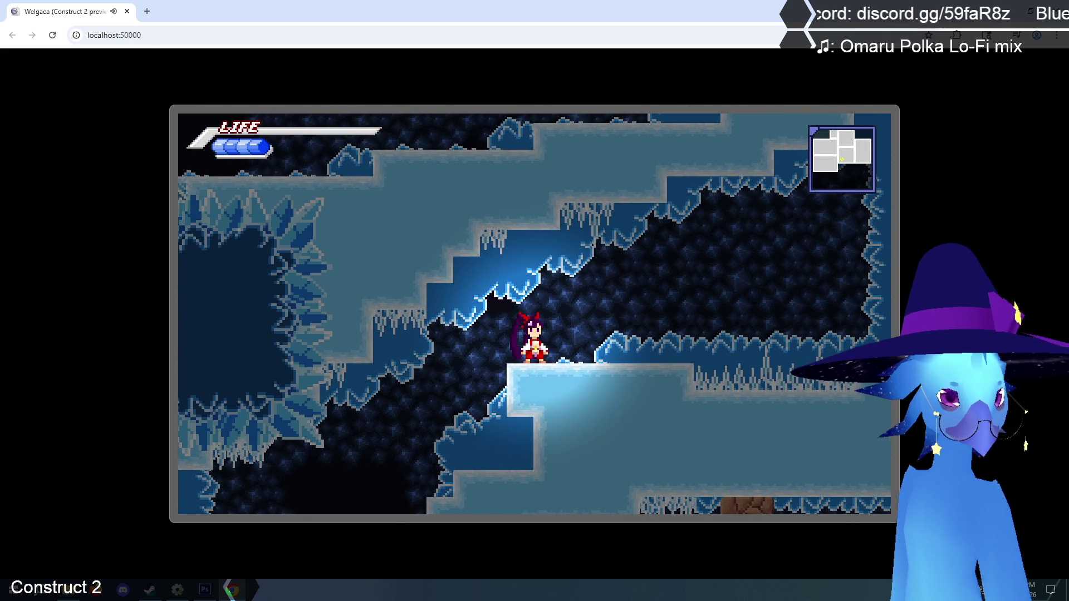
- Cross the ice cave rightward, then climb left into the next cave area to its wall
key("Right")
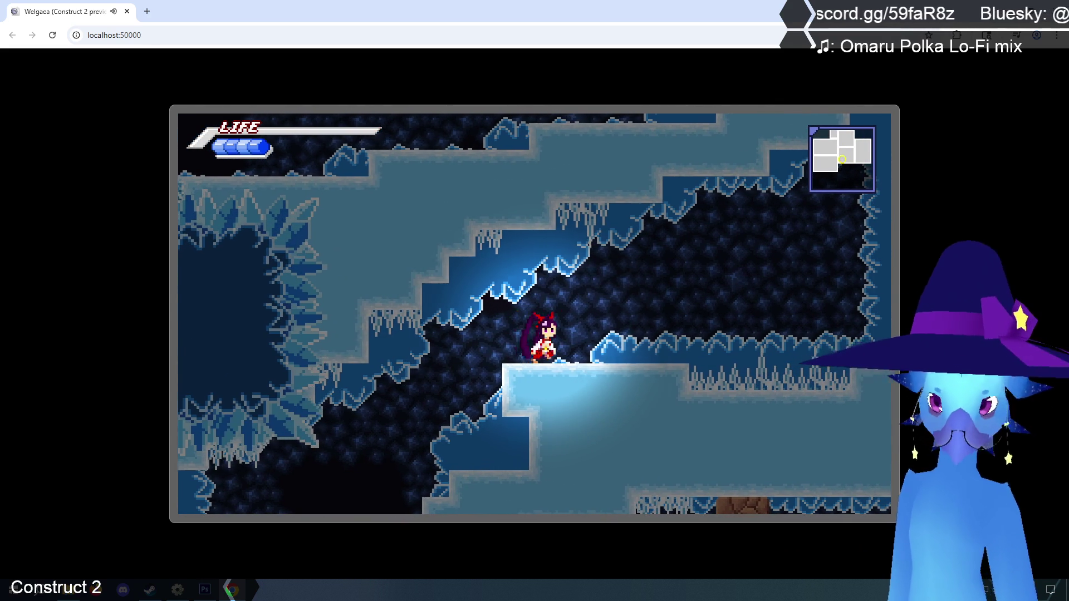
key("Up")
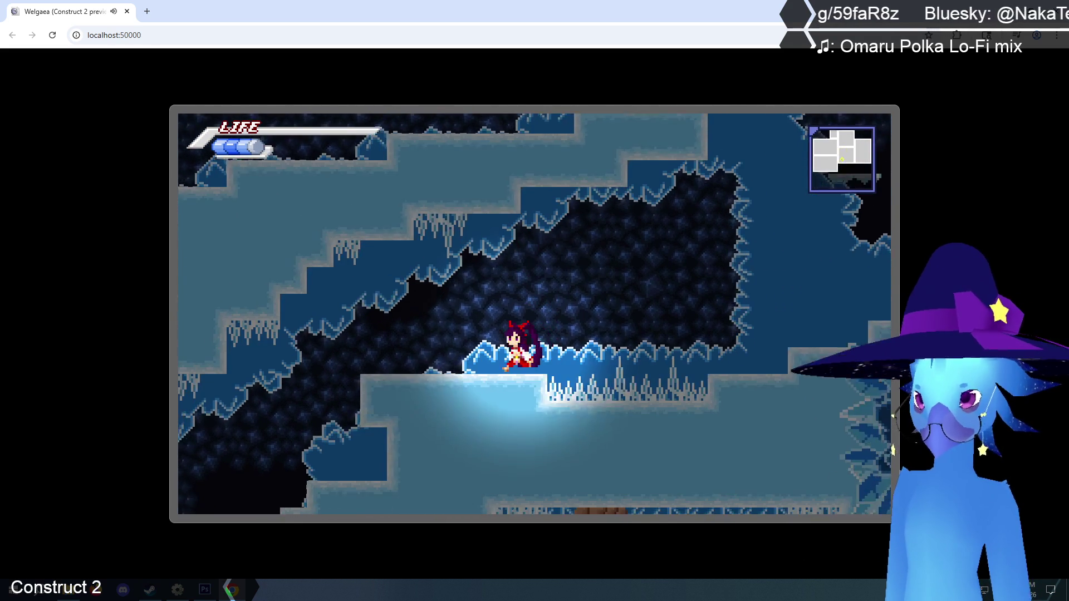
key("Right")
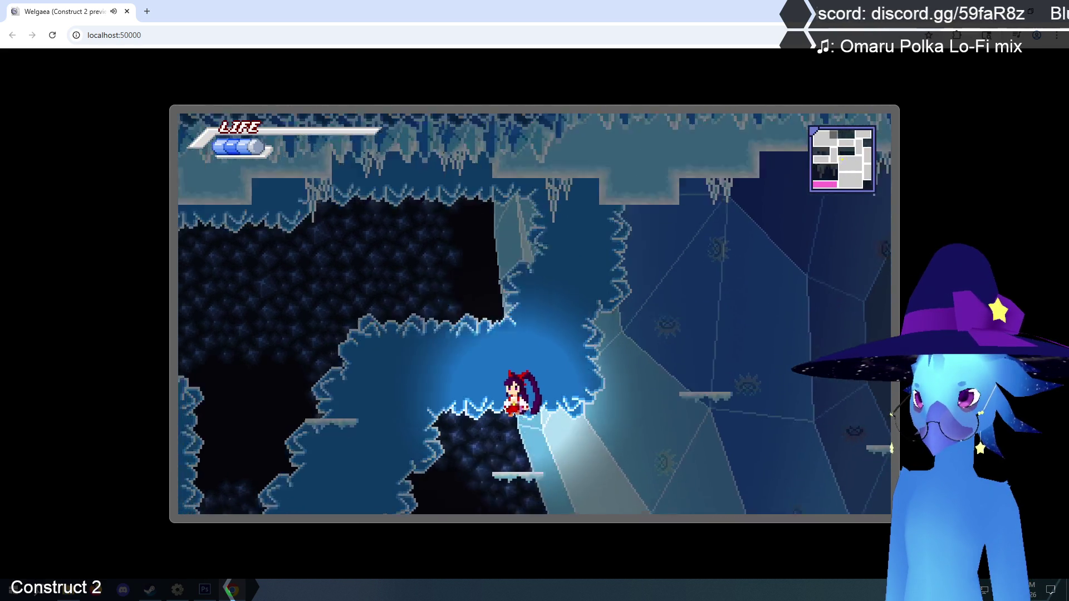
key("Left")
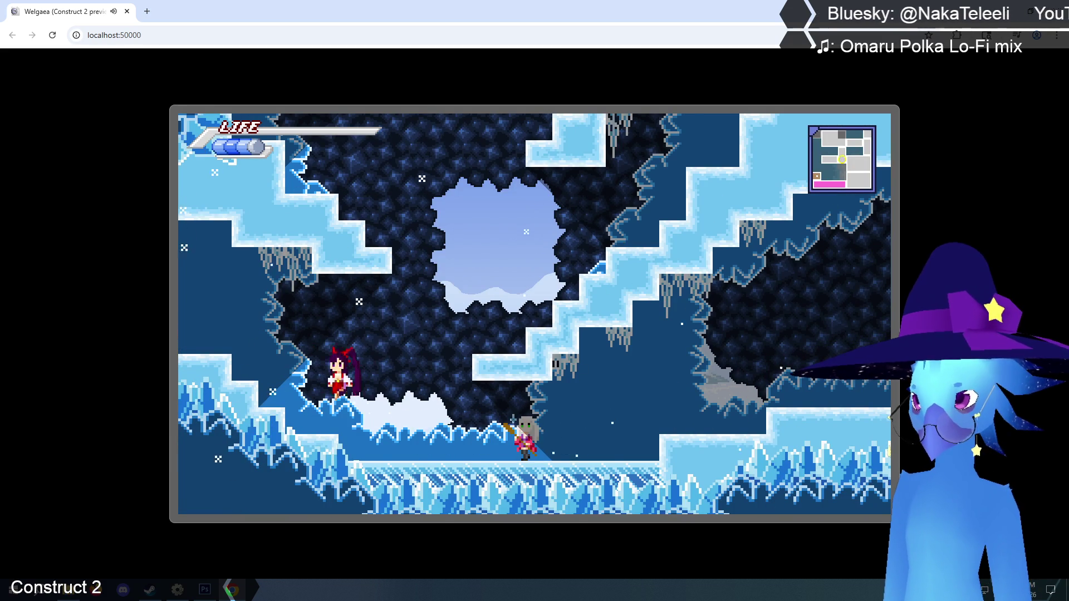
key("Left")
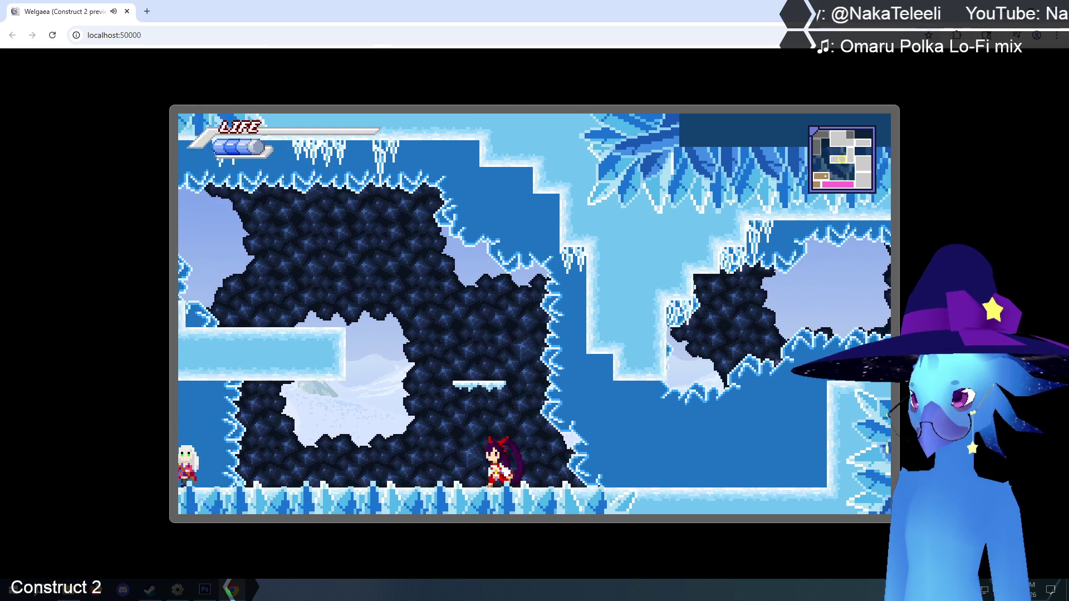
key("Left")
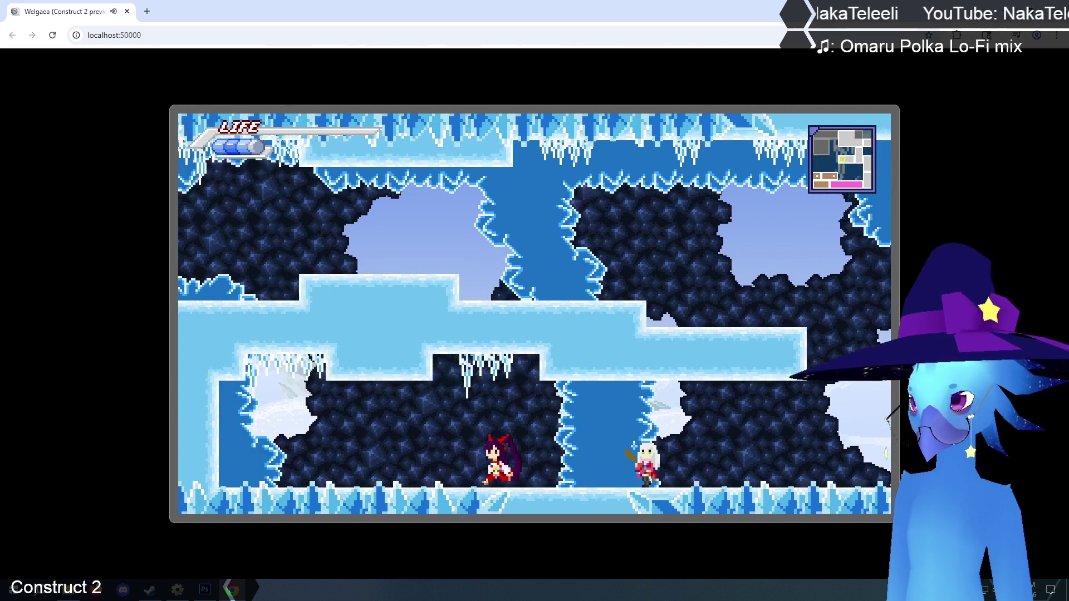
key("Left")
- Turn back, jump onto the ledge, and walk left along the ice ledge to the wall
key("Right")
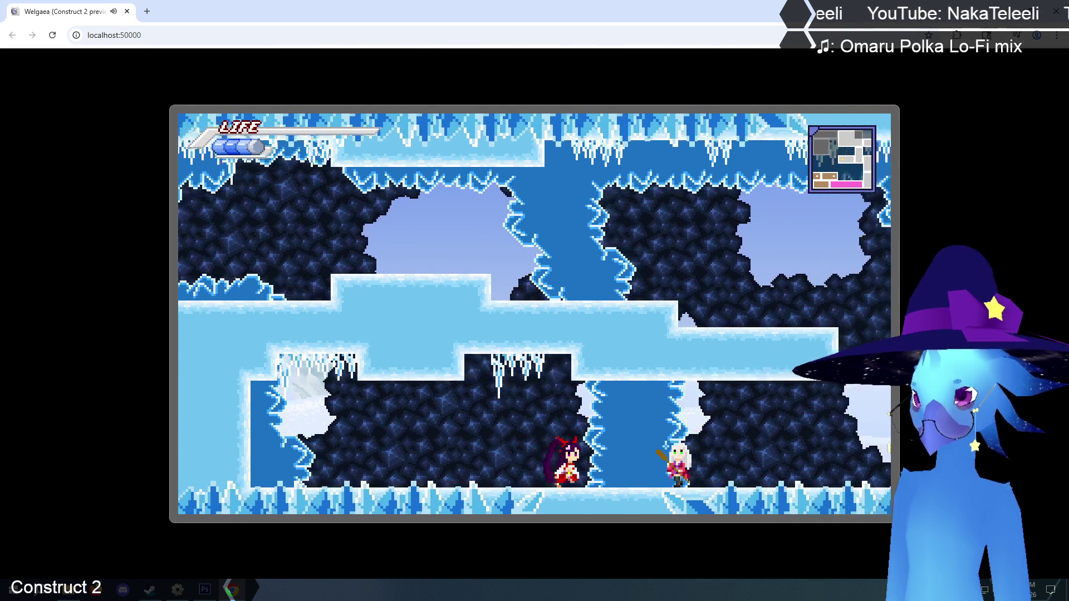
key("Up")
key("Left")
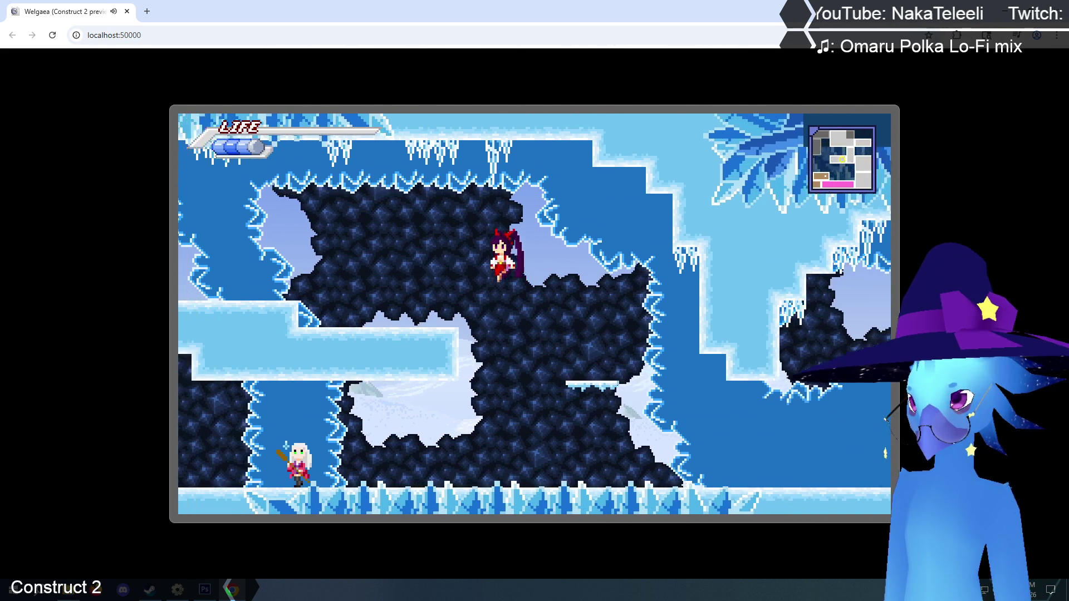
key("Left")
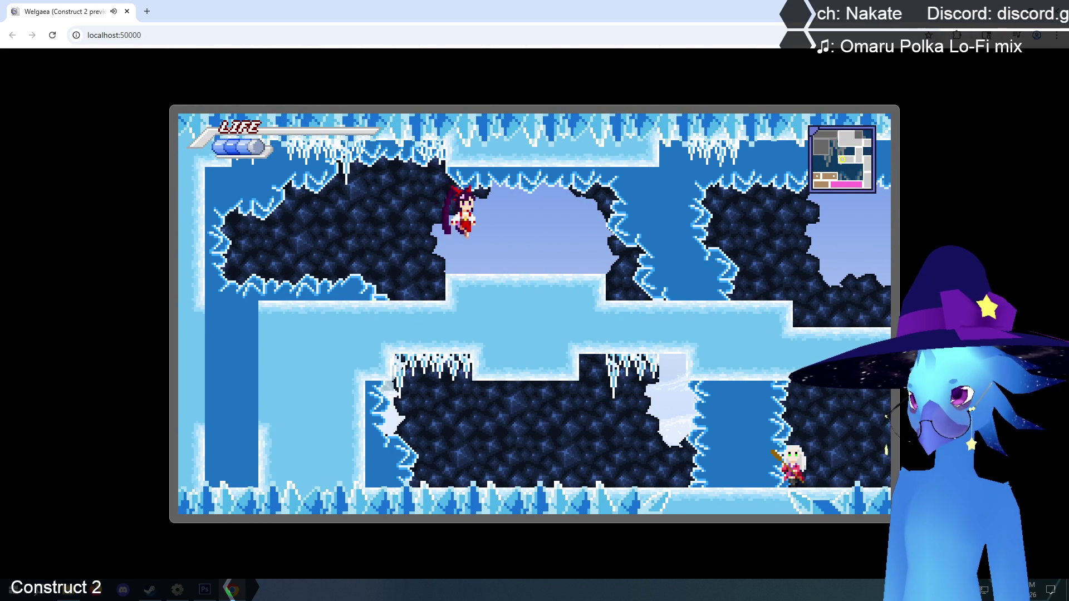
- Drop to the floor, jump up the lower cave's ledges, and exit right into the snowy room
key("Right")
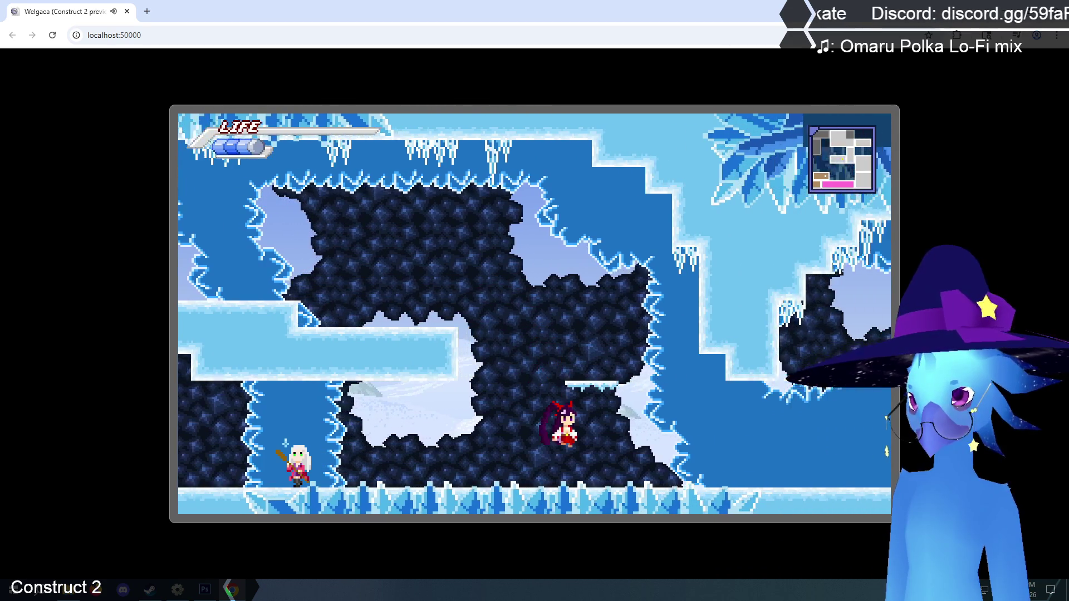
key("Up")
key("Right")
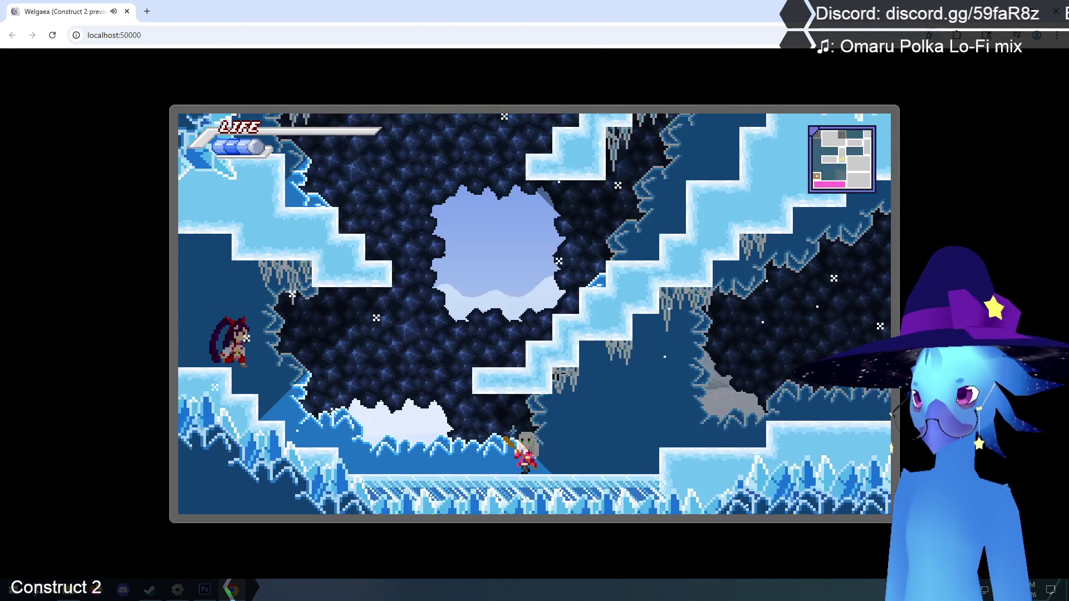
key("Right")
key("Up")
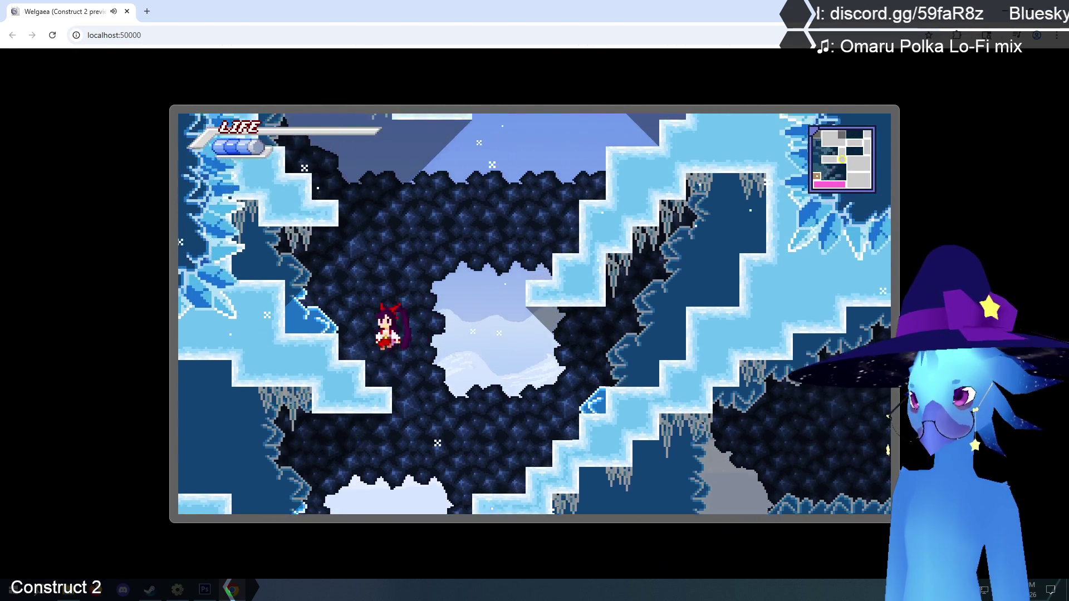
key("Up")
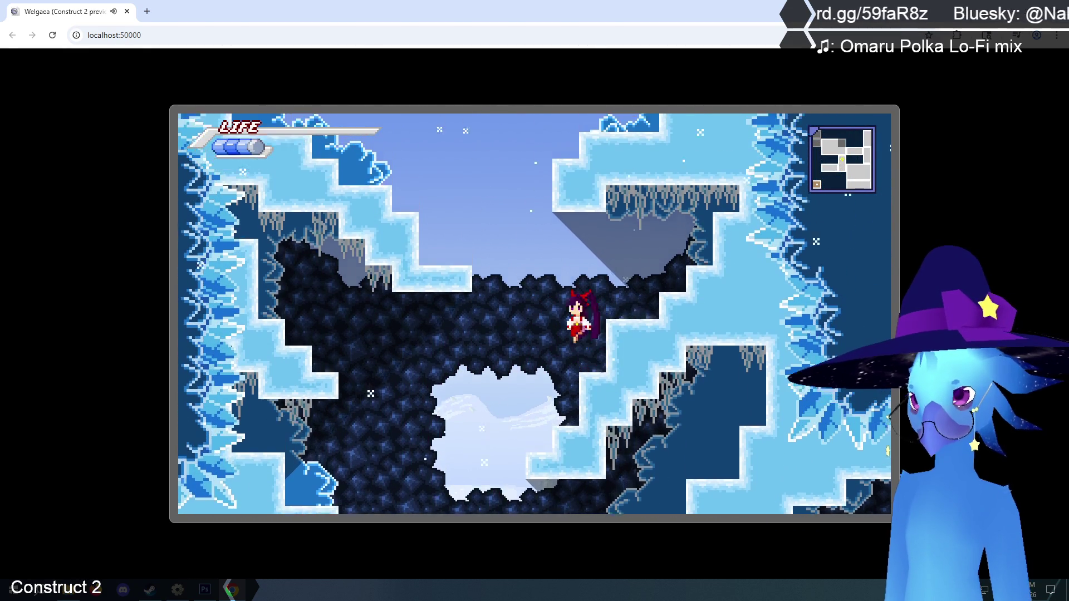
key("Right")
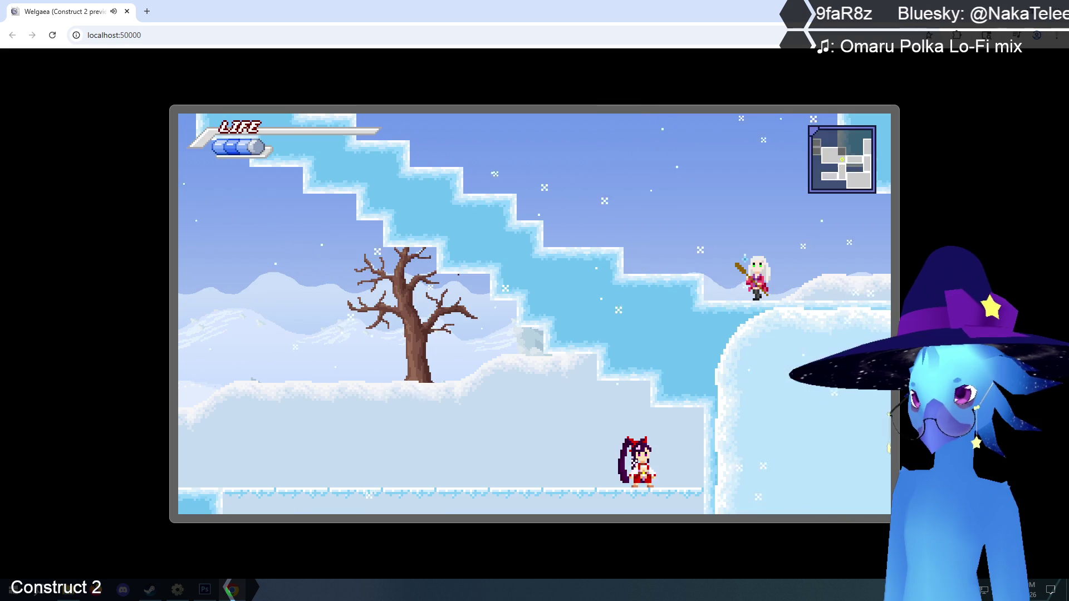
- Run left across the snowy room, climb the ice stairs, and drop to the cave floor
key("Left")
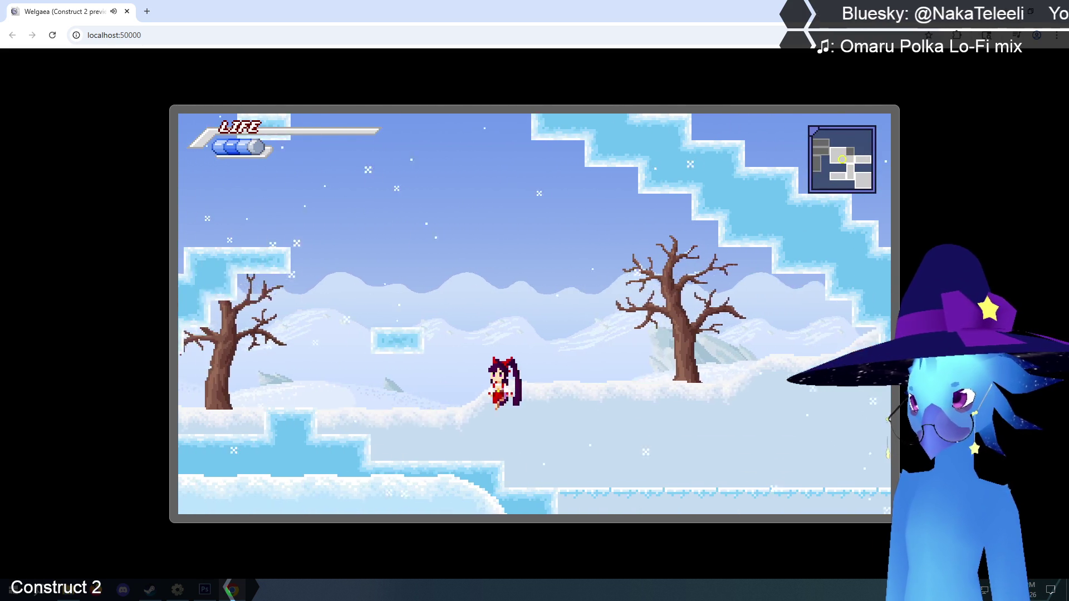
key("Up")
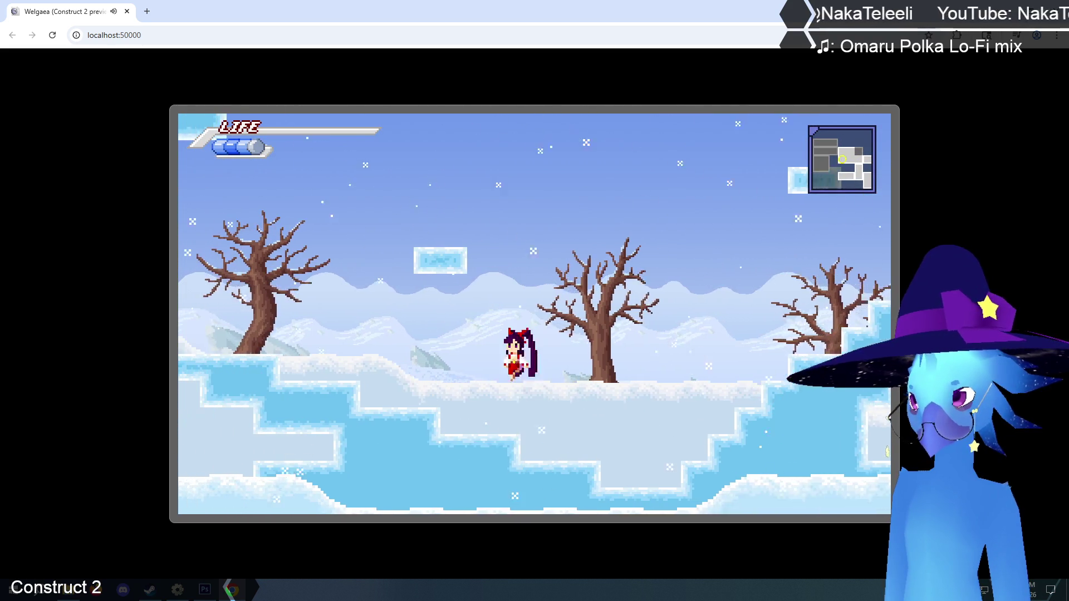
key("Up")
key("Right")
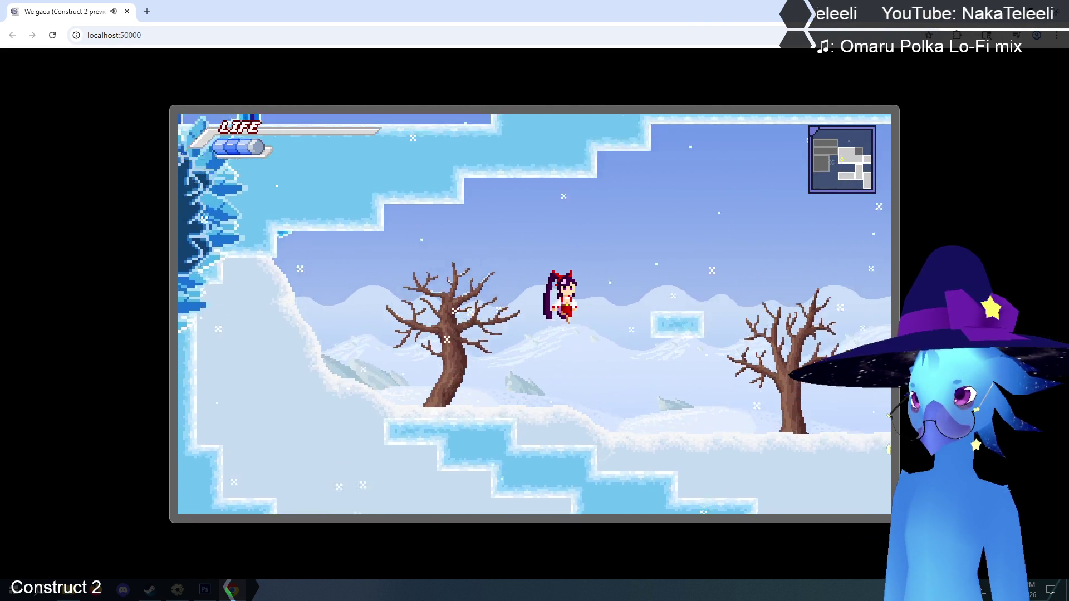
key("Right")
key("Right")
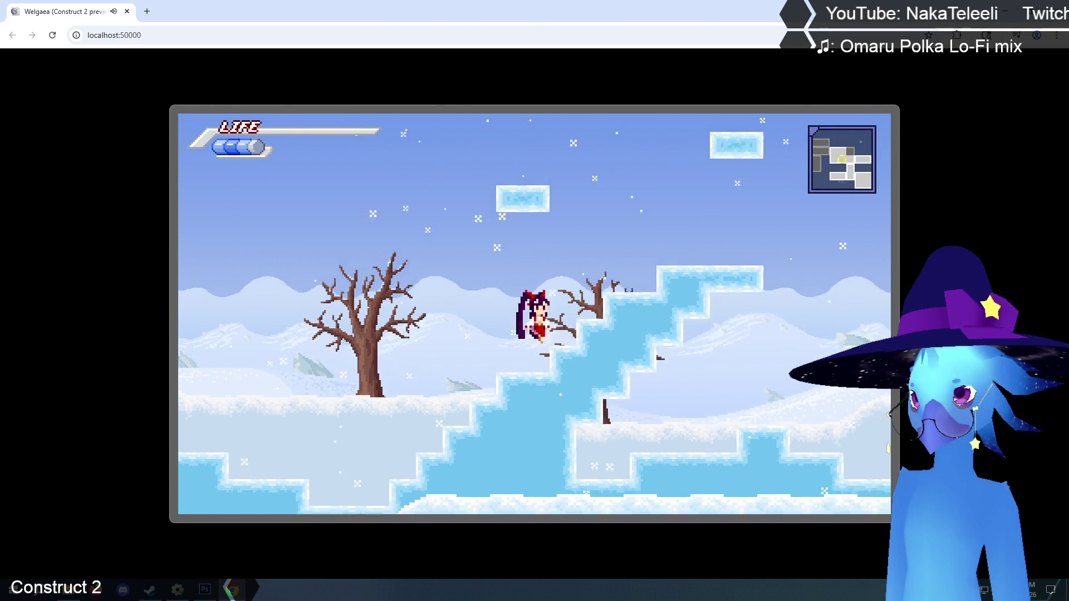
key("Right")
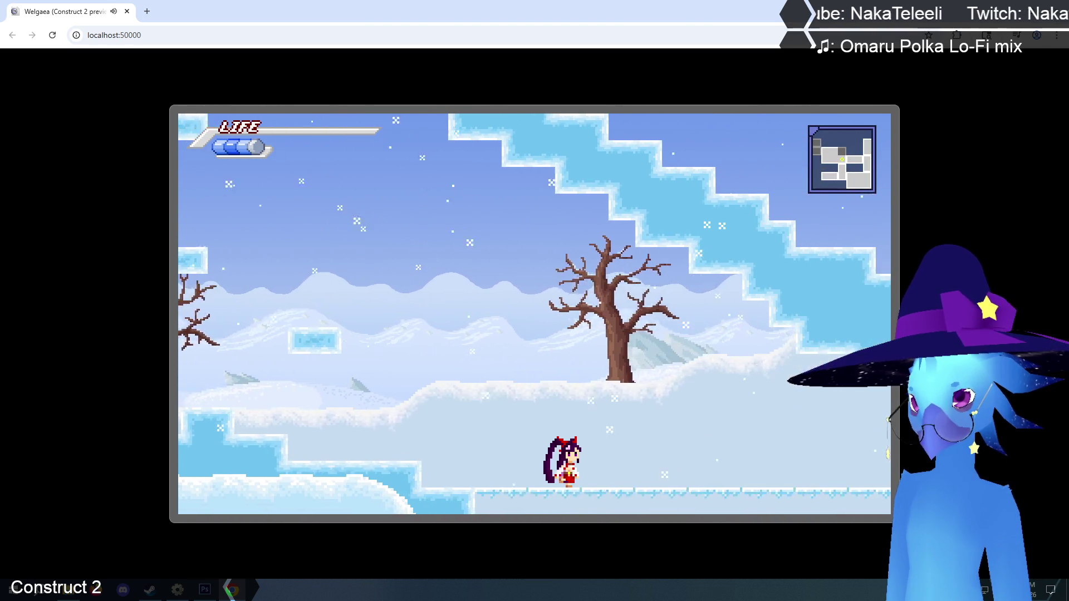
key("Left")
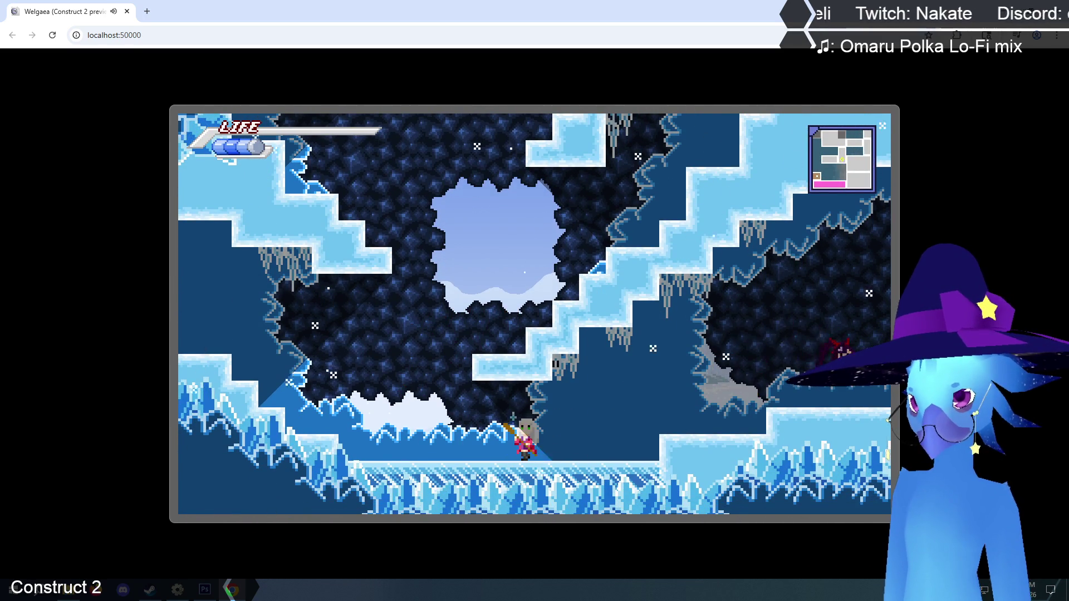
- Enter the crystal cavern and climb the lit ice shaft onto the ledge by the brown block
key("Right")
key("Right")
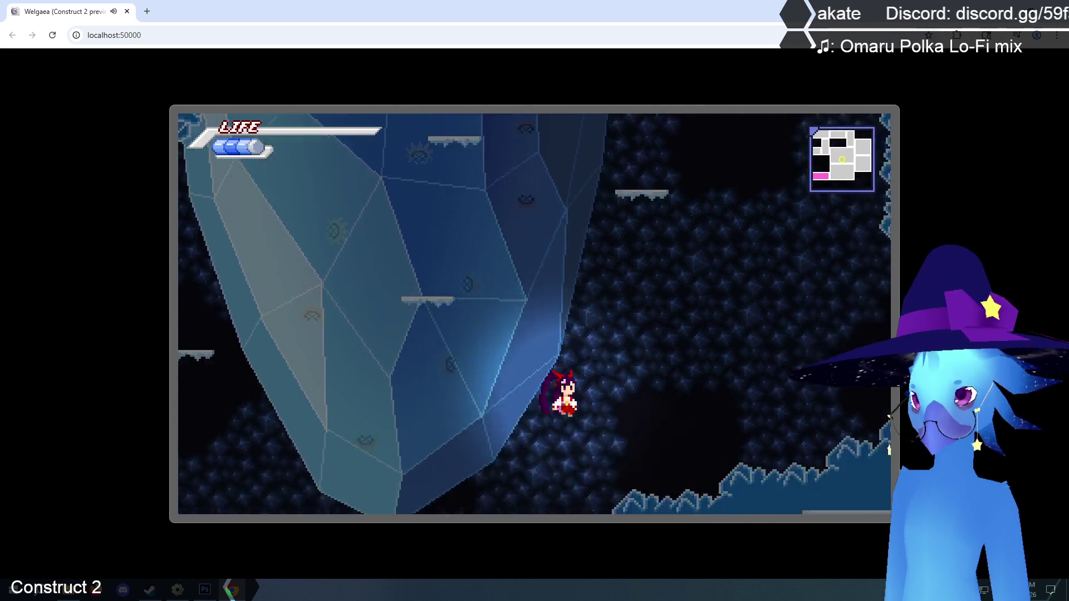
key("Up")
key("Right")
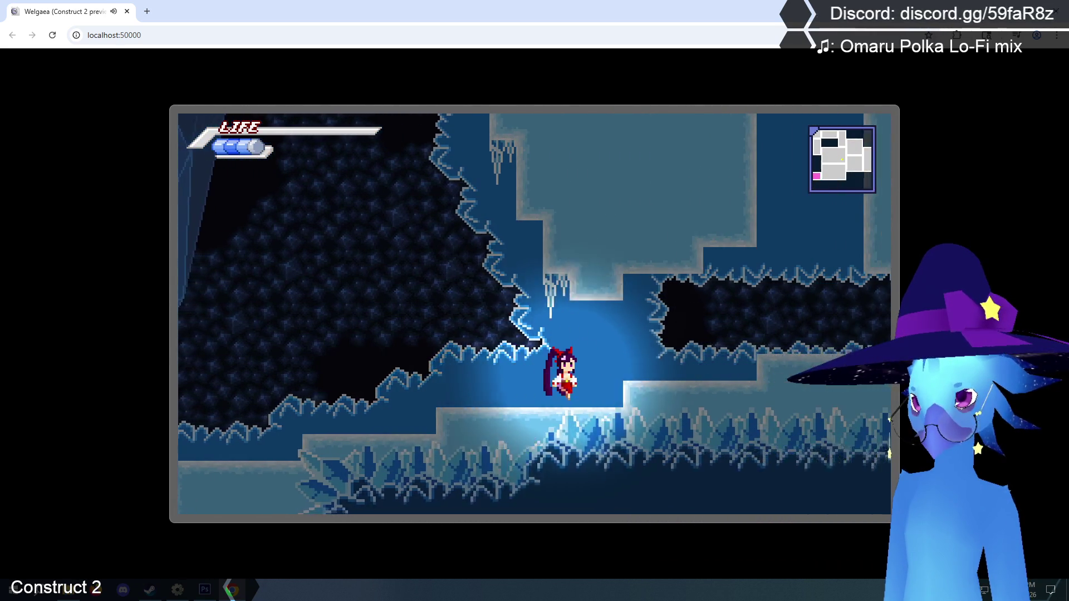
key("Up")
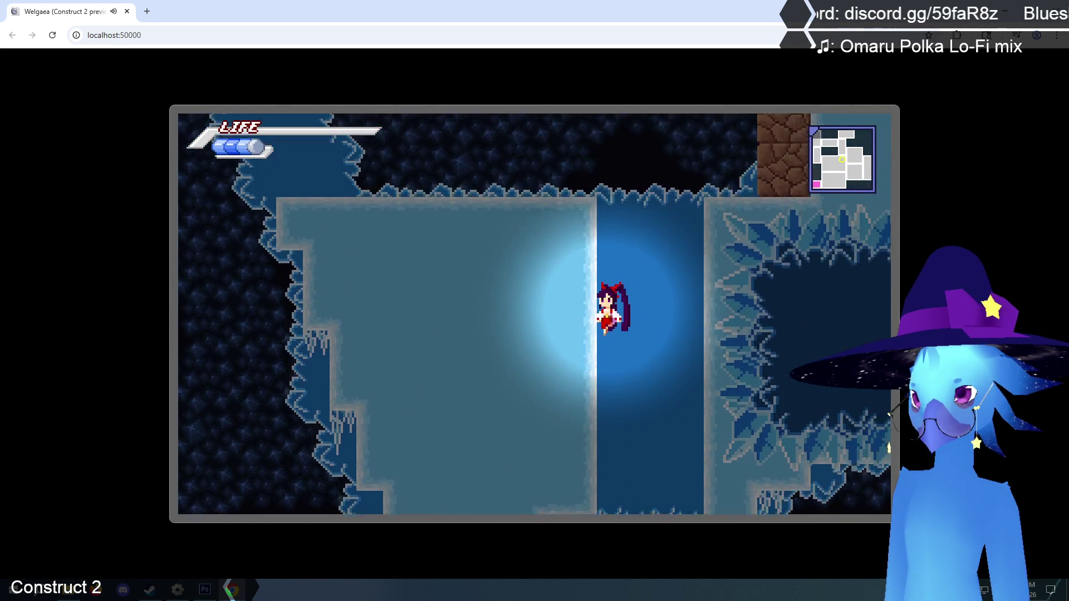
key("Right")
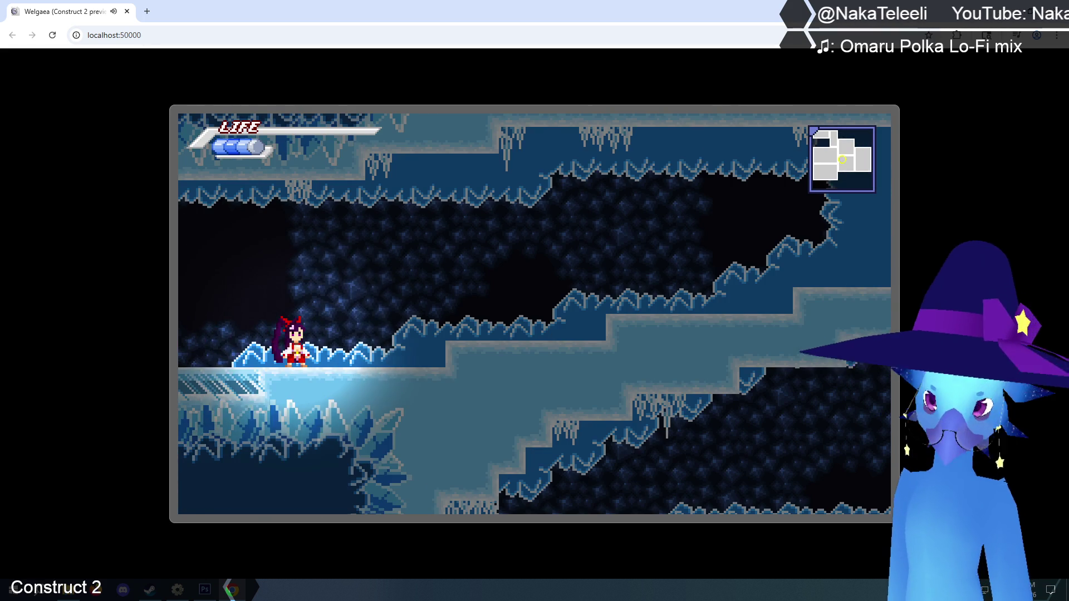
- Cross the cave past the glowing ice ledge and drop toward the NPC by the tree
key("Right")
key("z")
key("Right")
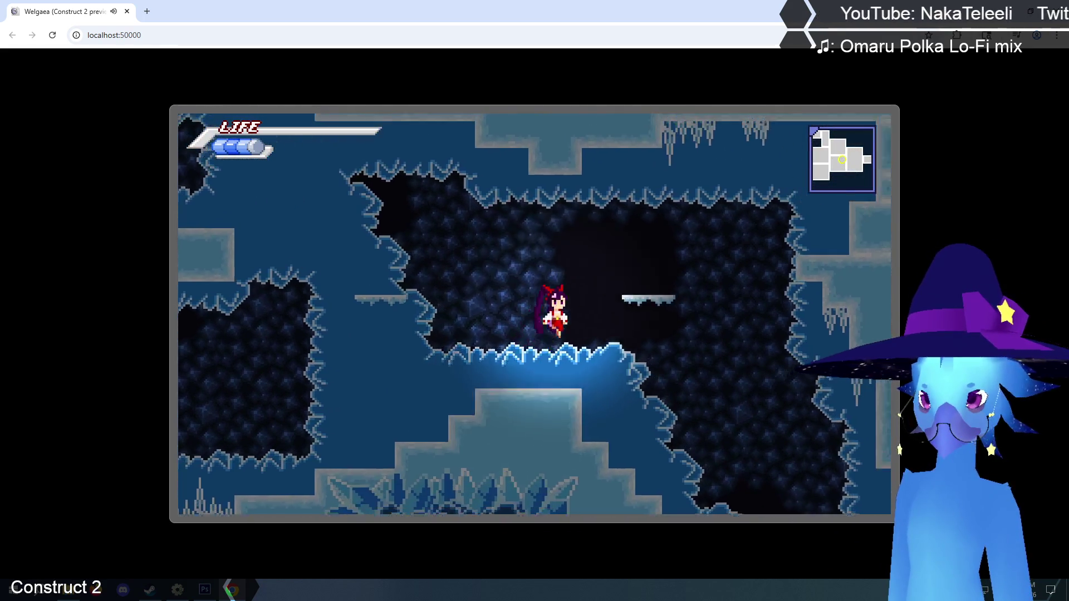
key("Right")
key("Right")
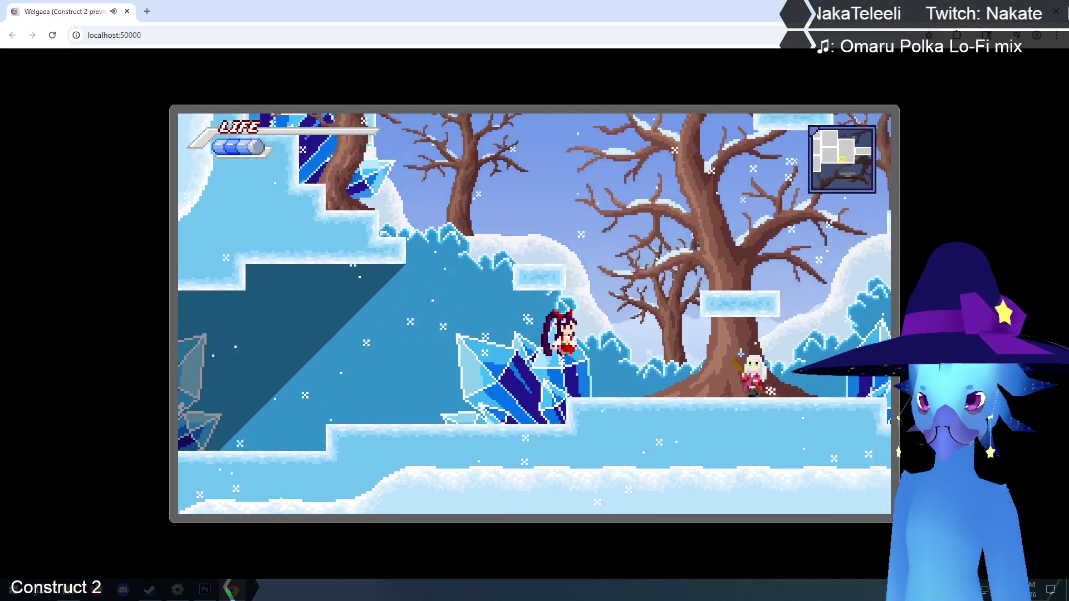
key("Right")
key("Right")
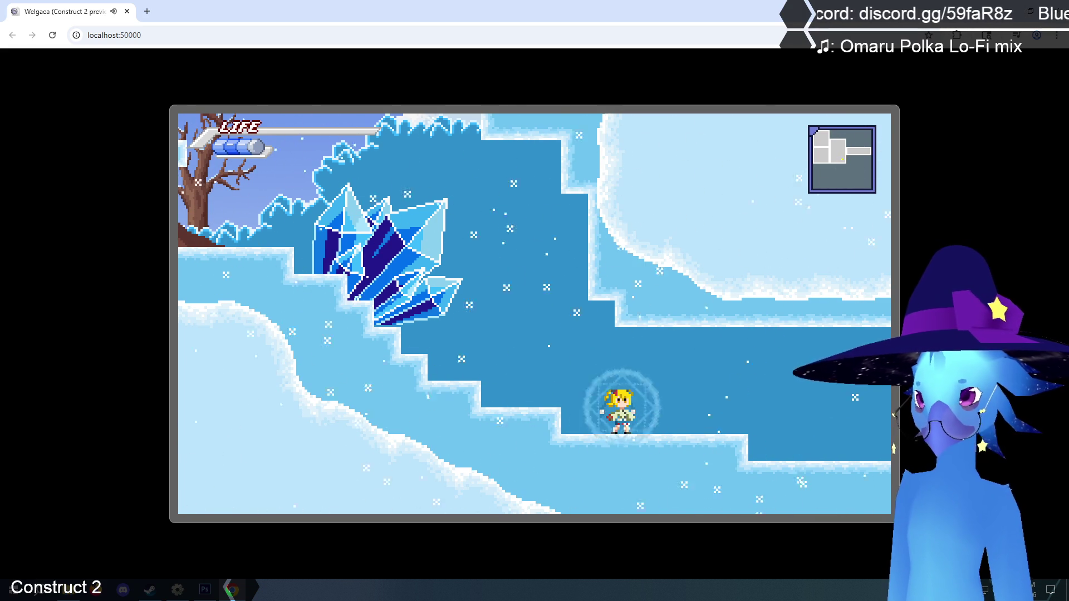
key("Left")
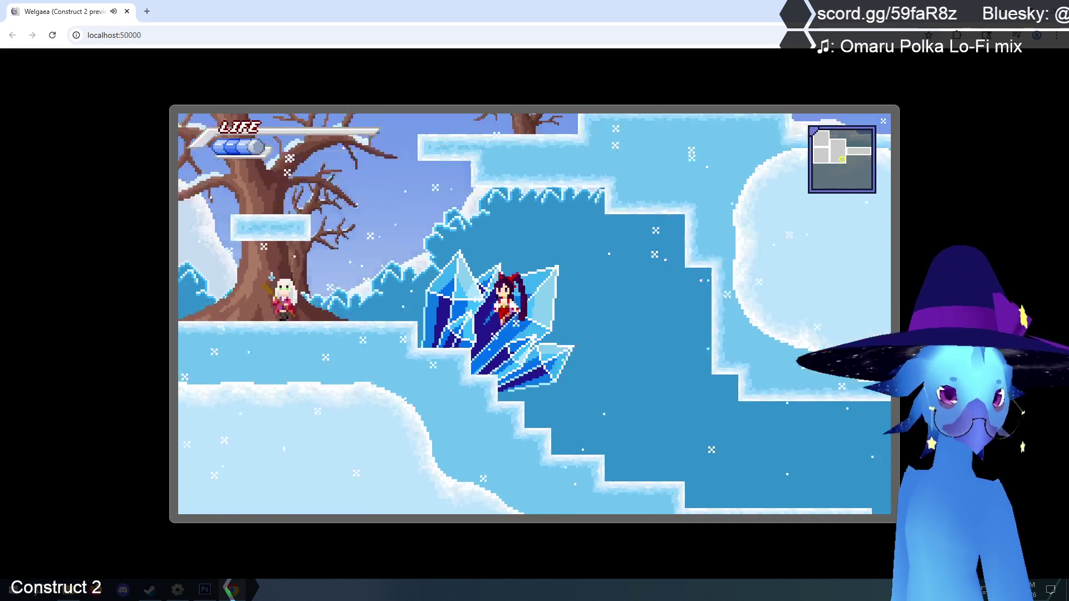
- Climb the ice platforms, run past the NPC across the brick bridge, and return into Phendrana Drifts
key("Up")
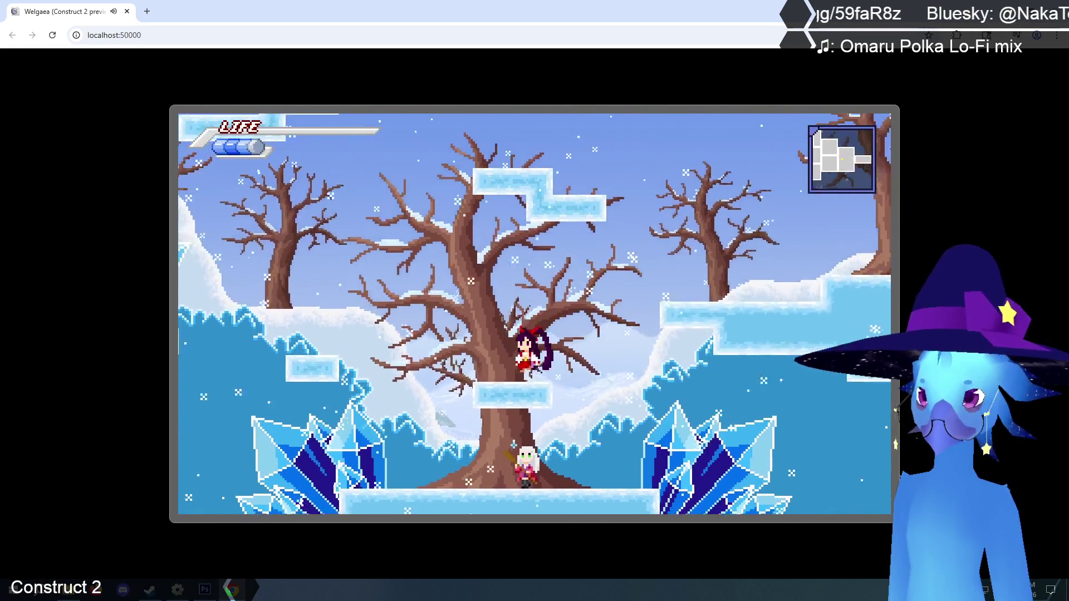
key("Right")
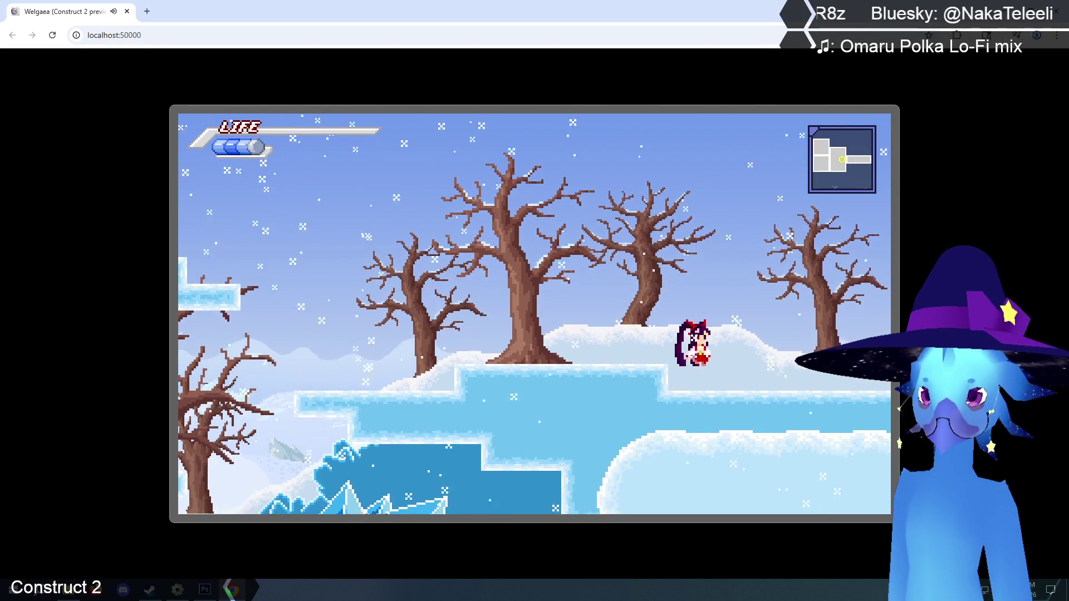
key("Right")
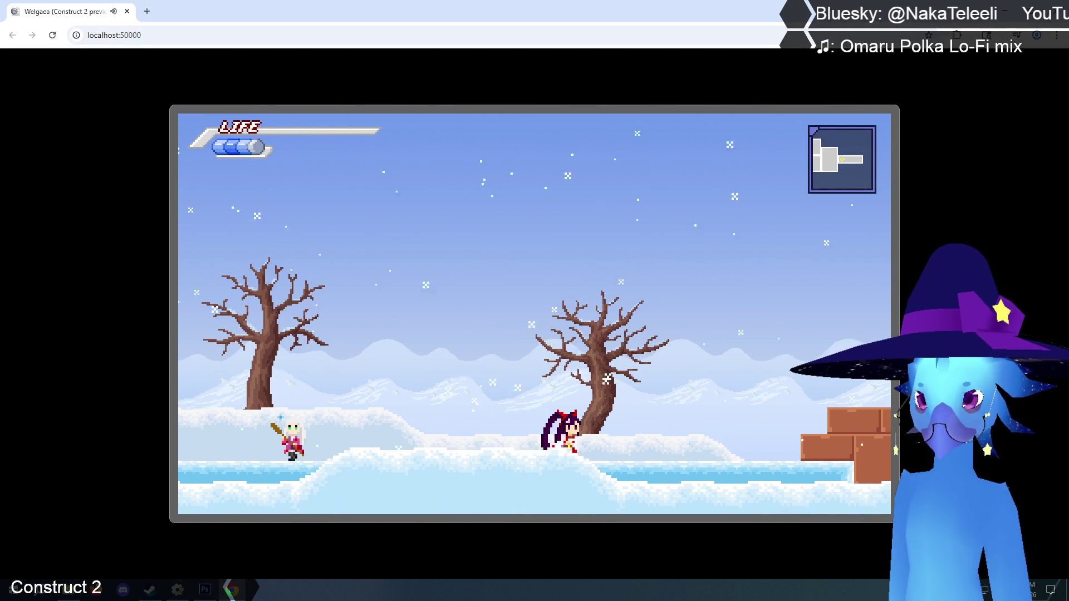
key("Right")
key("Up")
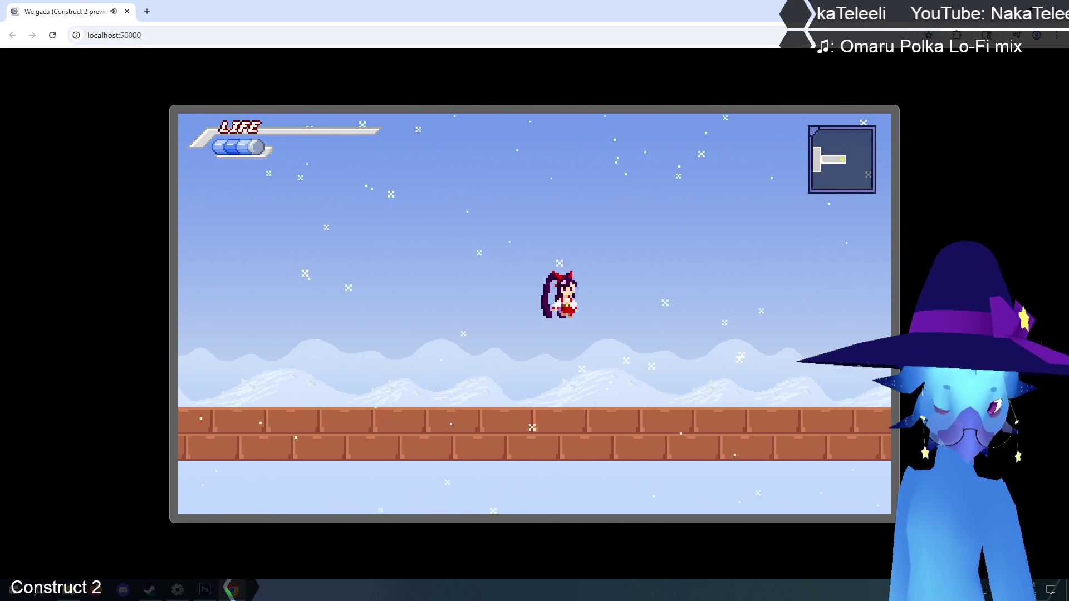
key("Right")
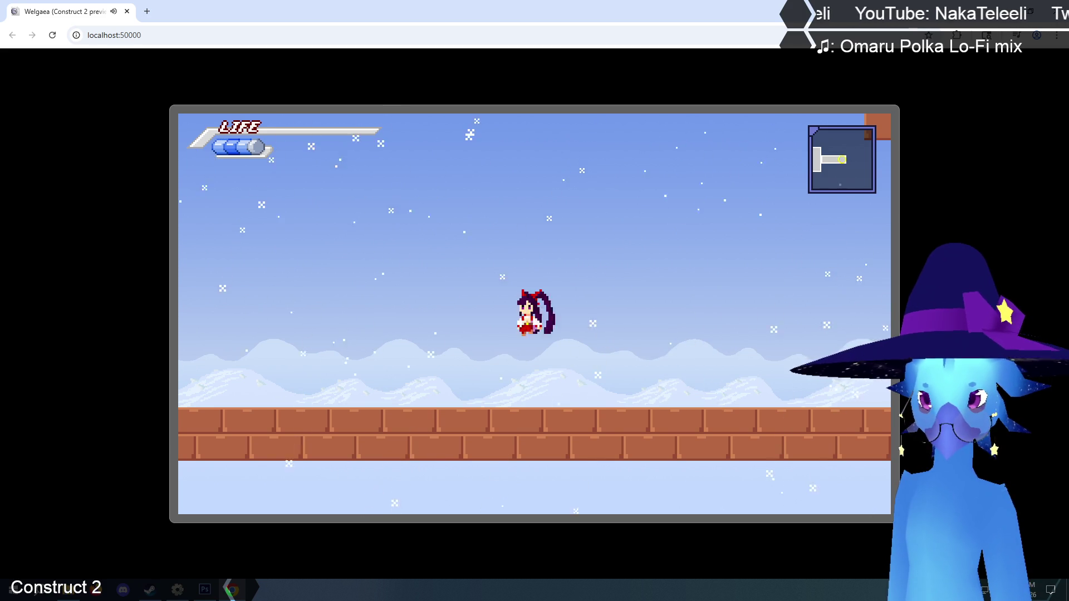
key("Left")
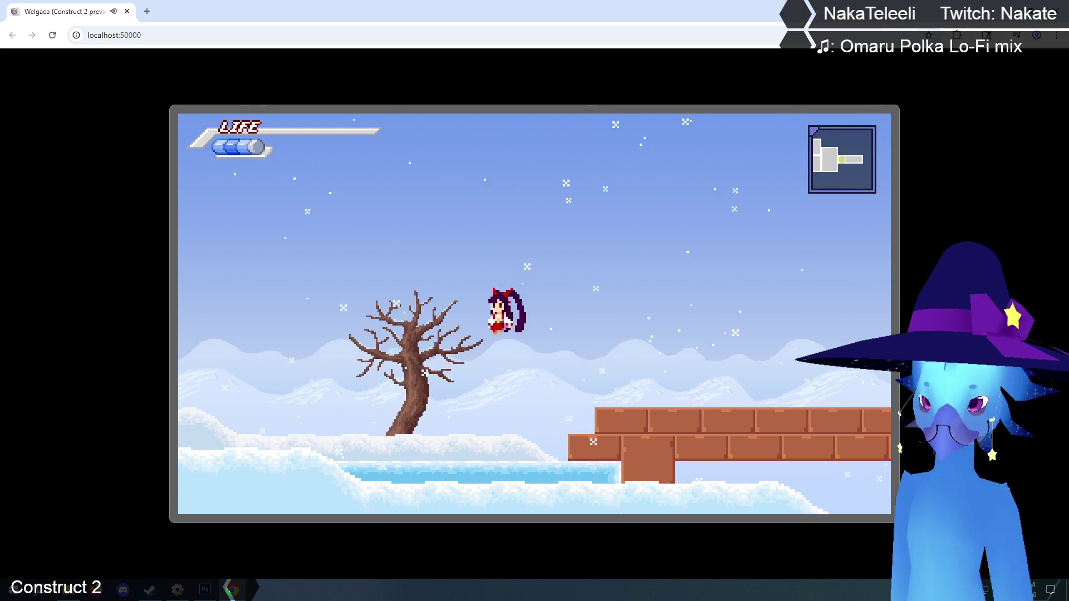
key("Left")
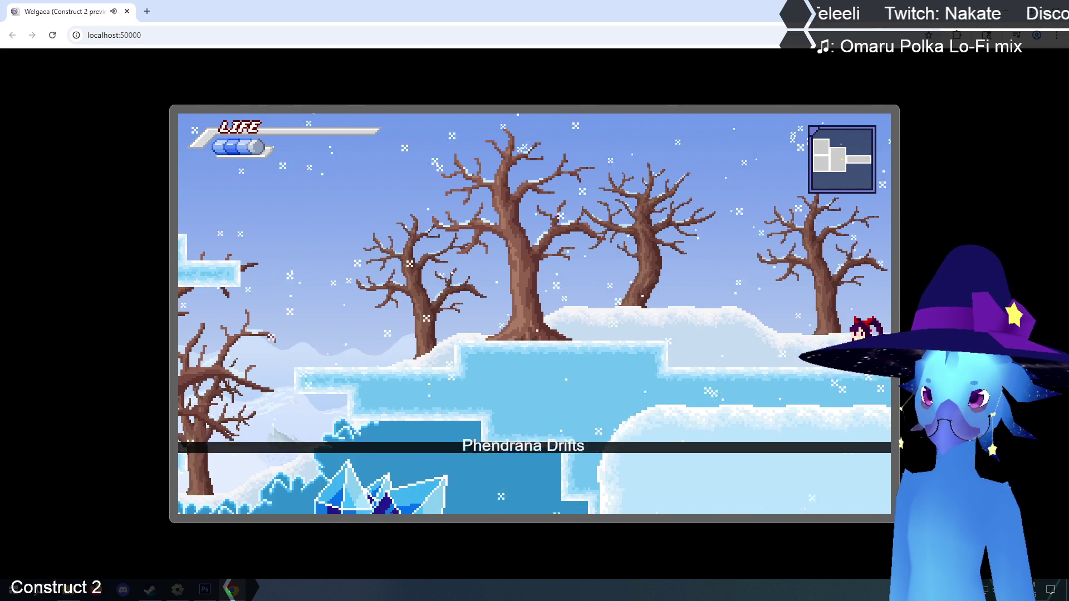
- Climb the ice platforms, head left into the next rooms, and scale the snowy wall
key("Up")
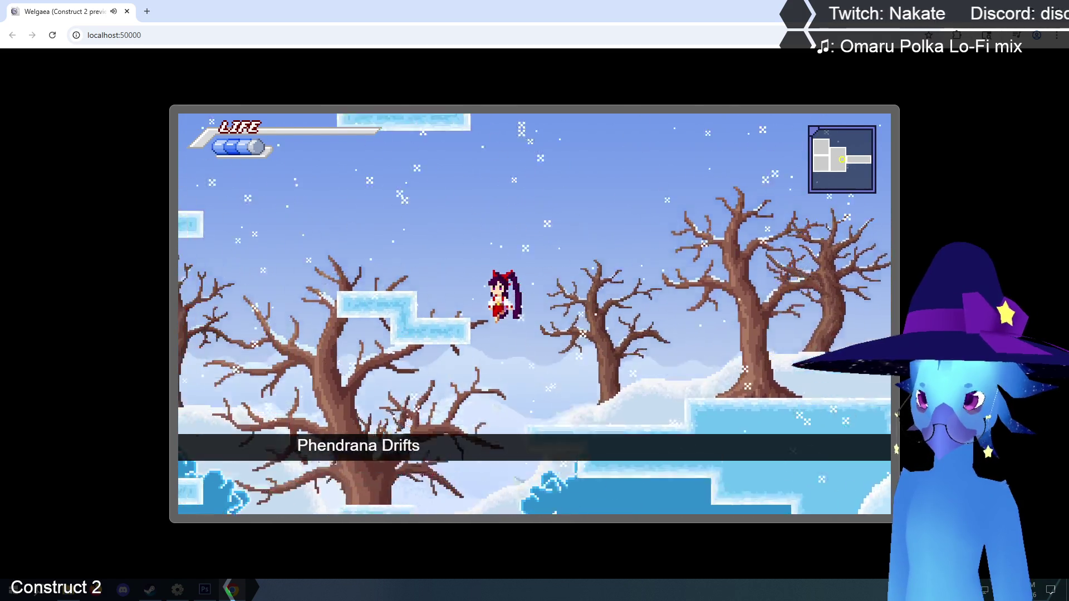
key("Right")
key("Up")
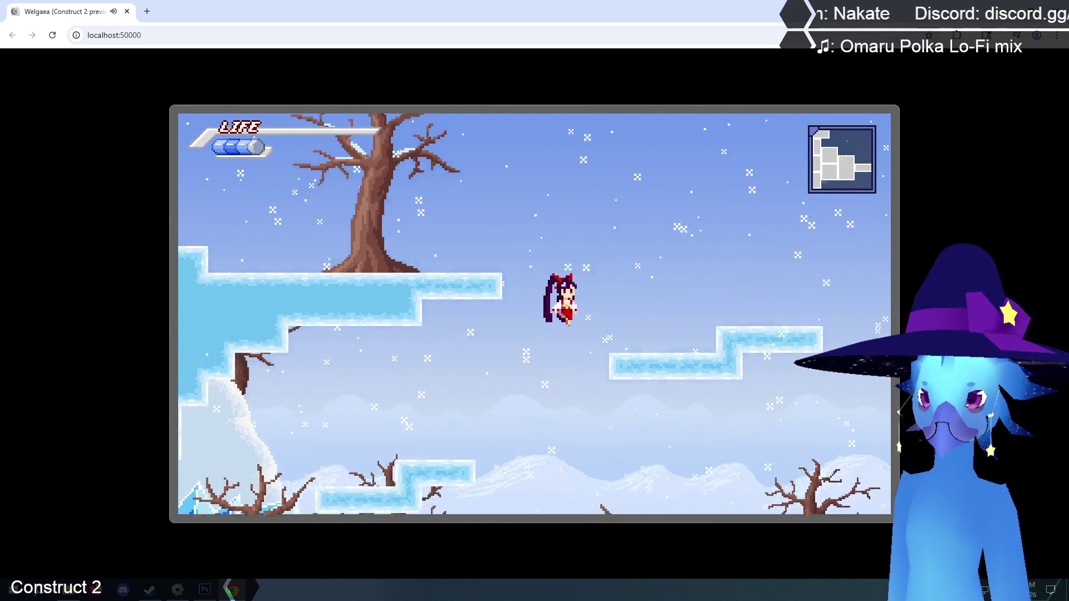
key("Left")
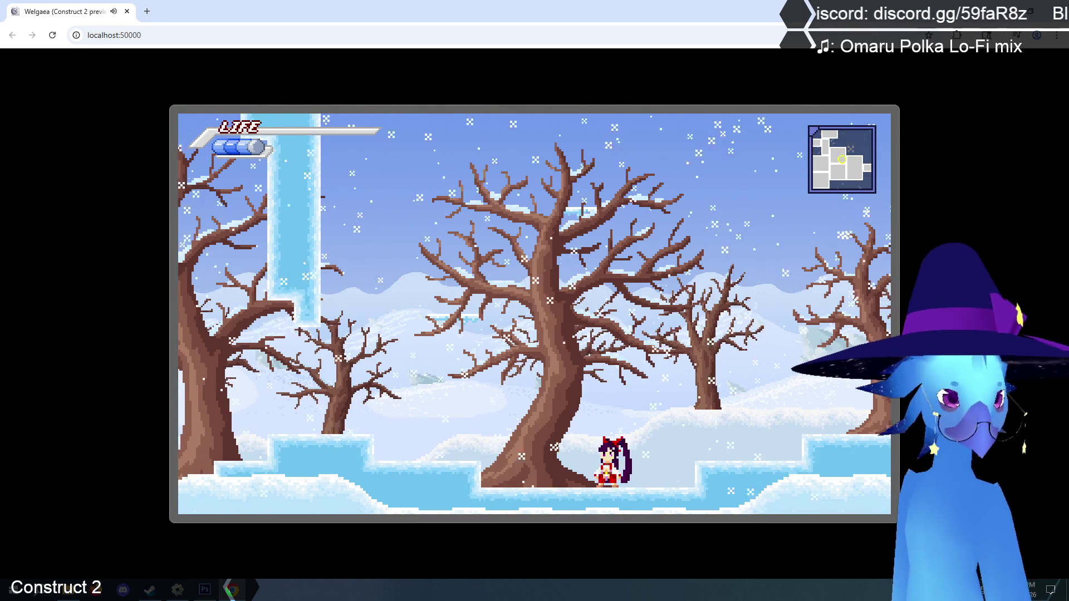
key("Up")
key("Left")
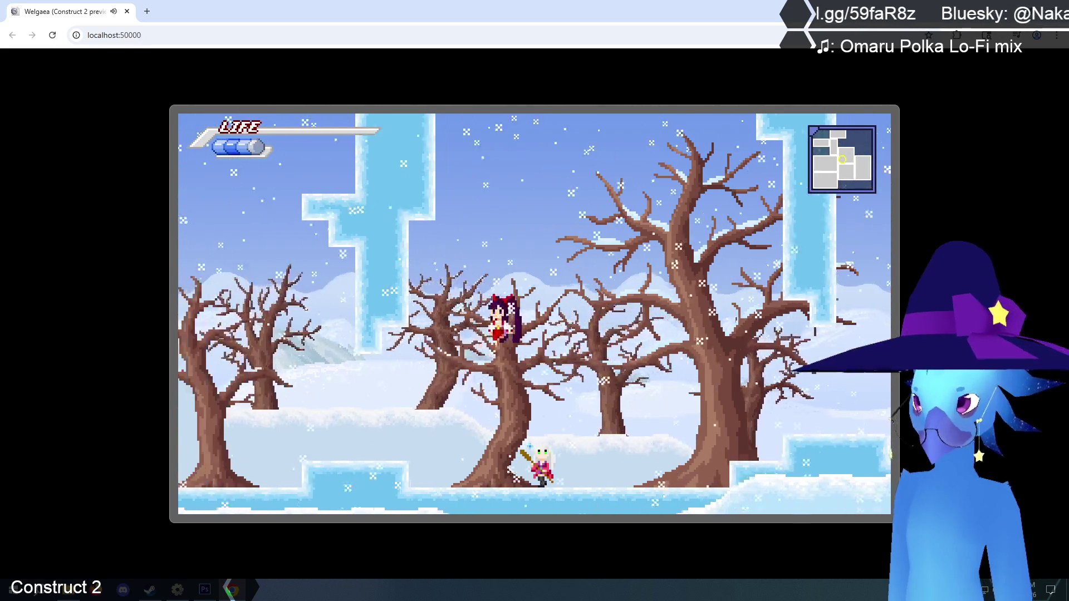
key("Left")
key("Up")
- Jump up onto the bare tree branches, reach the higher tree, then drop left
key("Right")
key("Left")
key("Up")
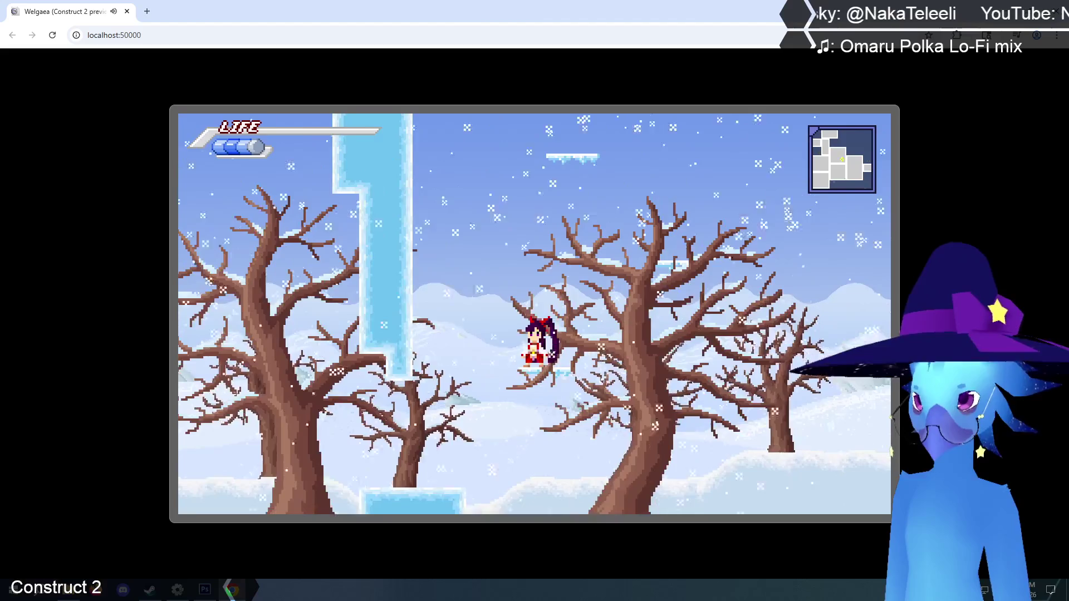
key("Up")
key("Right")
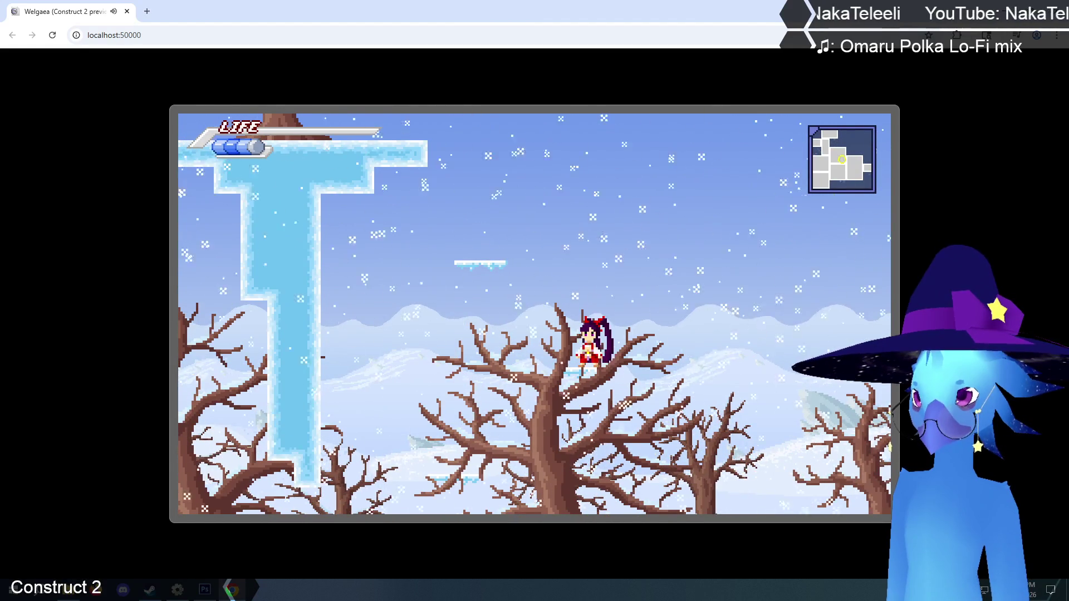
key("Left")
key("Left")
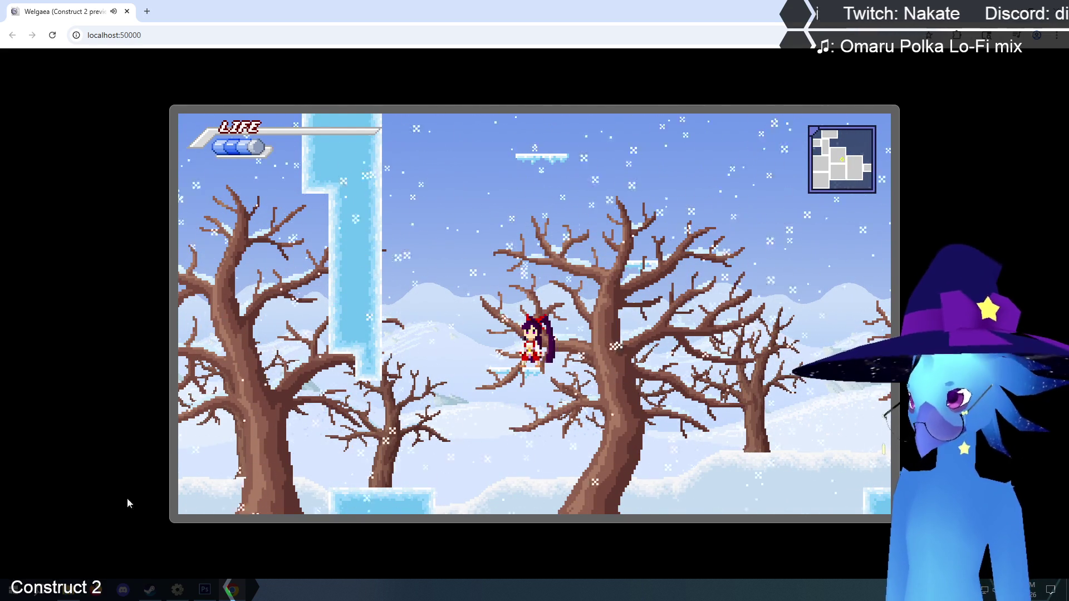
- Switch back to the editor, expand the Snow layouts folder, and open the Snow4 layout
left_click(178, 594)
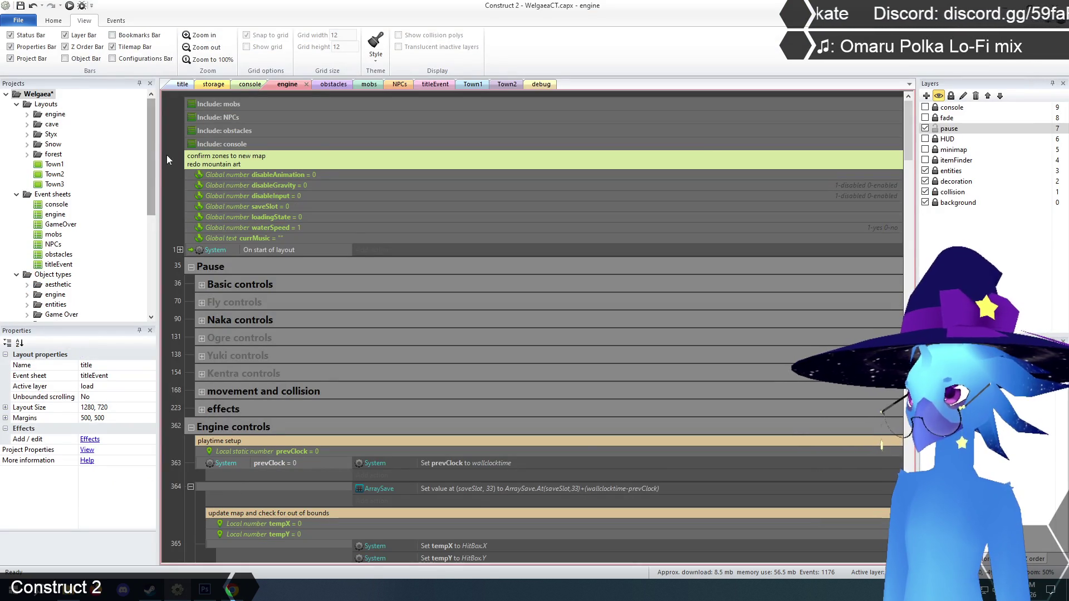
mouse_move(149, 148)
left_mouse_down()
mouse_move(156, 207)
mouse_move(157, 195)
left_mouse_up()
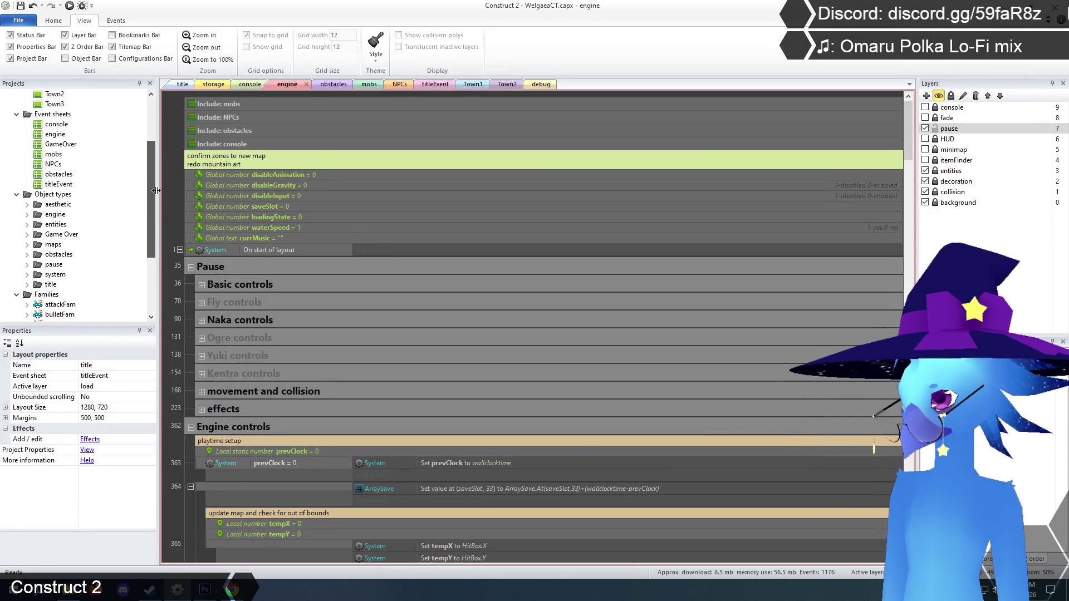
scroll(59, 178, "up", 3)
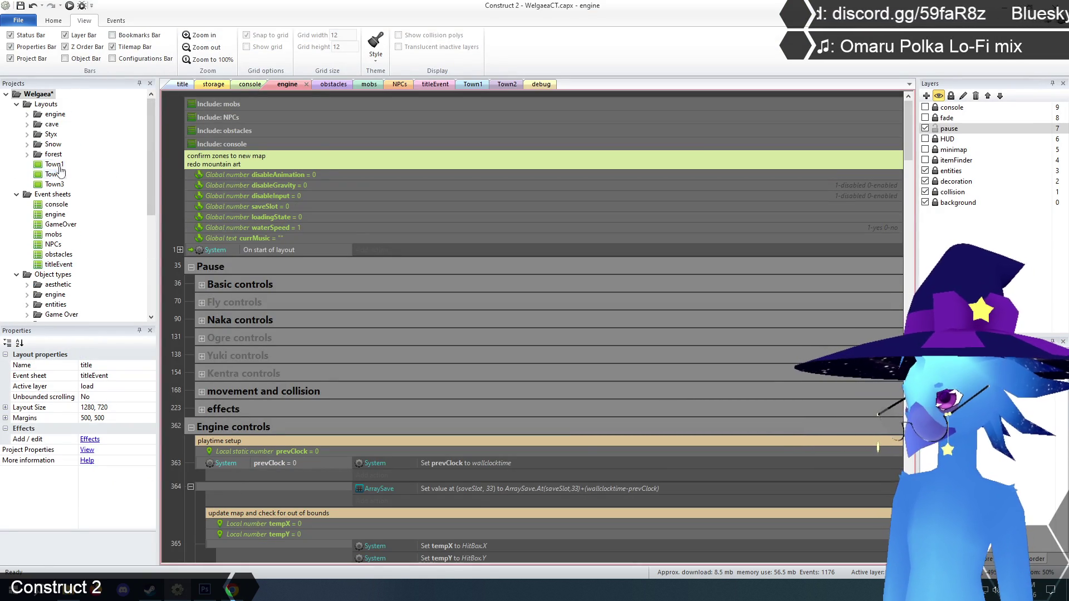
left_click(29, 146)
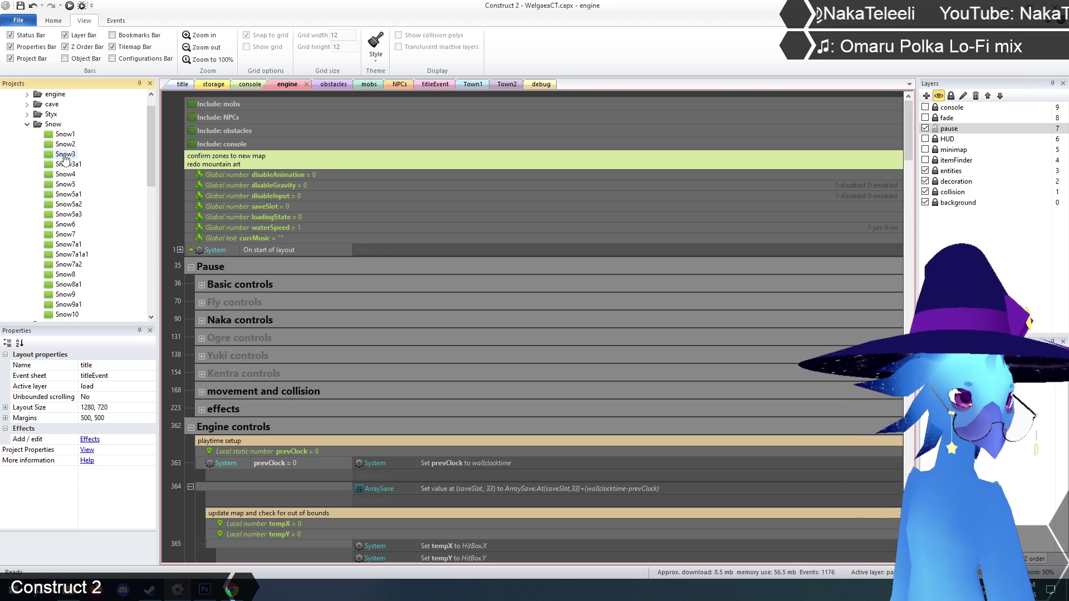
double_click(65, 175)
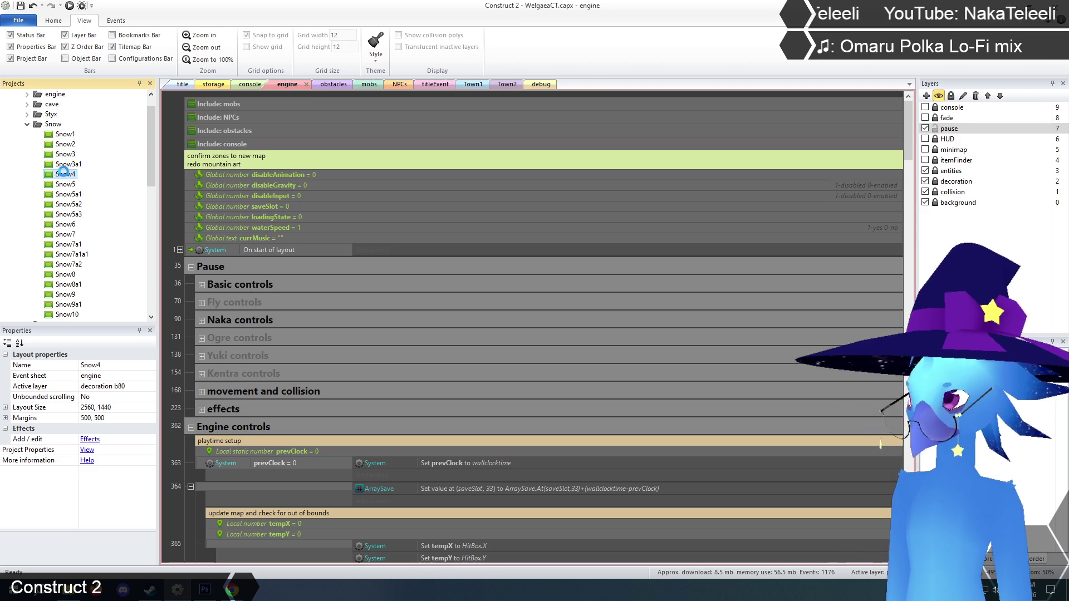
- Zoom the Snow4 layout to 50% and toggle the decoration layer to inspect the collision tiles
left_click(201, 35)
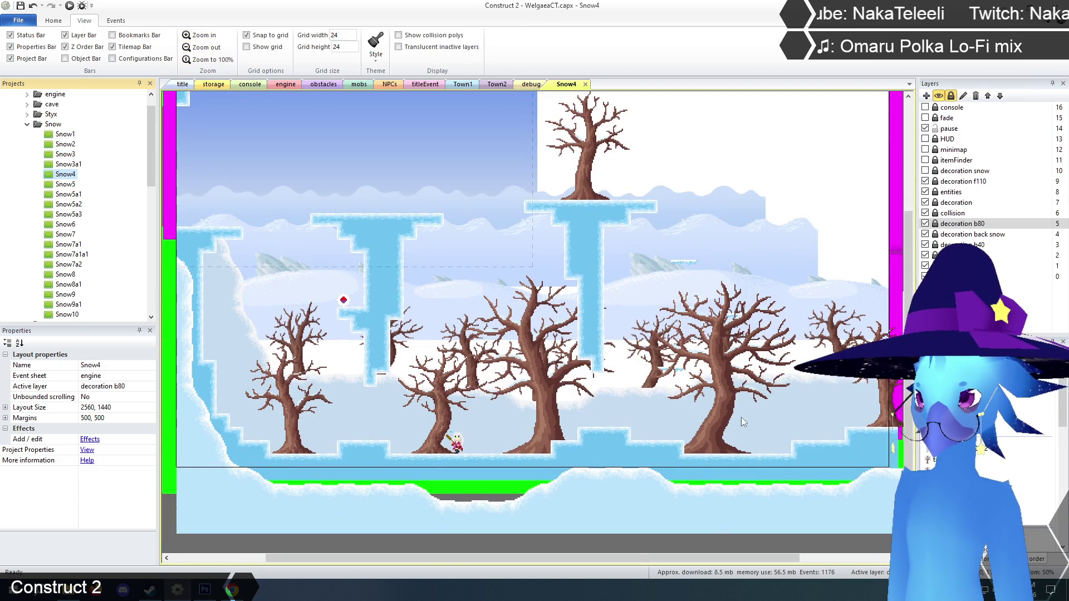
left_click_drag(617, 559, 671, 559)
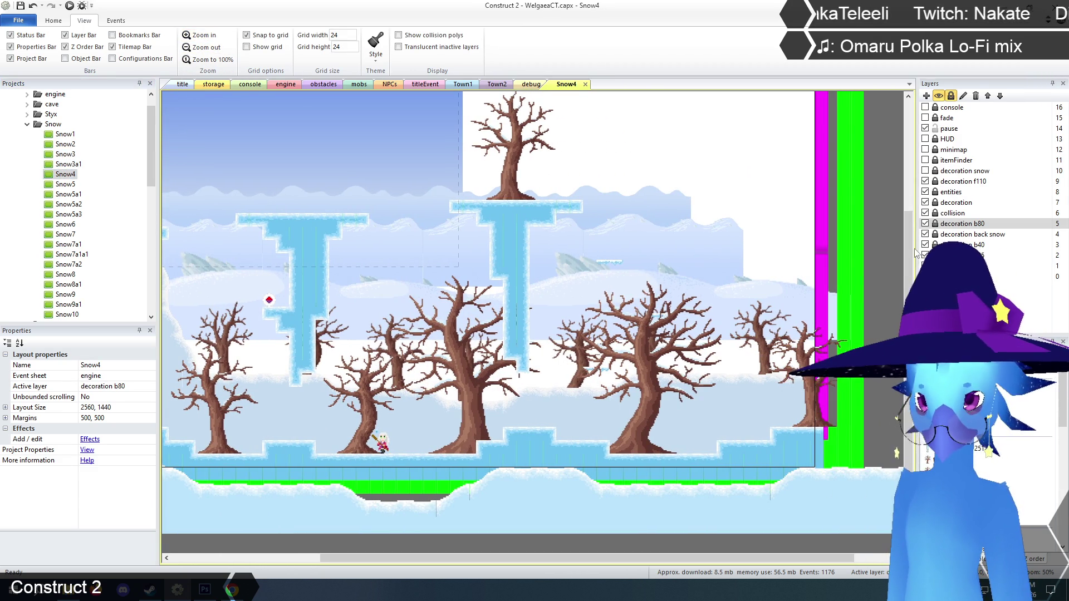
left_click(925, 203)
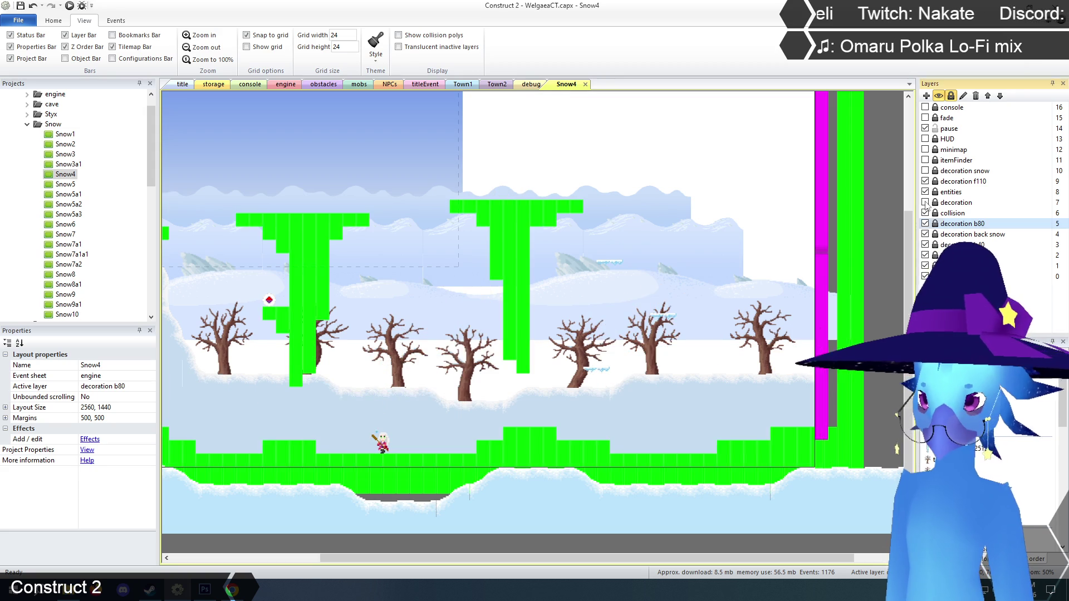
left_click(925, 203)
left_click(955, 203)
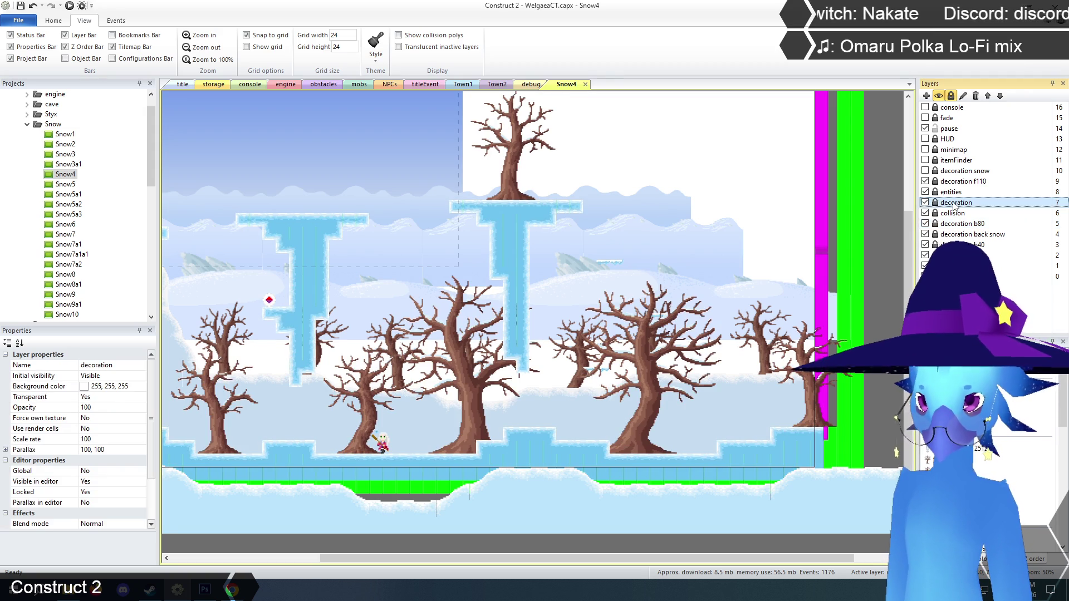
- Toggle the collision layer's visibility, then unlock it for editing
left_click(926, 214)
left_click(925, 214)
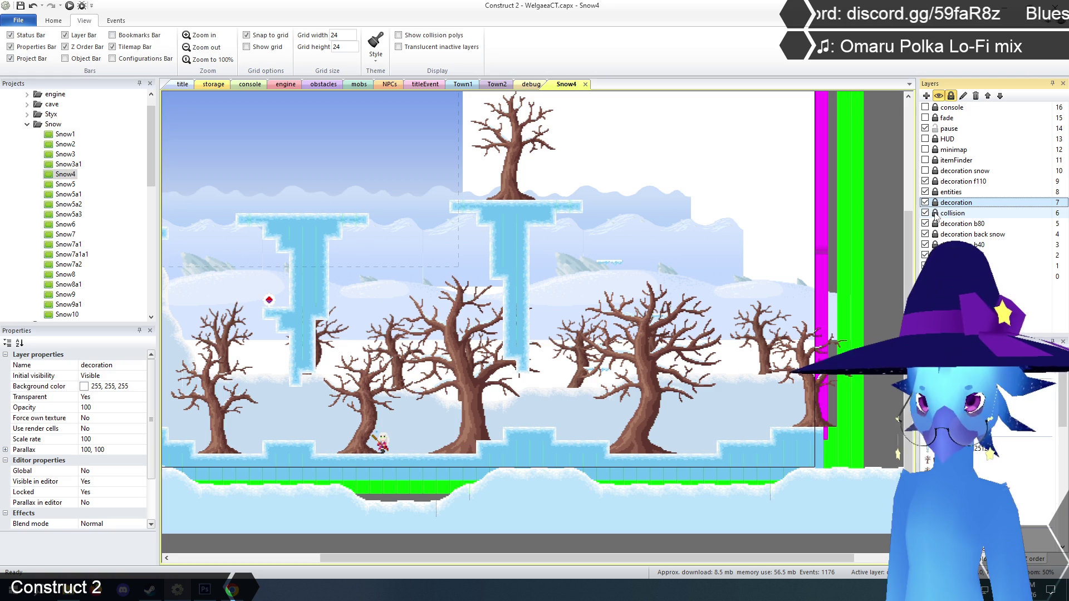
left_click(936, 213)
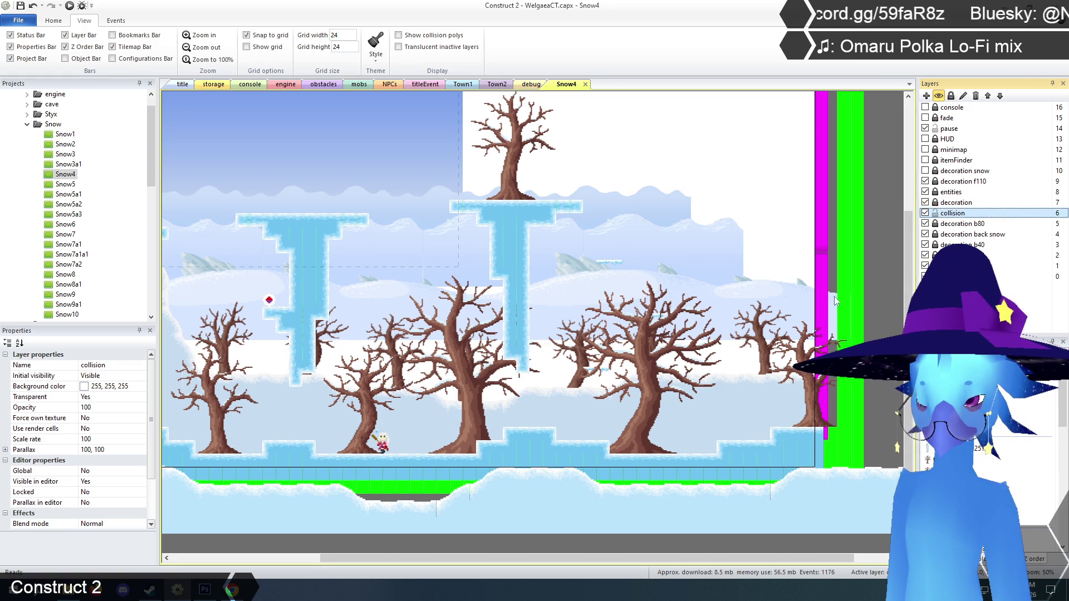
- At 100% zoom, duplicate the tree's one-way platform and place the copy higher to the right
left_click(597, 372)
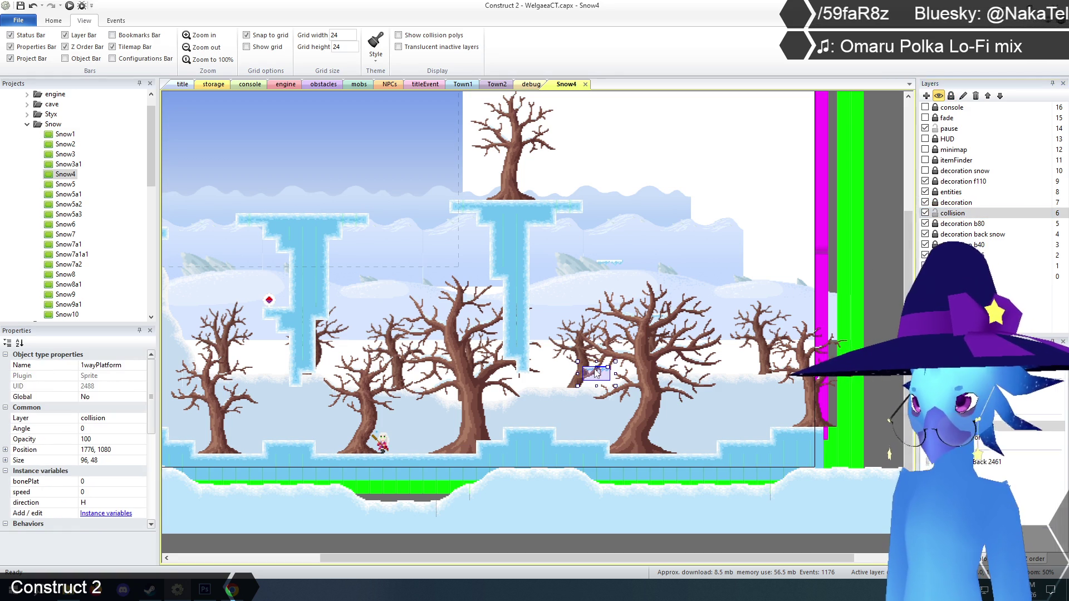
left_click(207, 59)
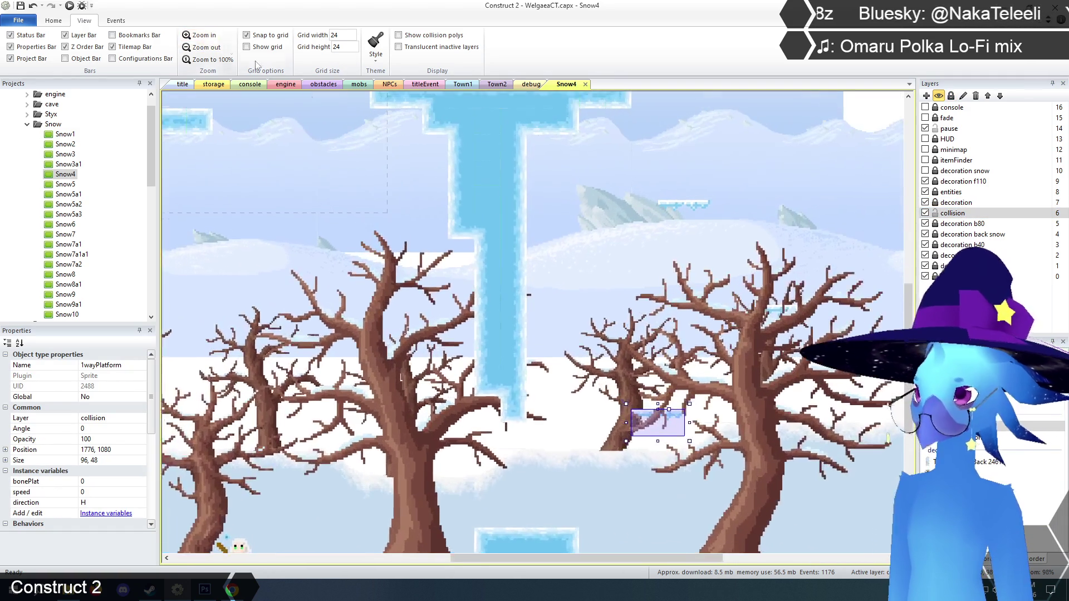
key("ctrl+v")
left_click(785, 315)
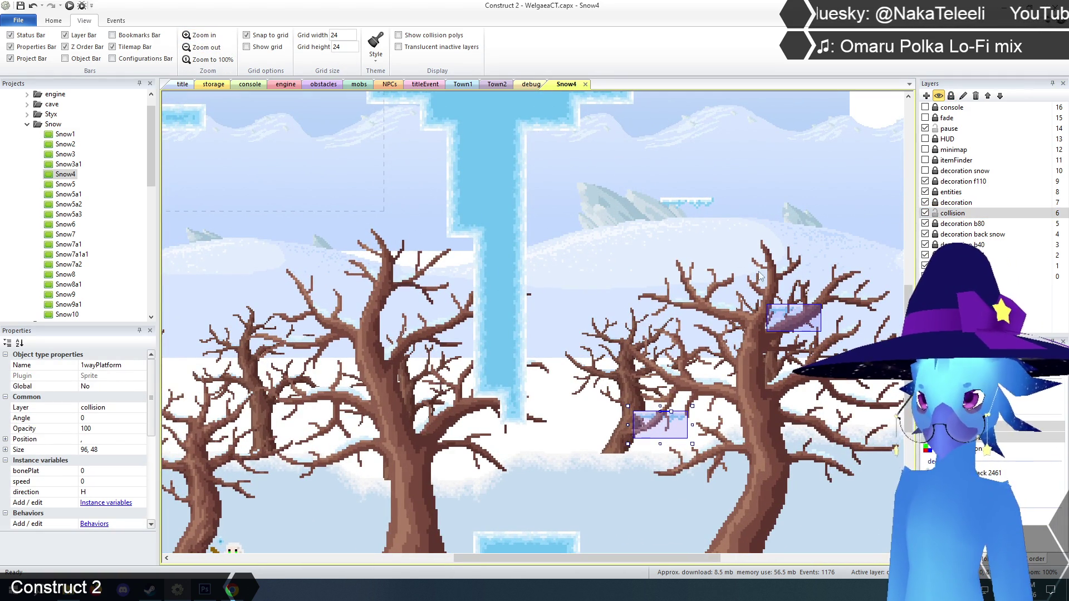
mouse_move(563, 560)
left_mouse_down()
mouse_move(703, 564)
mouse_move(675, 564)
left_mouse_up()
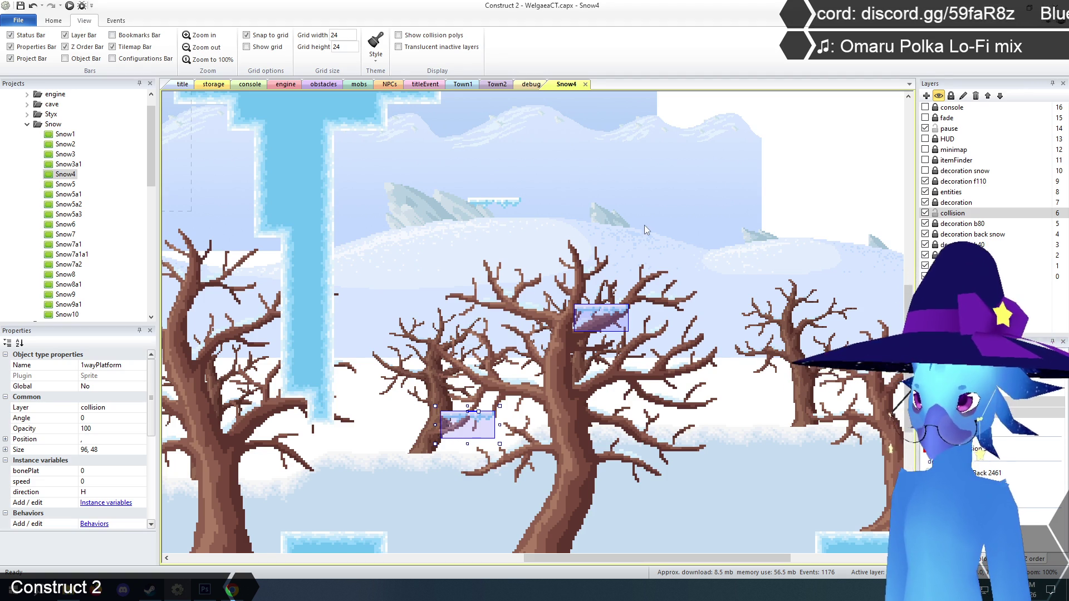
left_click_drag(646, 221, 646, 228)
- Zoom the layout out until the whole Snow4 room is visible
scroll(646, 228, "up", 5)
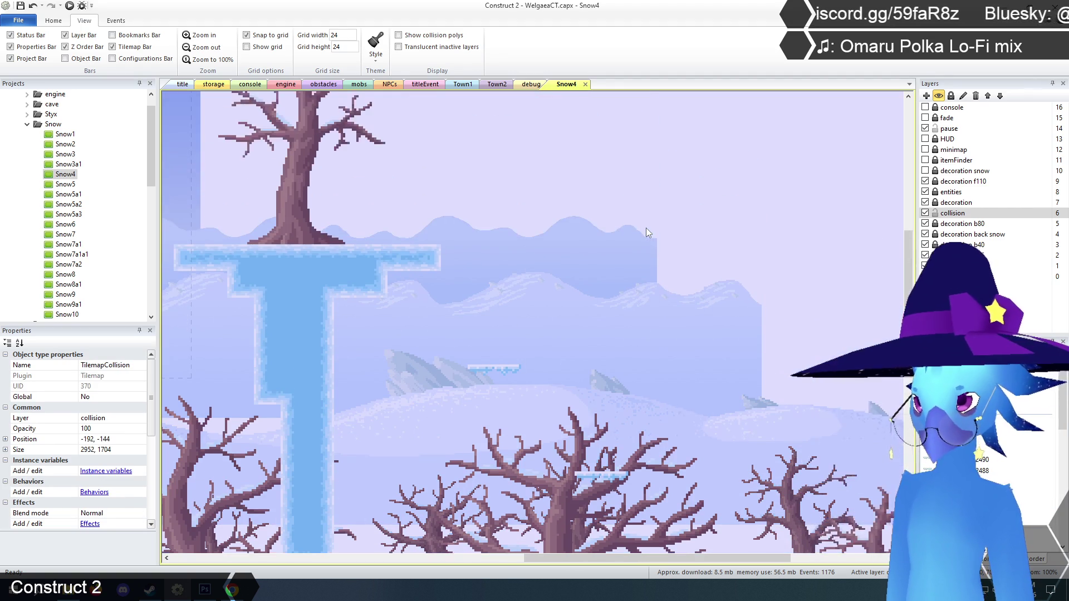
left_click(191, 49)
left_click(191, 49)
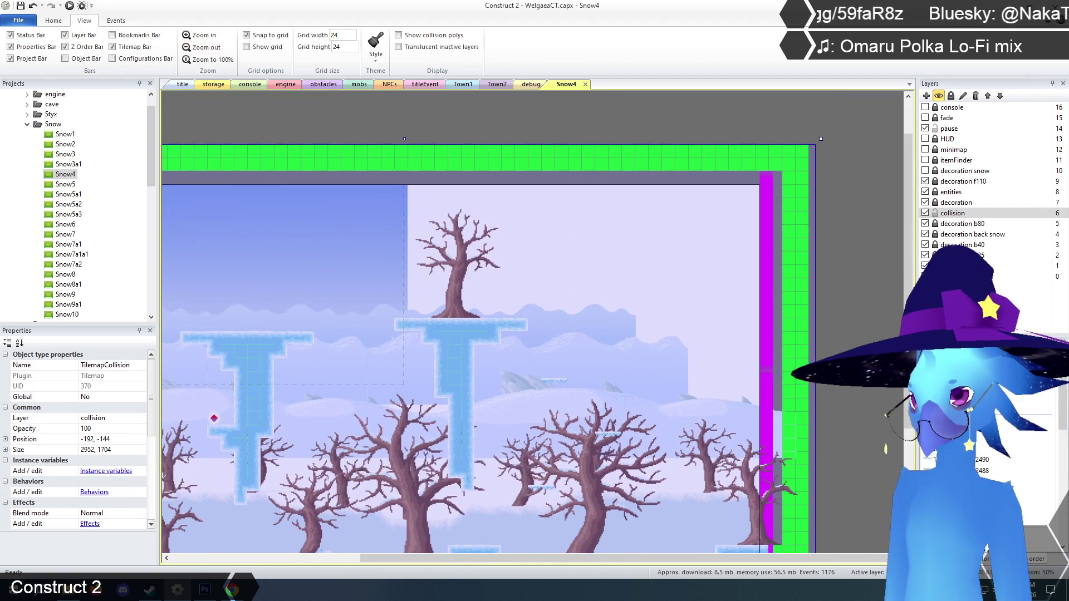
left_click(852, 297)
scroll(752, 312, "down", 2)
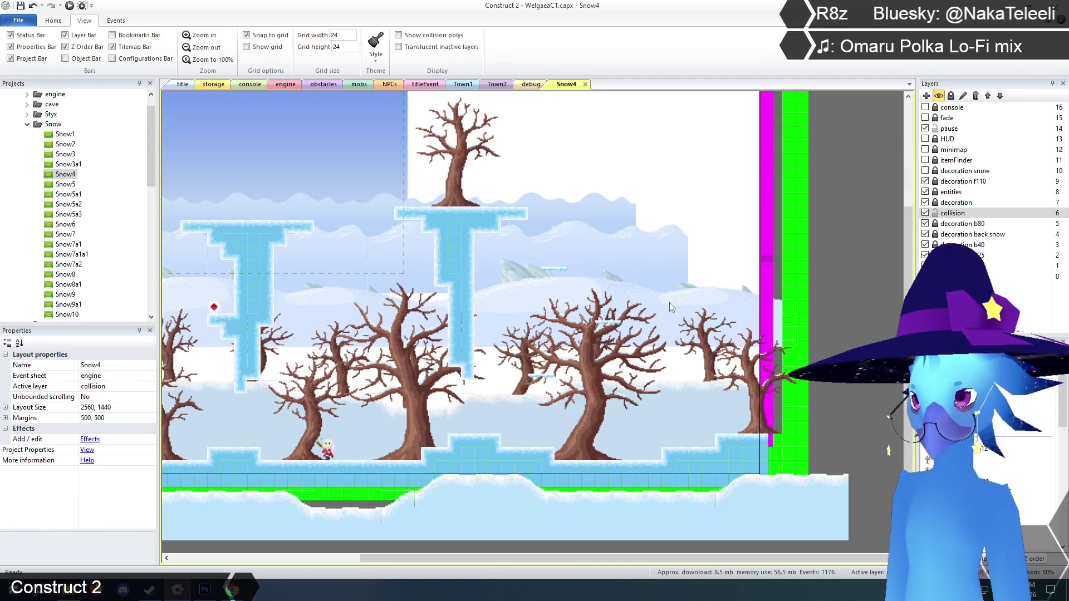
- Lock the collision layer again and launch a browser preview of the game
left_click(936, 214)
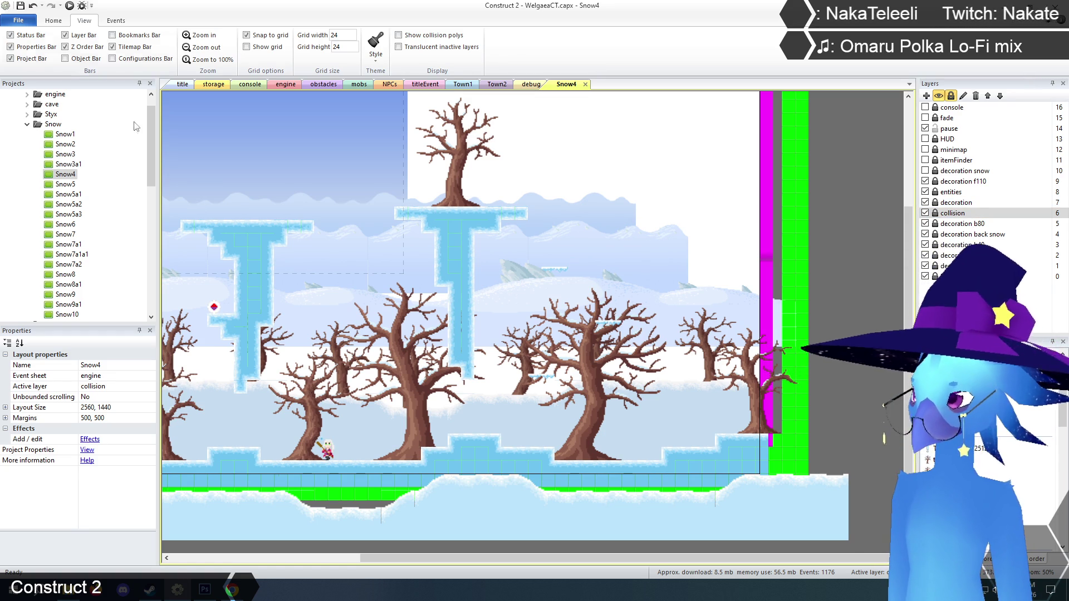
left_click_drag(509, 561, 415, 563)
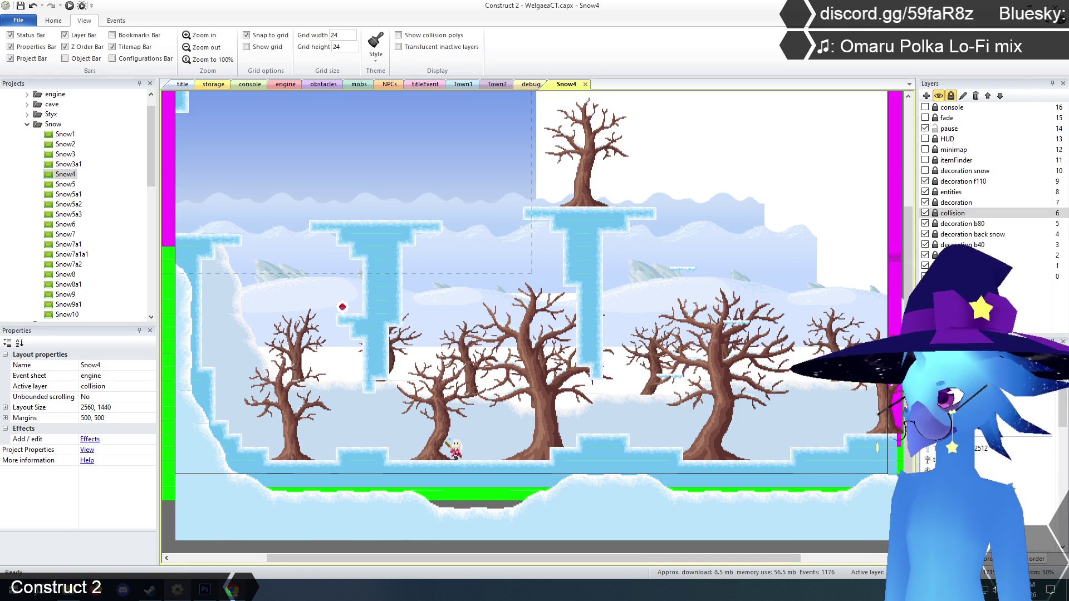
left_click(233, 591)
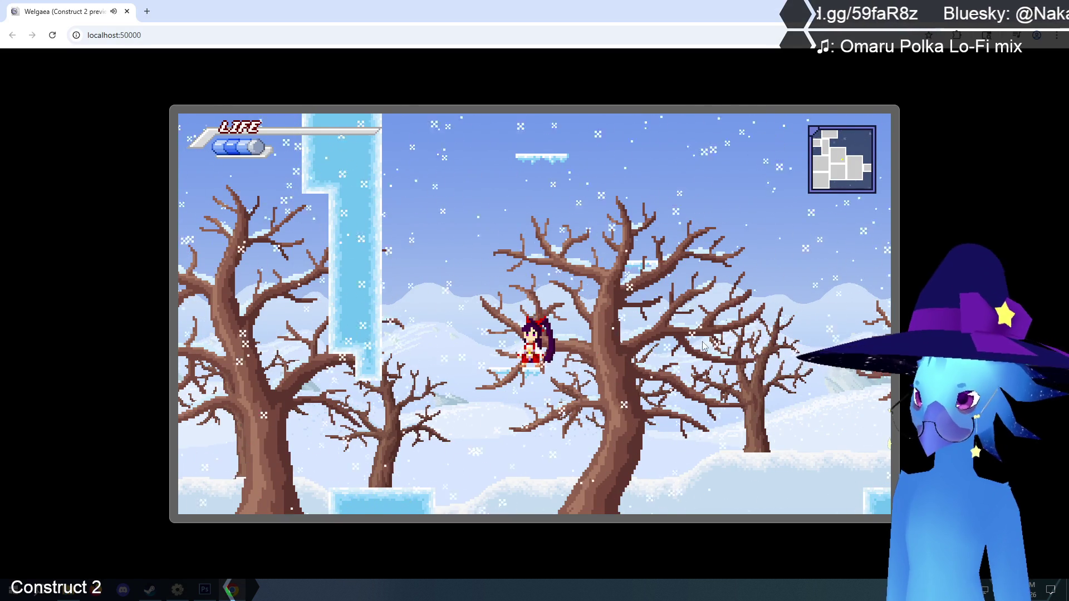
- Run right into the next room and jump onto the ice platform in the tree
key("Right")
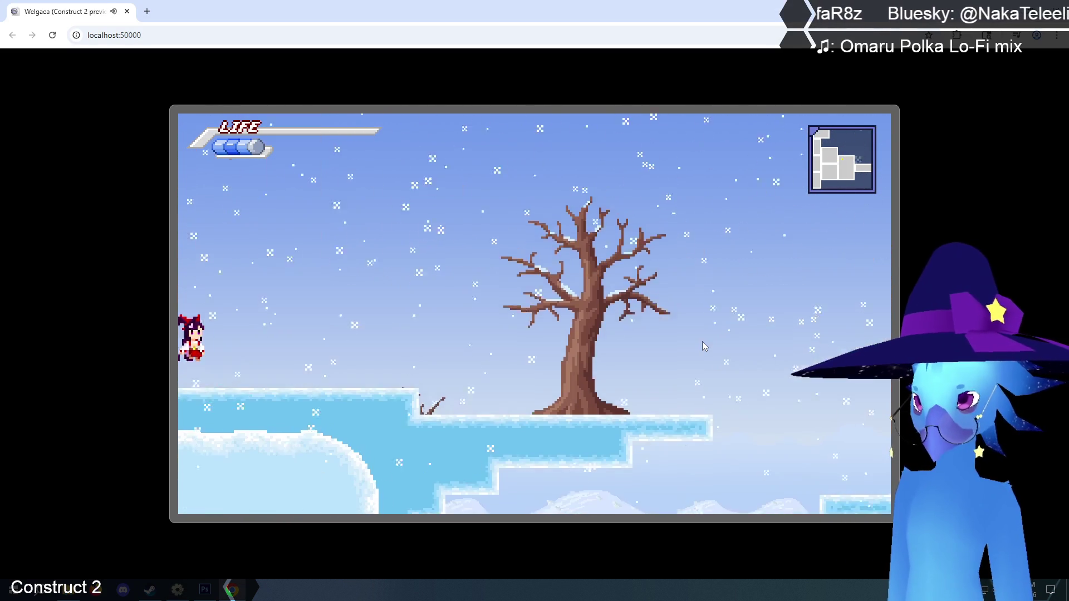
key("Up")
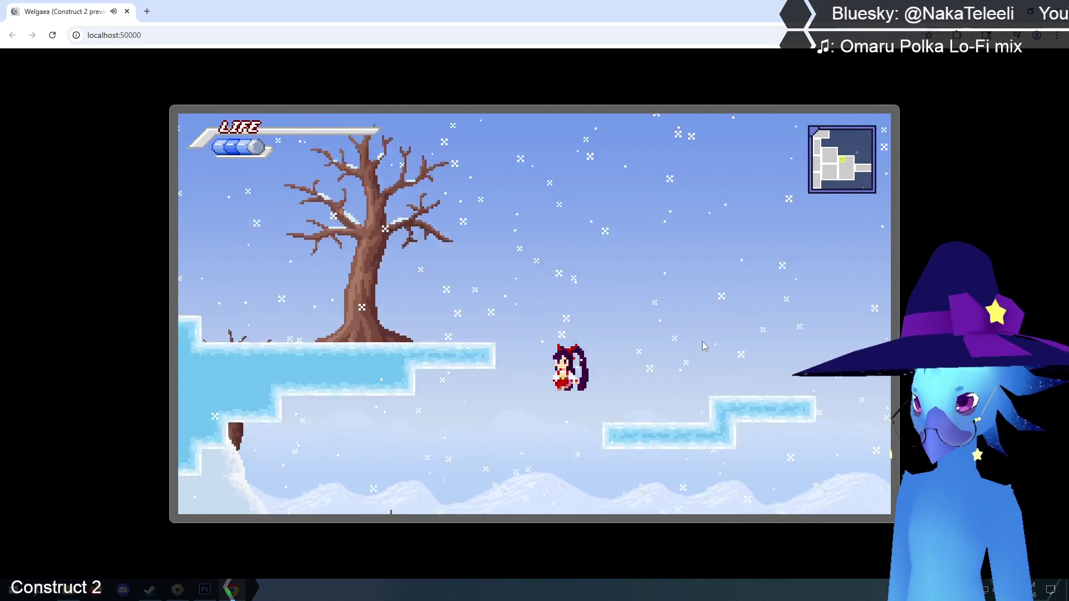
key("Up")
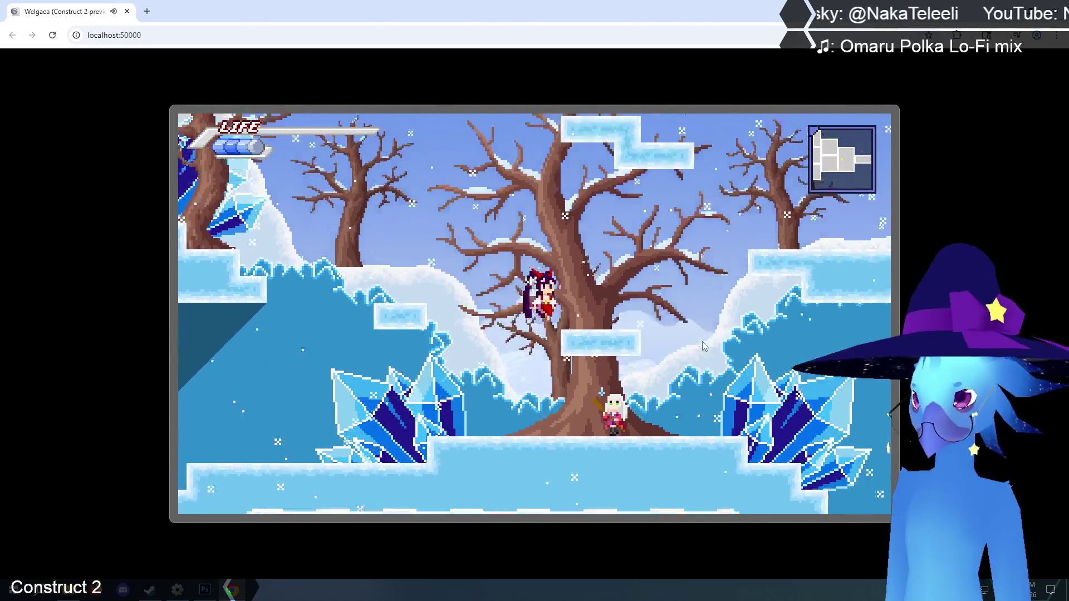
key("Down")
key("Up")
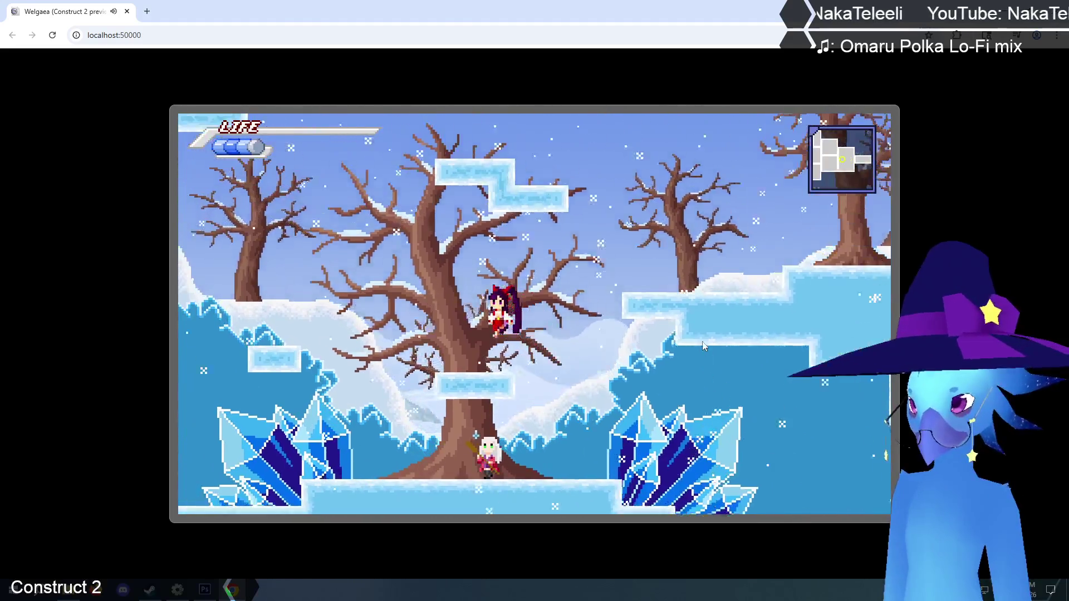
- Run left through the forest rooms, over the ice T-platform, and climb the ice wall
key("Left")
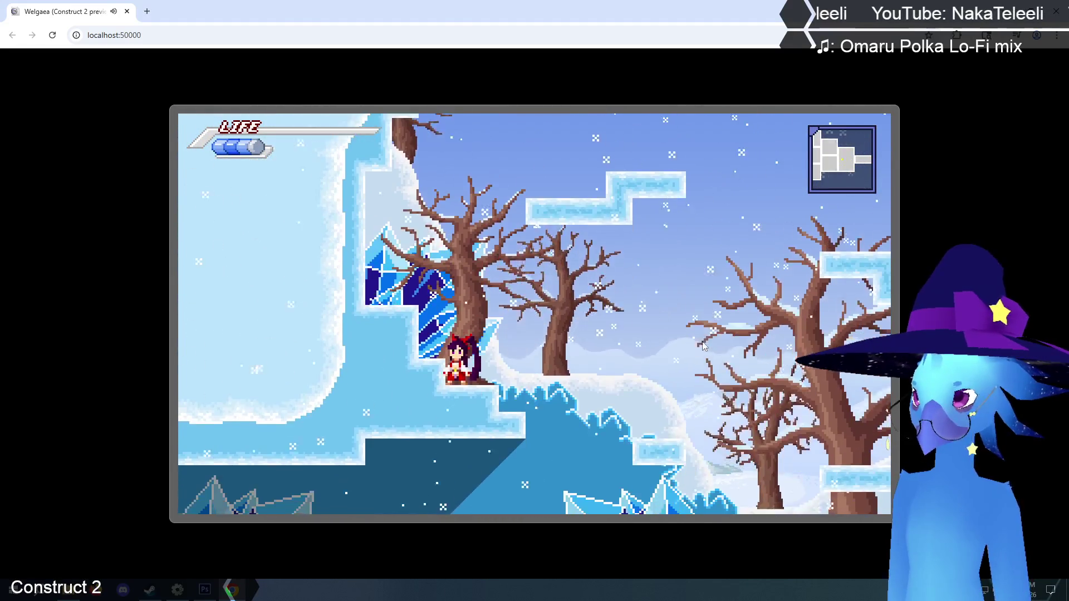
key("Up")
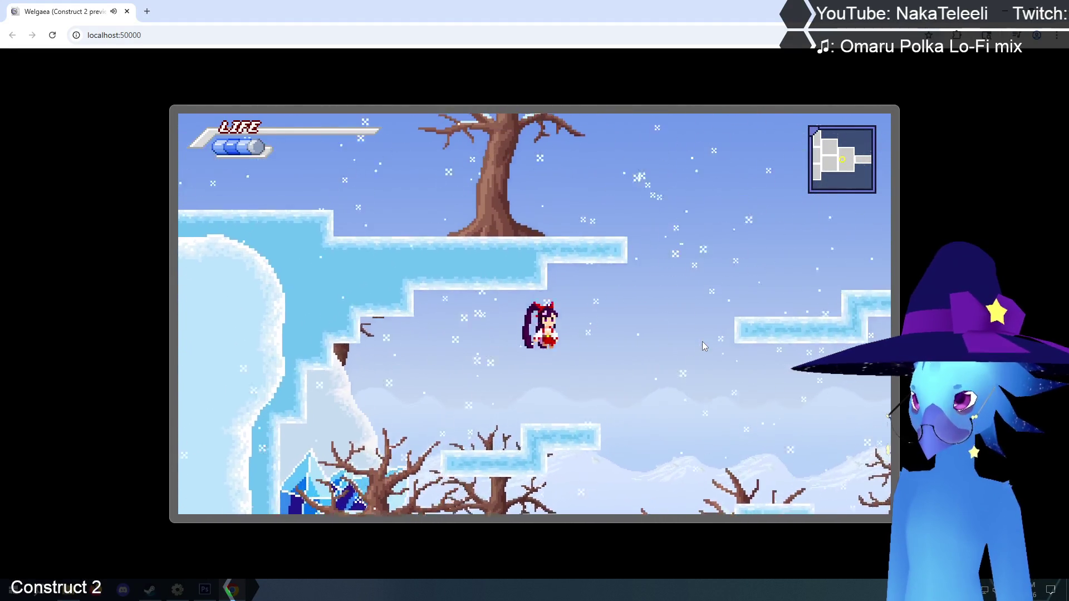
key("Left")
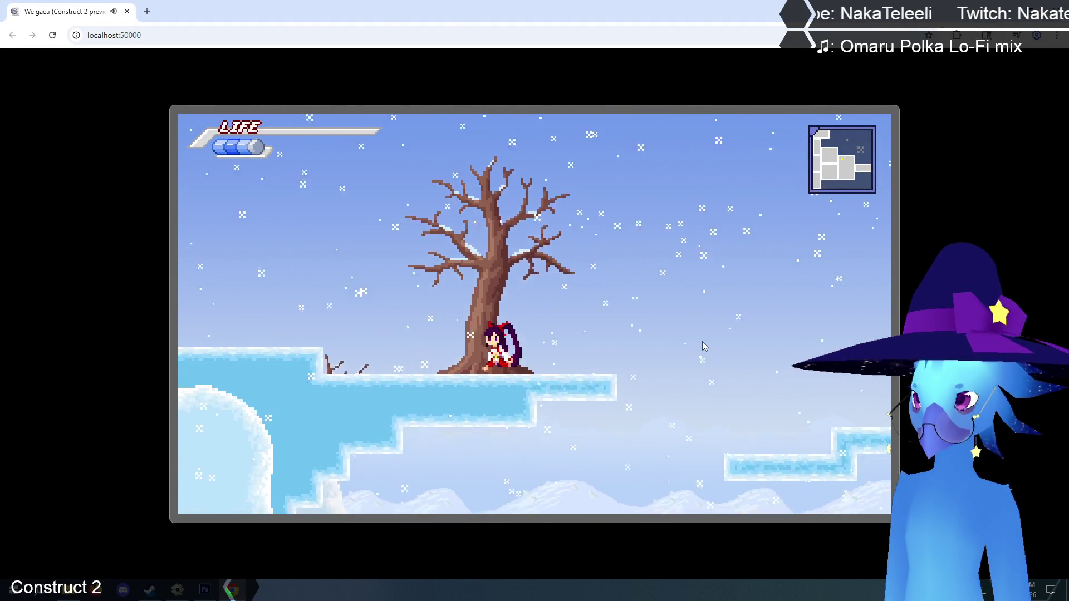
key("Left")
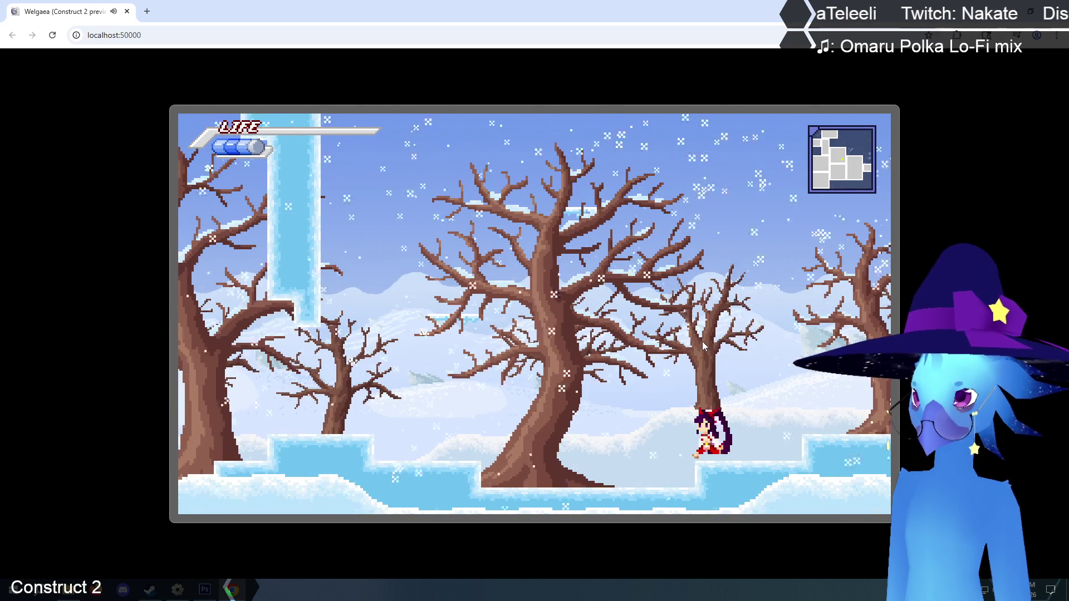
key("Up")
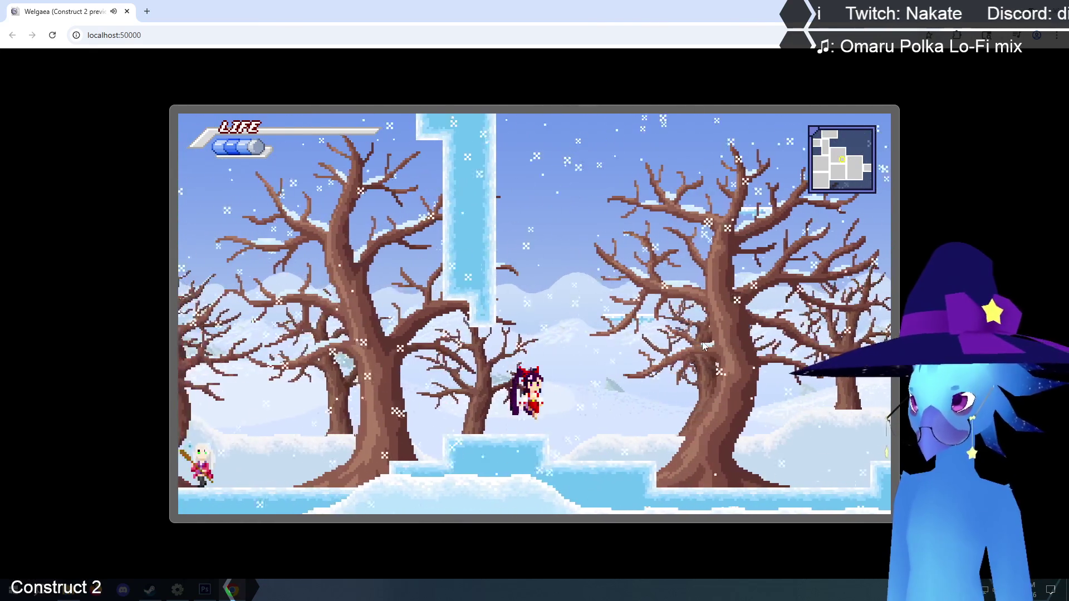
key("Left")
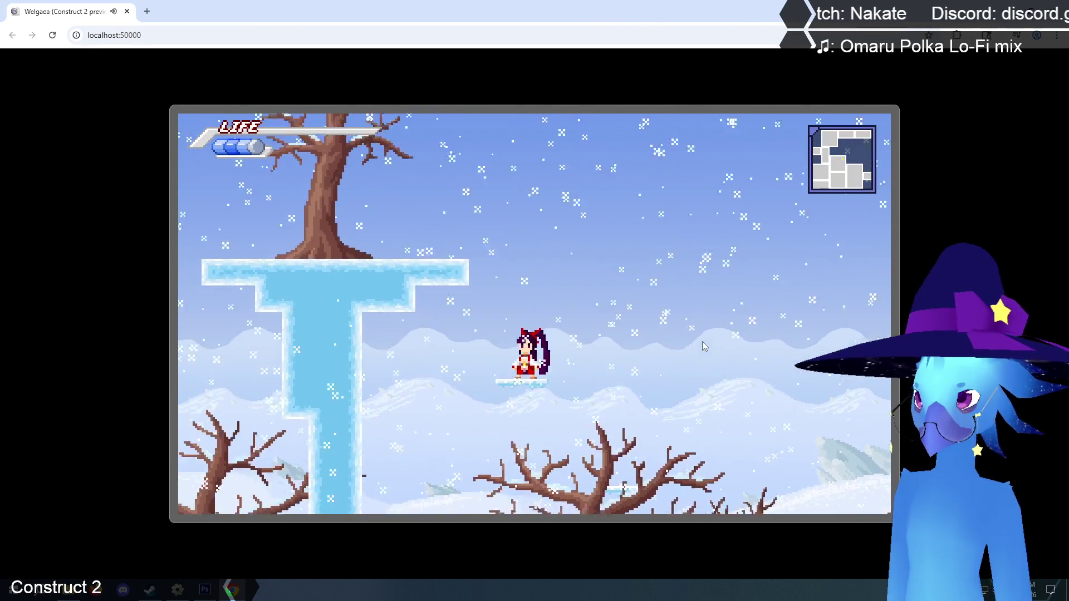
key("Left")
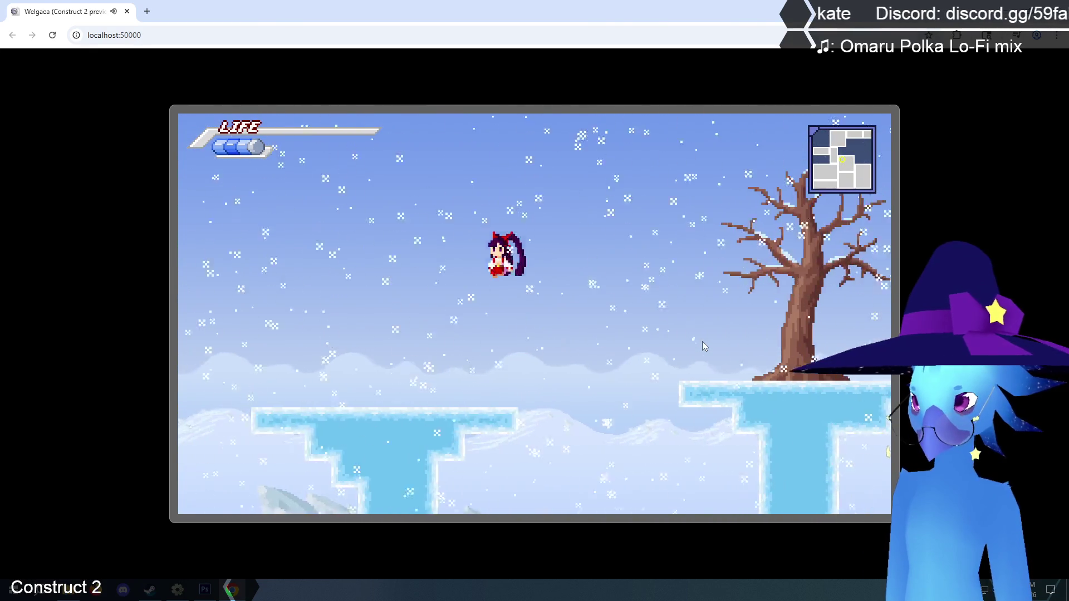
key("Up")
key("Left")
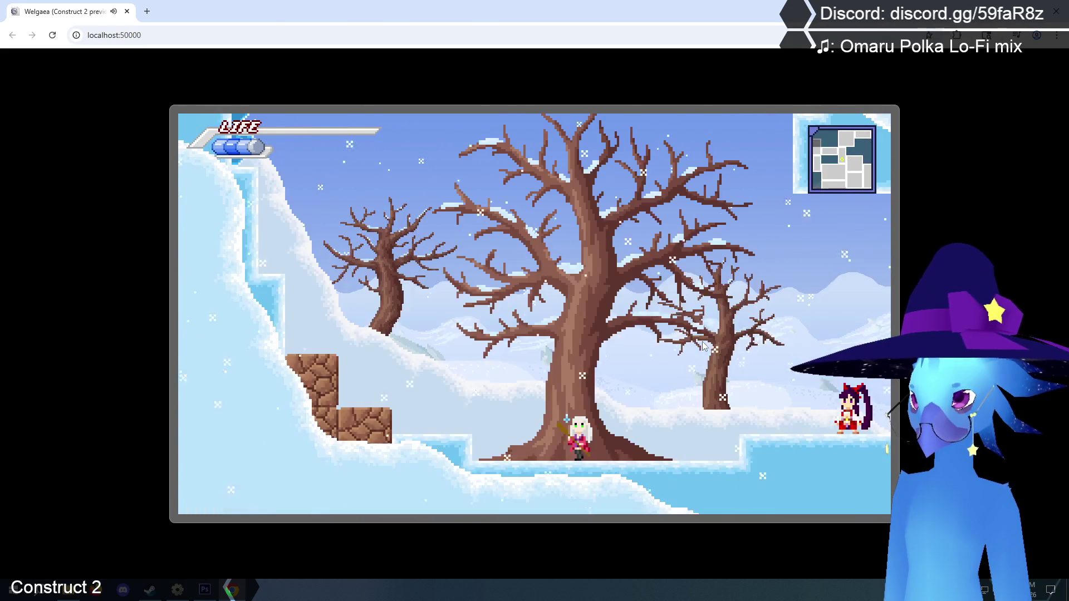
key("Left")
key("Up")
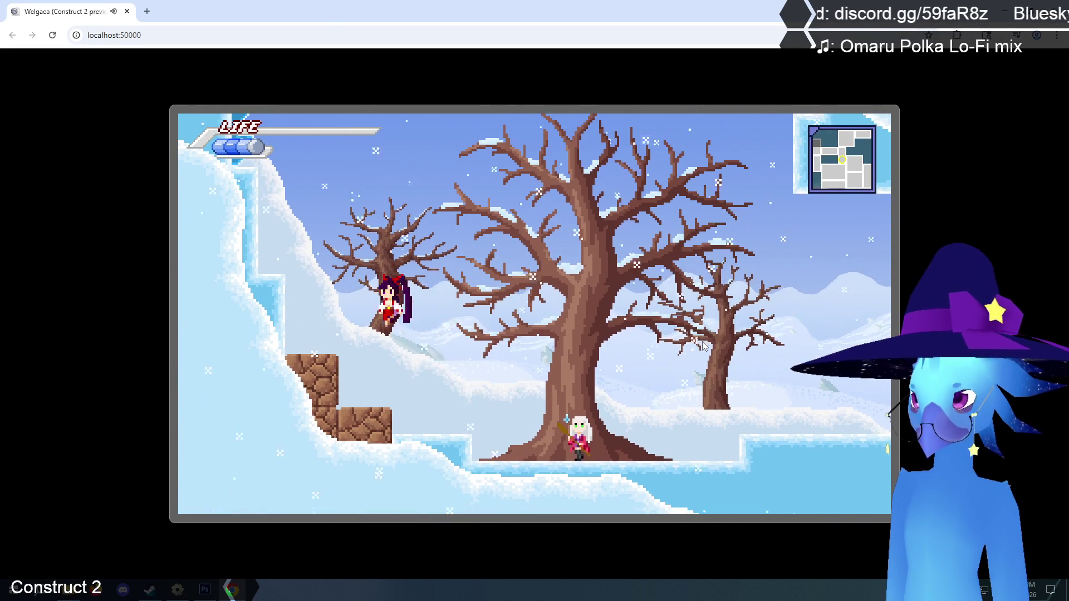
key("Left")
key("Up")
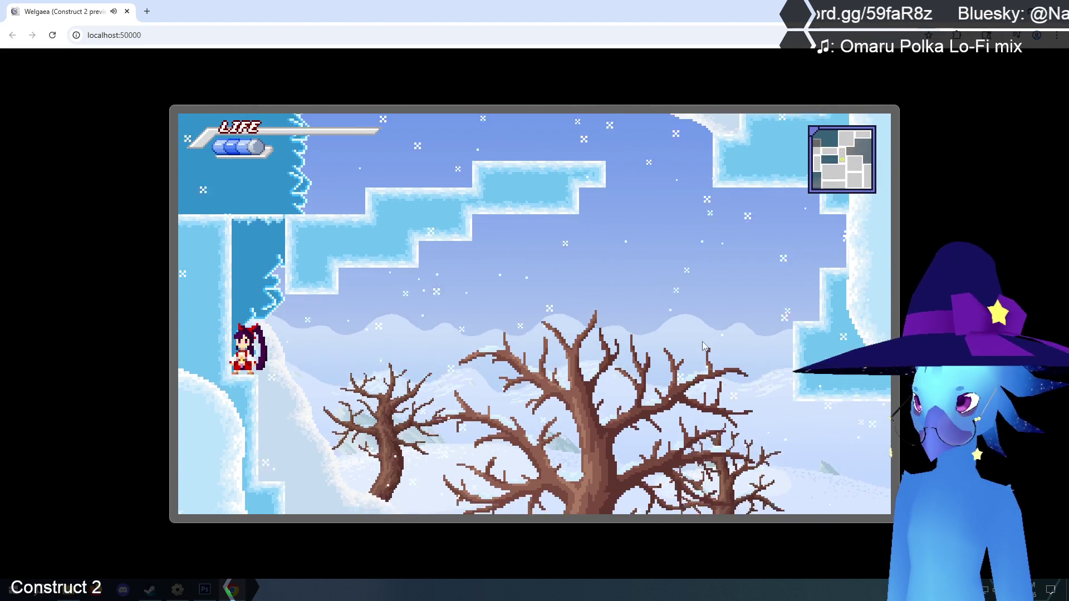
key("Up")
- Jump right up into the room above and run right through the snowy tree rooms
key("Right")
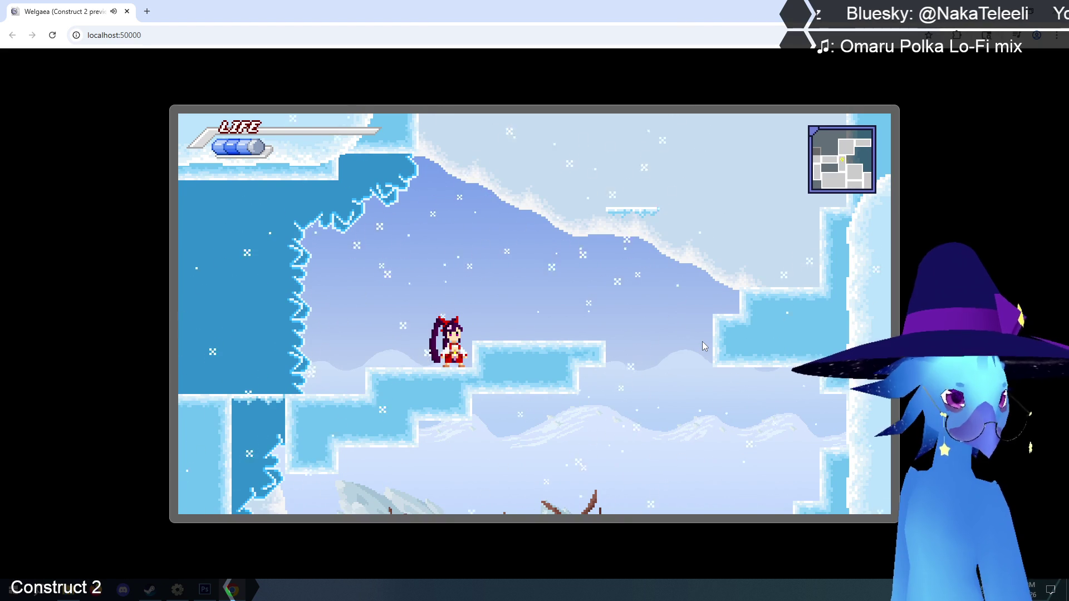
key("Up")
key("Right")
key("Up")
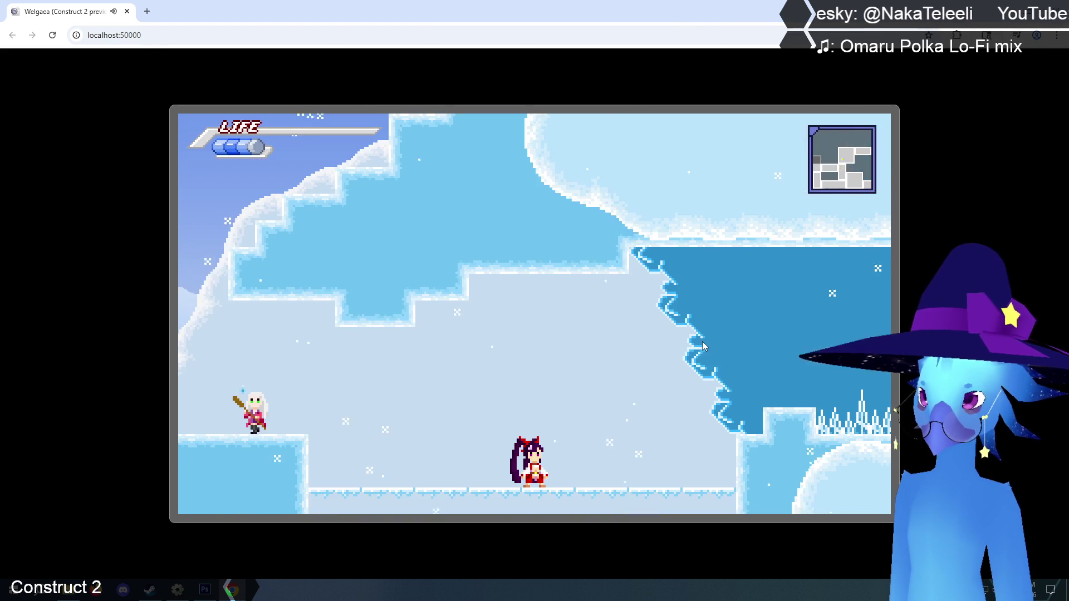
key("Left")
key("Up")
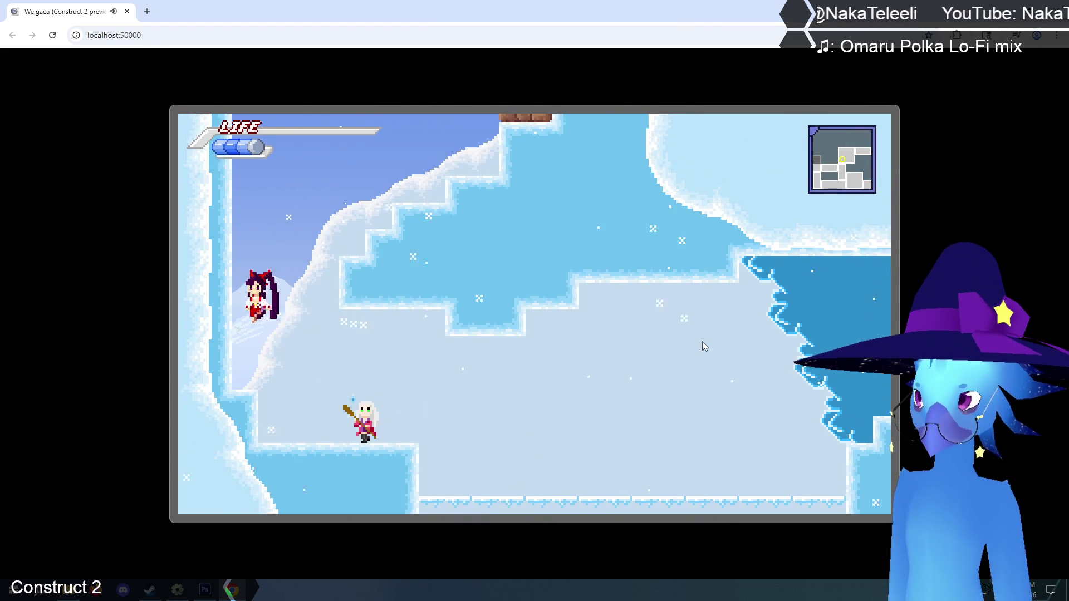
key("Right")
key("Up")
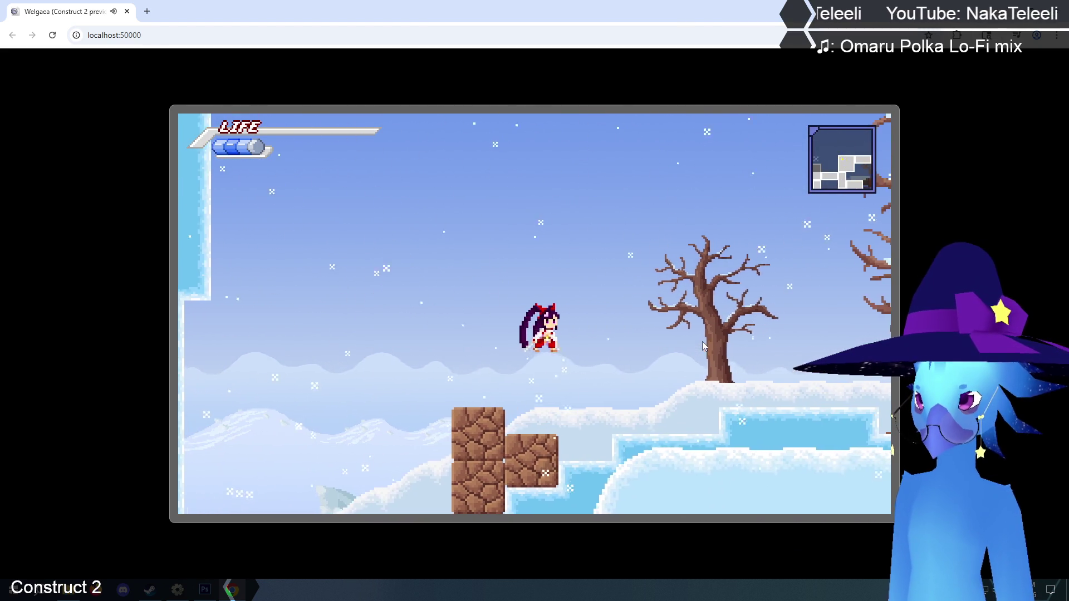
key("Right")
key("Up")
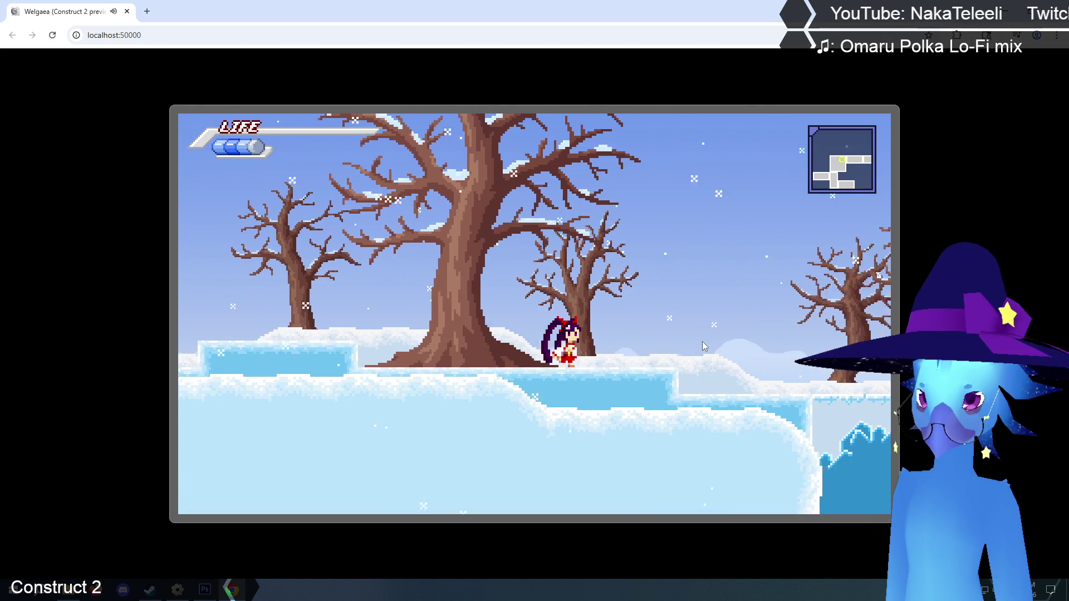
key("Right")
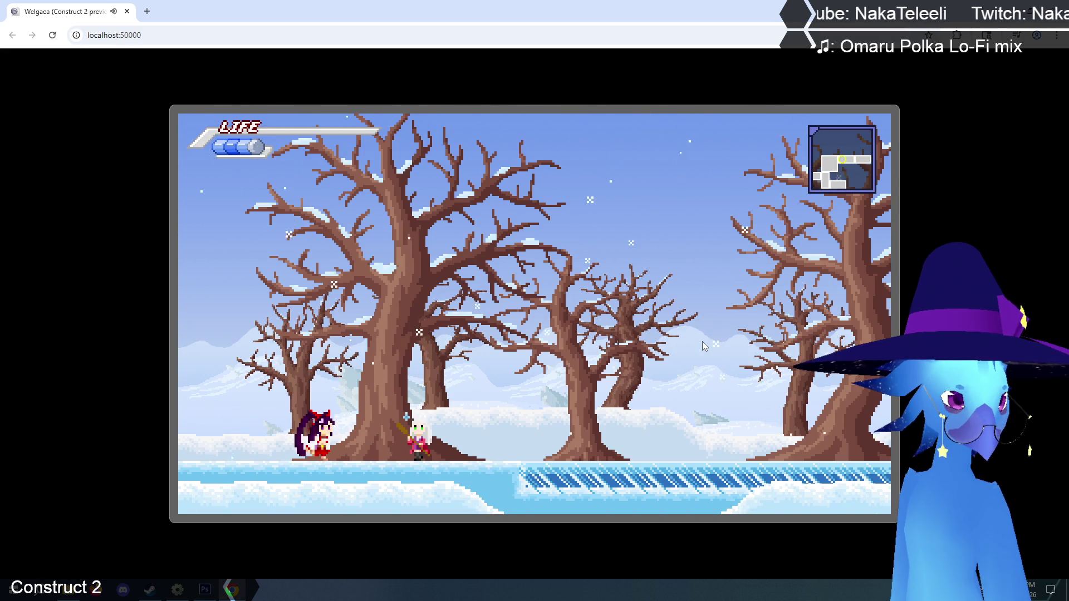
key("Right")
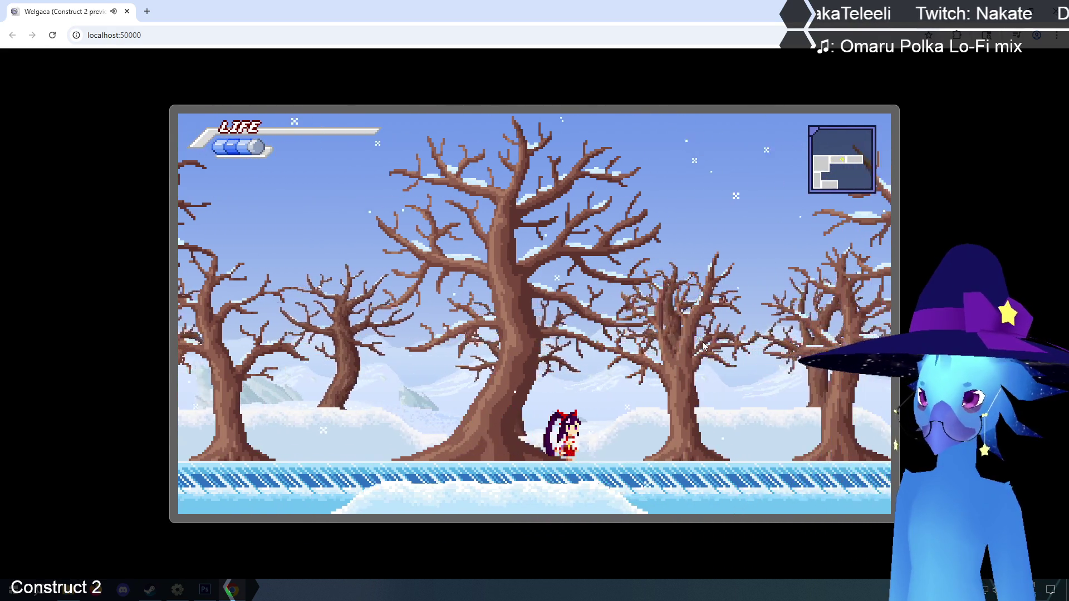
key("Right")
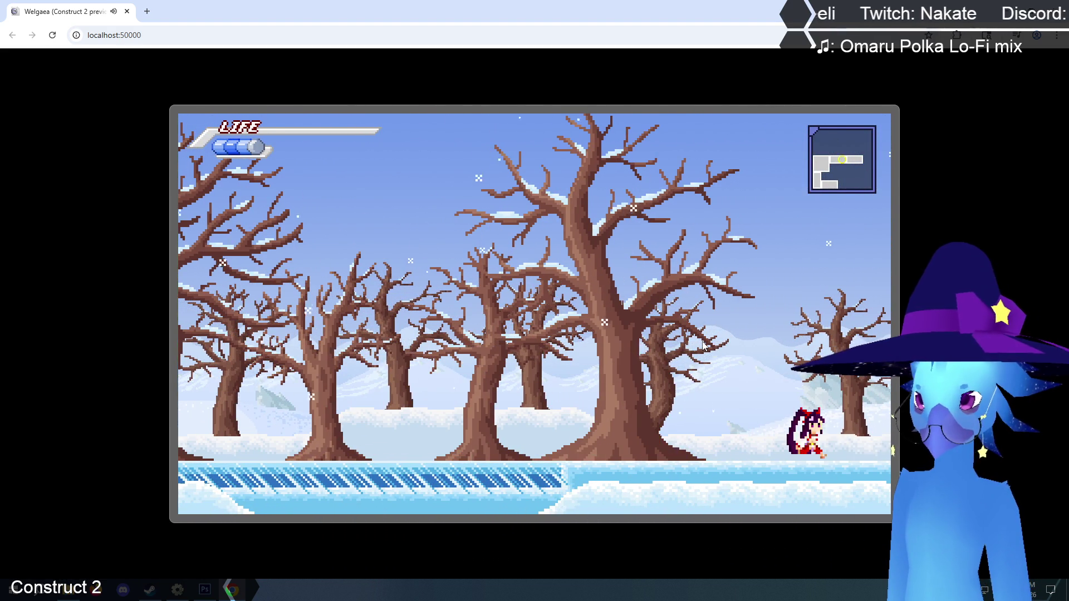
key("Right")
key("Right")
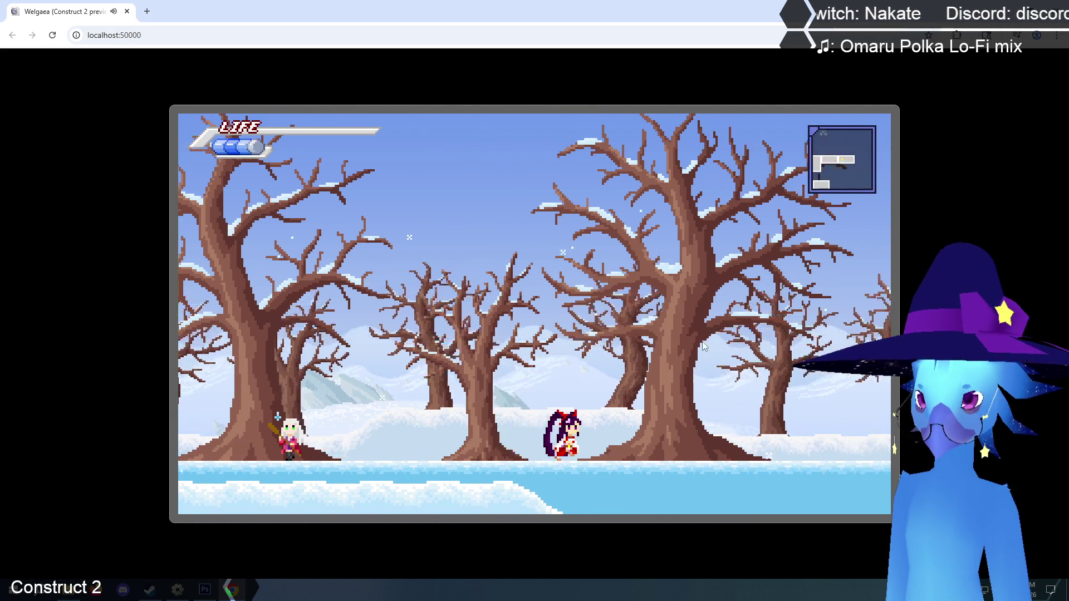
key("Right")
- Turn back at the right wall and run left through the transitions into the ice cave
key("Left")
key("Left")
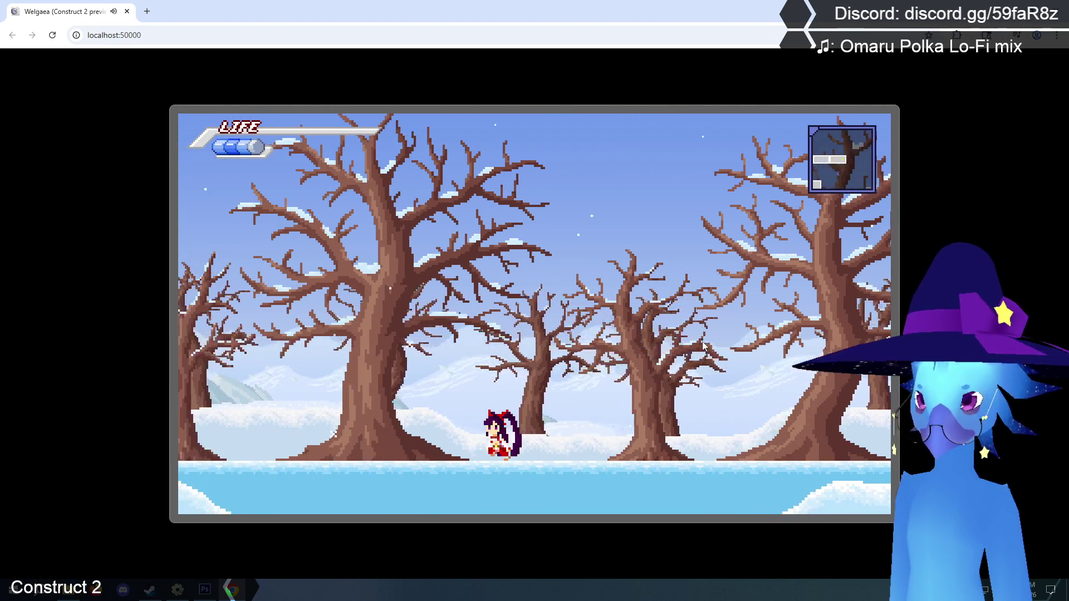
key("Left")
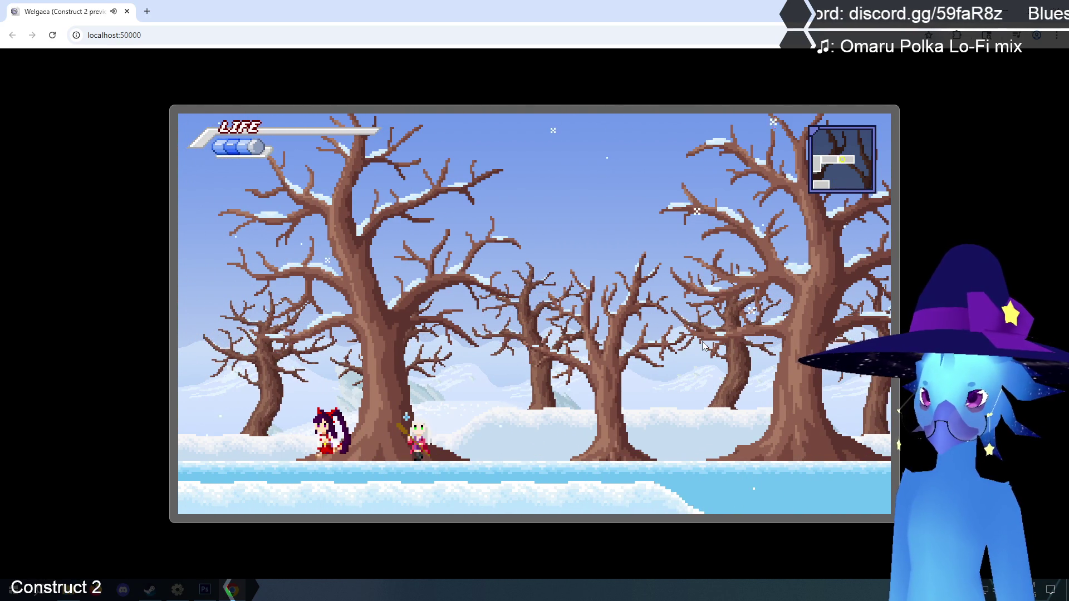
key("Left")
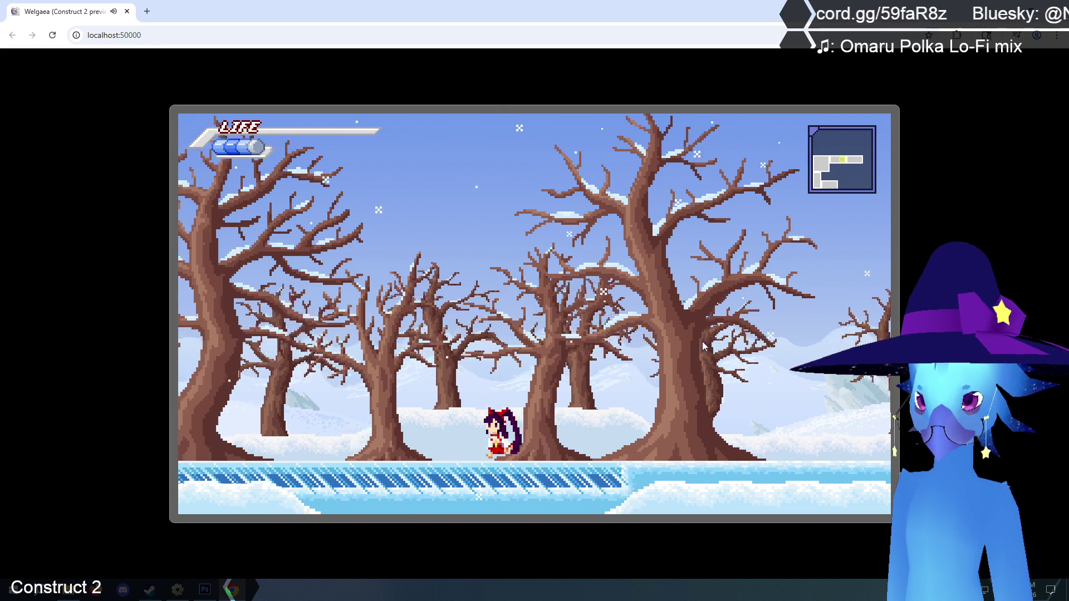
key("Left")
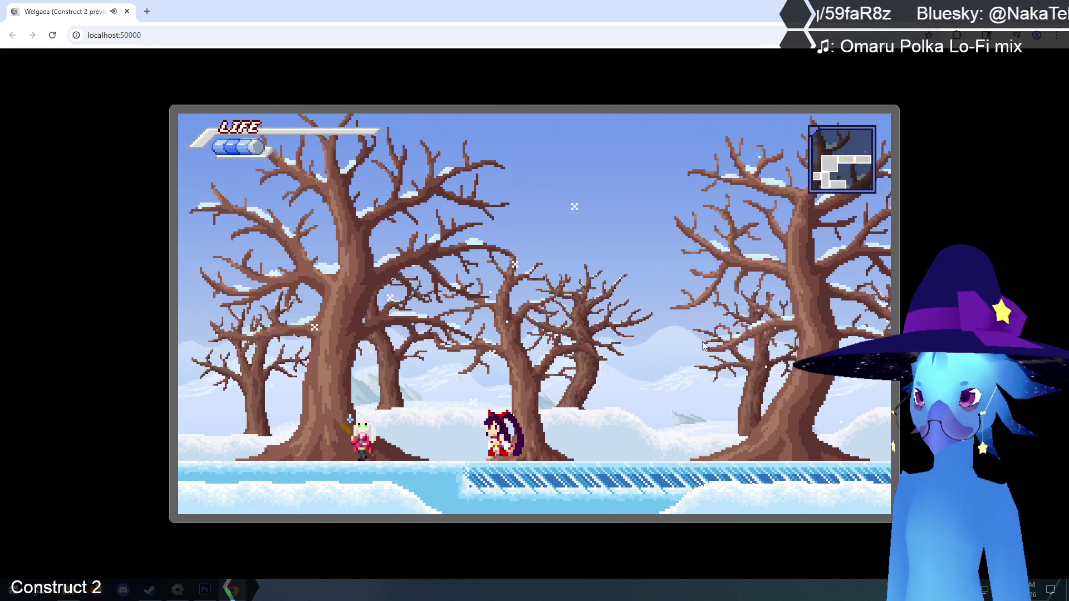
key("Left")
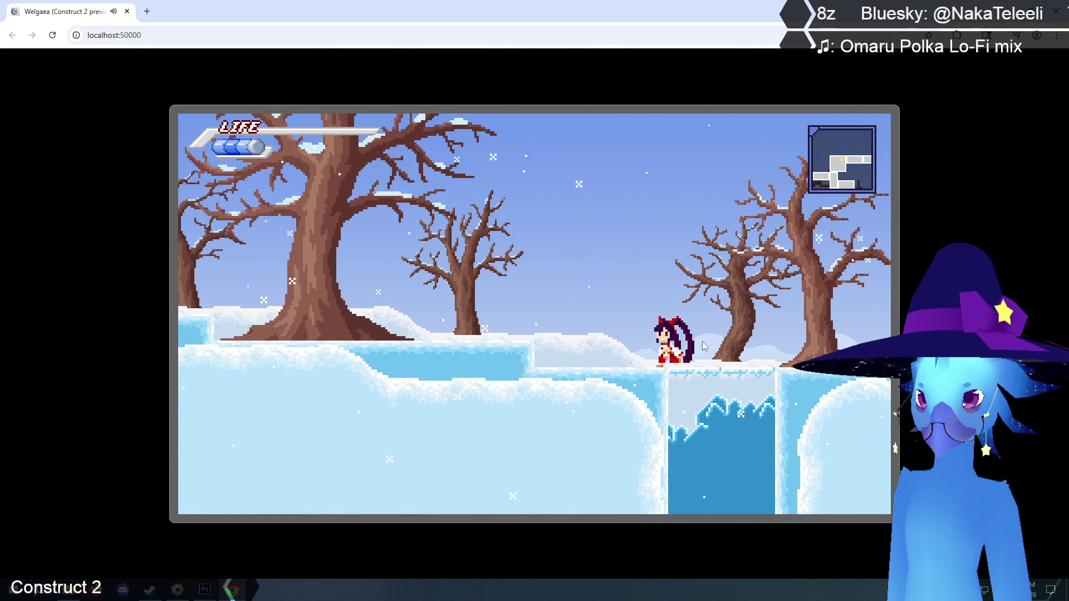
key("Left")
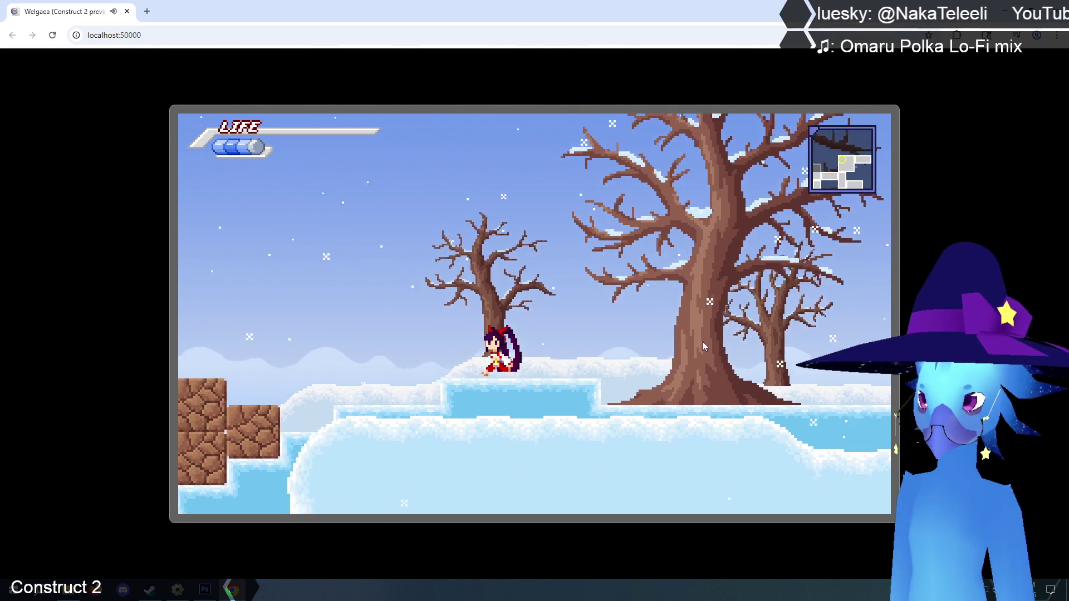
key("Left")
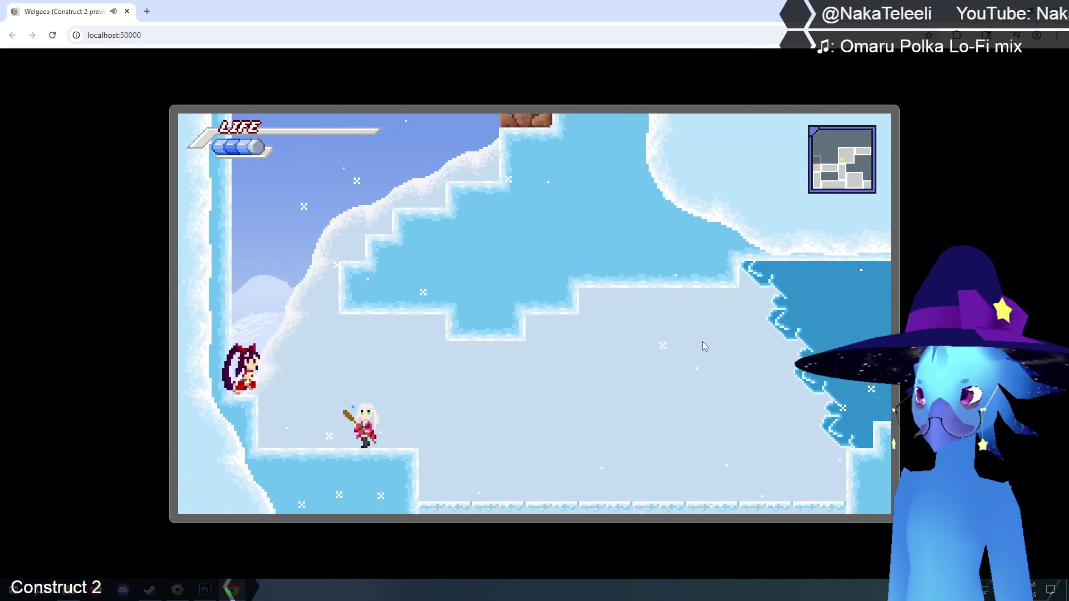
key("Left")
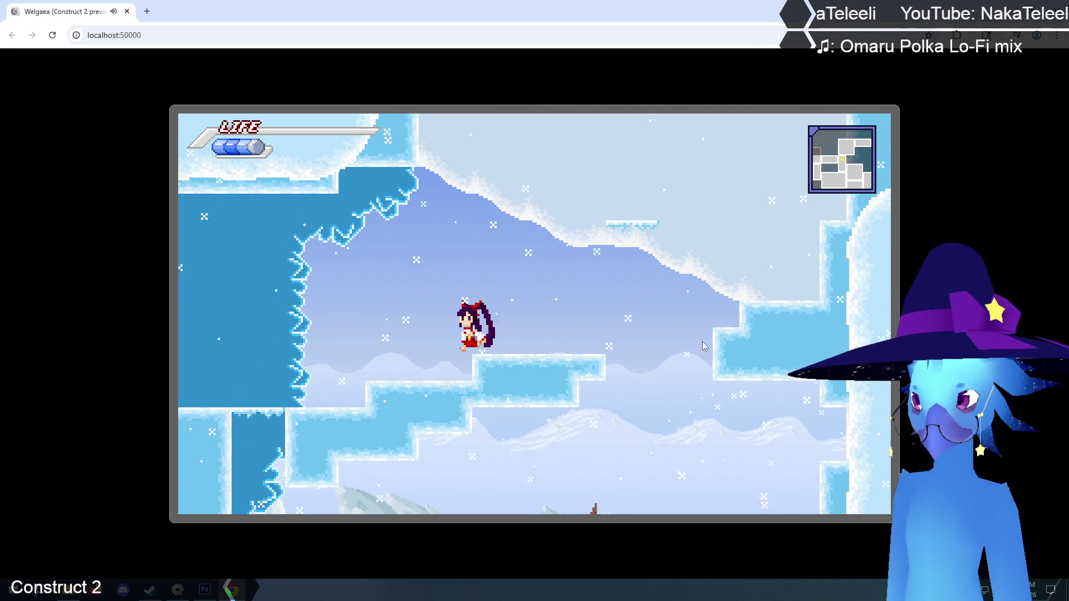
key("Left")
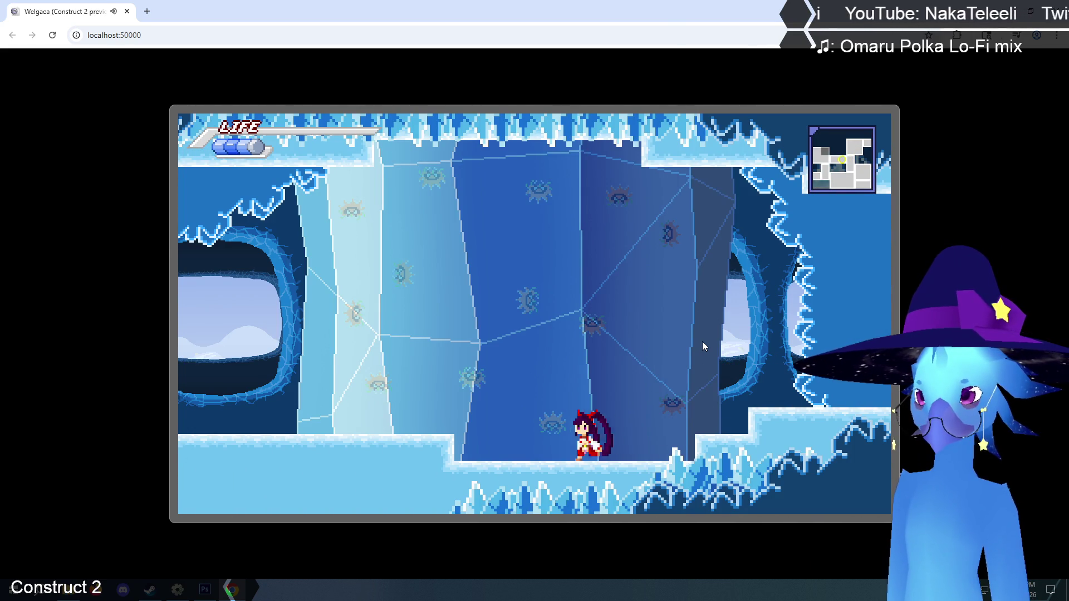
- Walk left through the ice cave and down the ice steps, then go back to the editor
key("Left")
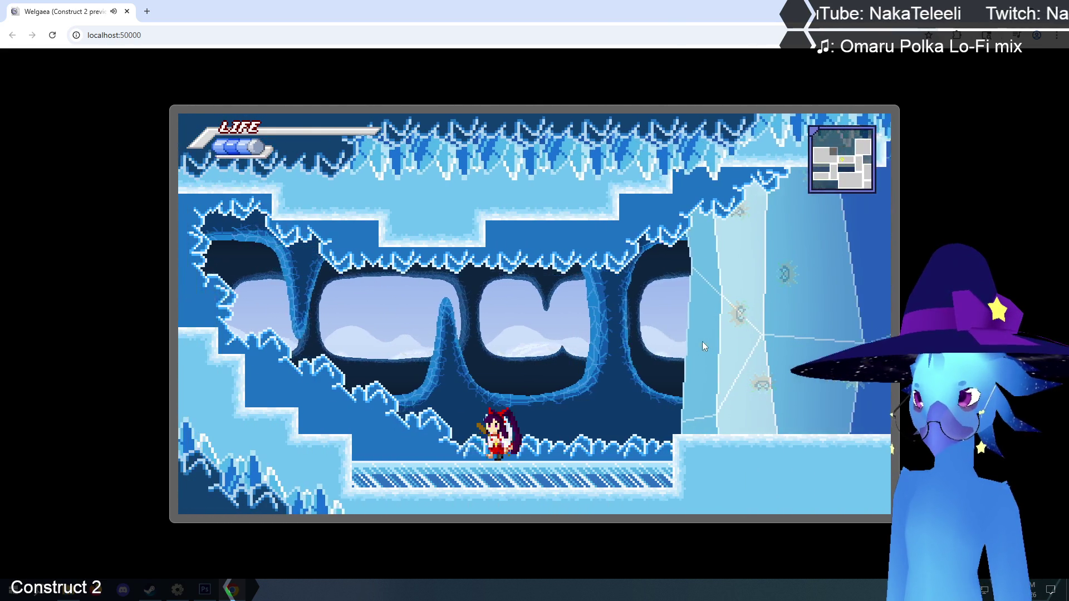
key("Left")
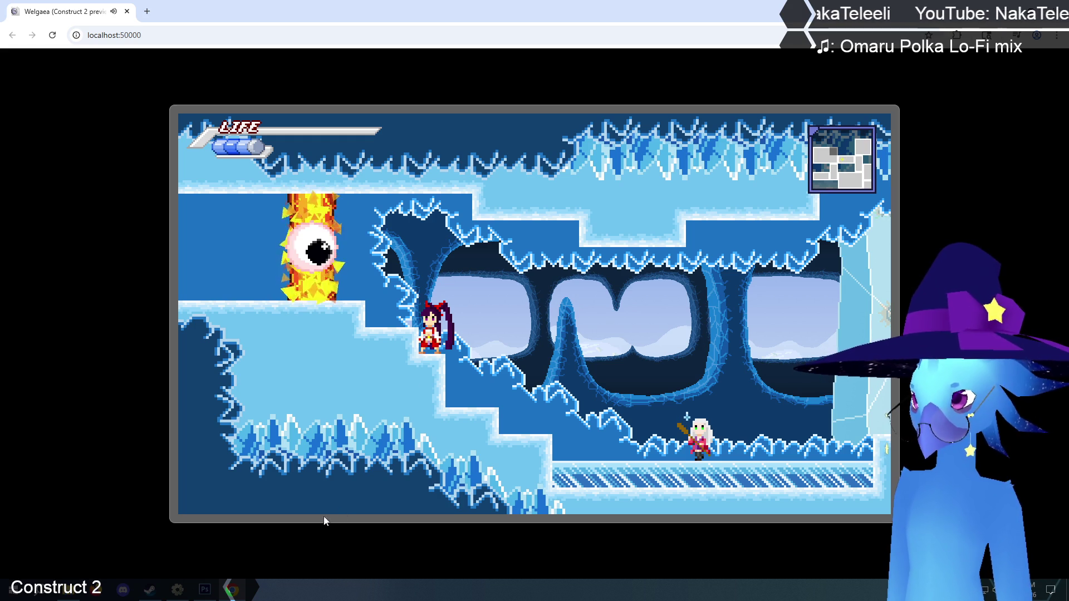
left_click(185, 596)
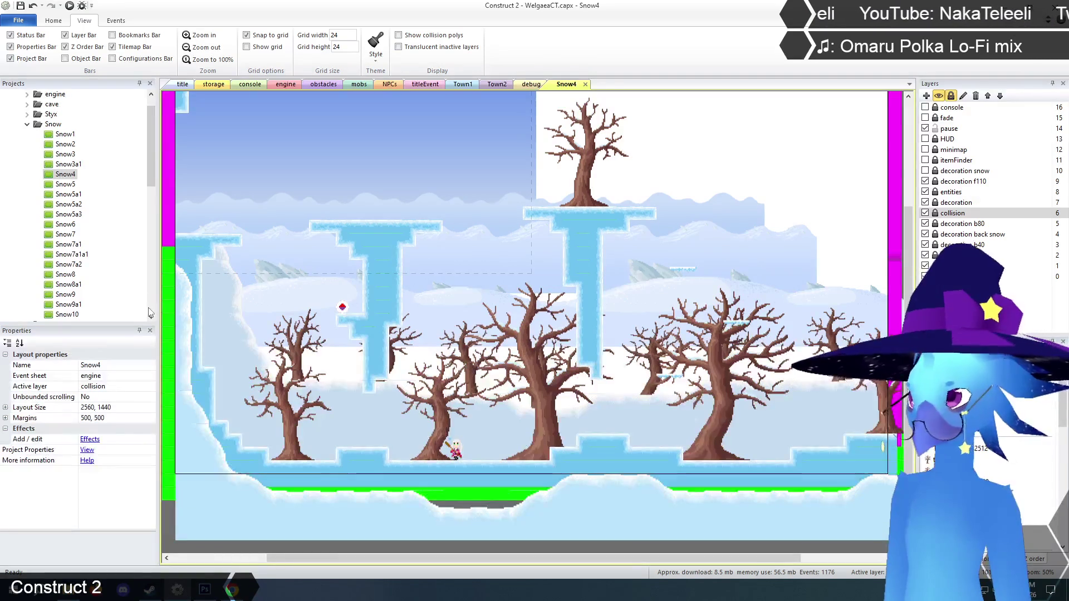
- Open Snow6, close the Snow5 and Snow4 tabs, and zoom Snow6 to 100%
double_click(65, 186)
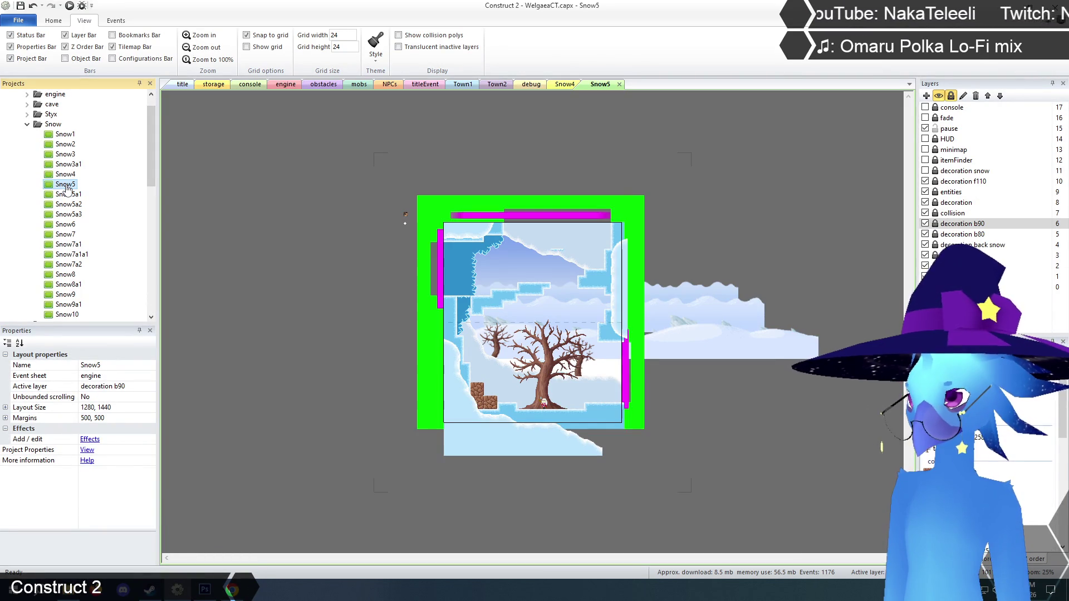
double_click(68, 226)
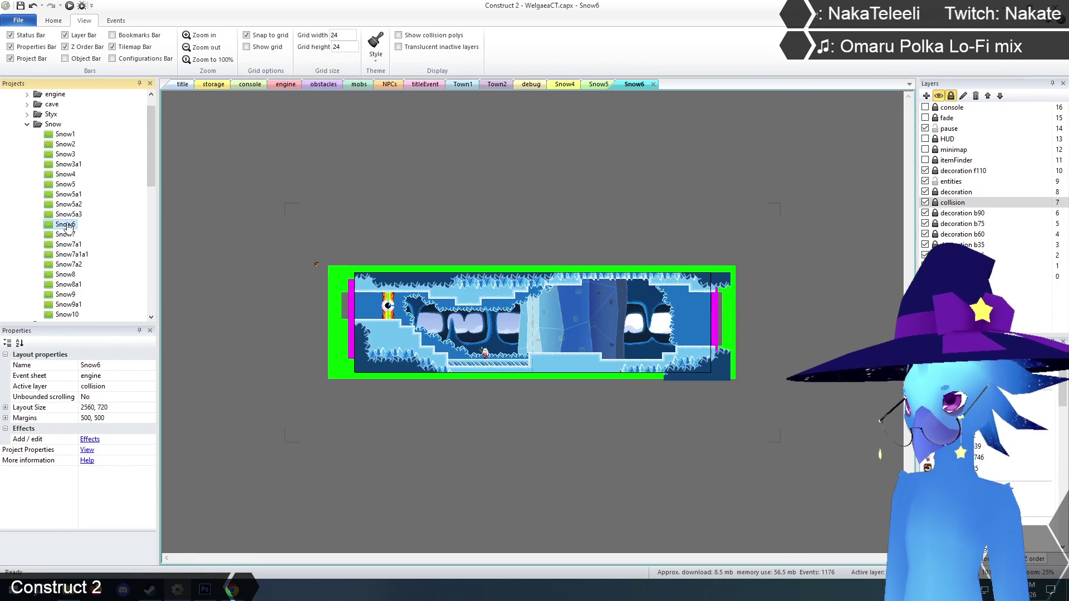
left_click(598, 85)
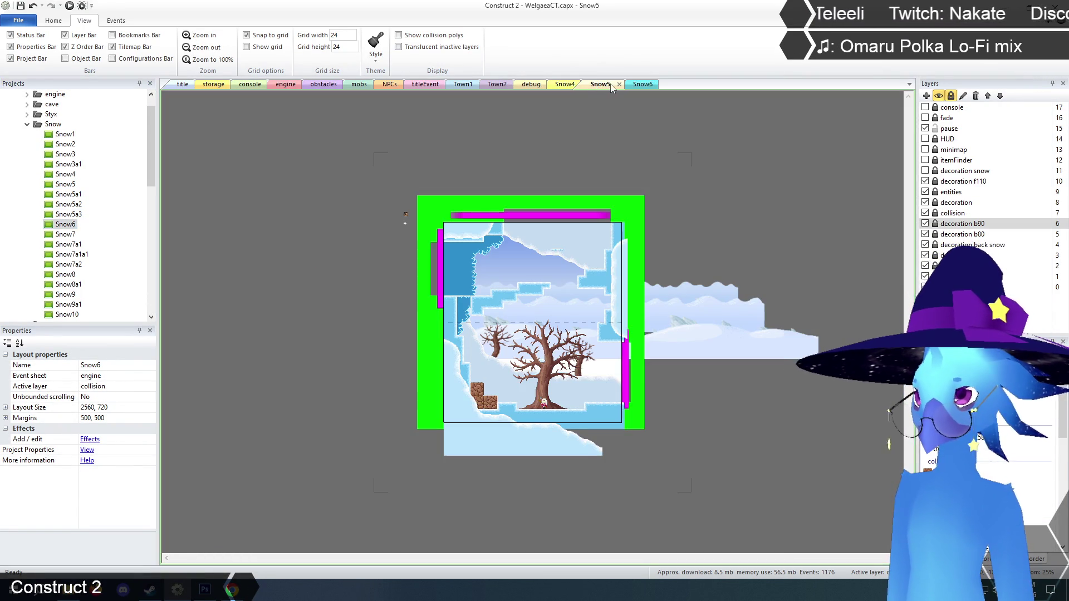
left_click(618, 85)
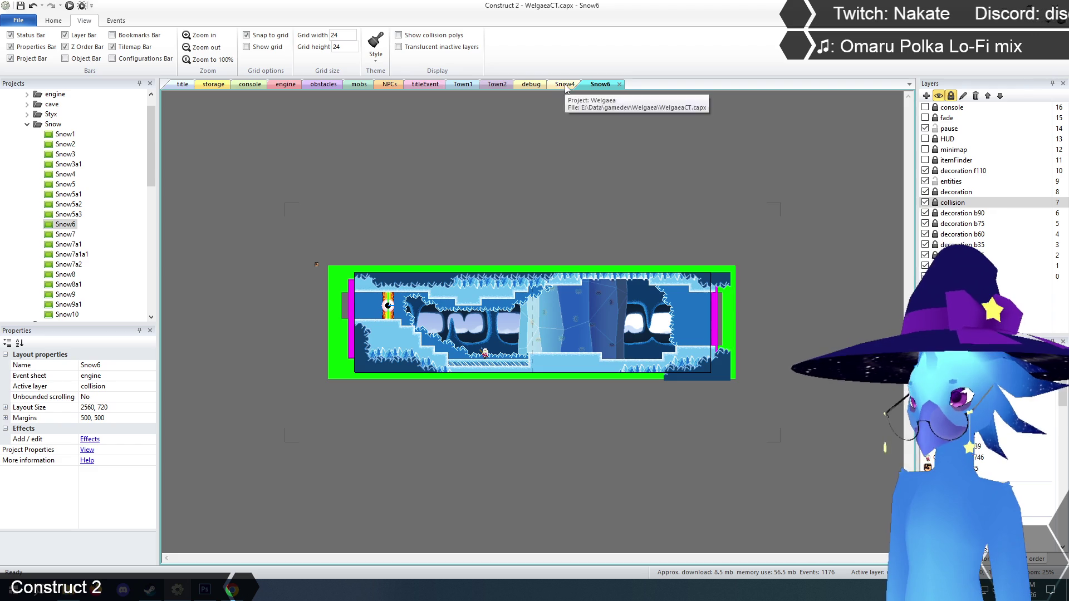
left_click(567, 86)
left_click(585, 85)
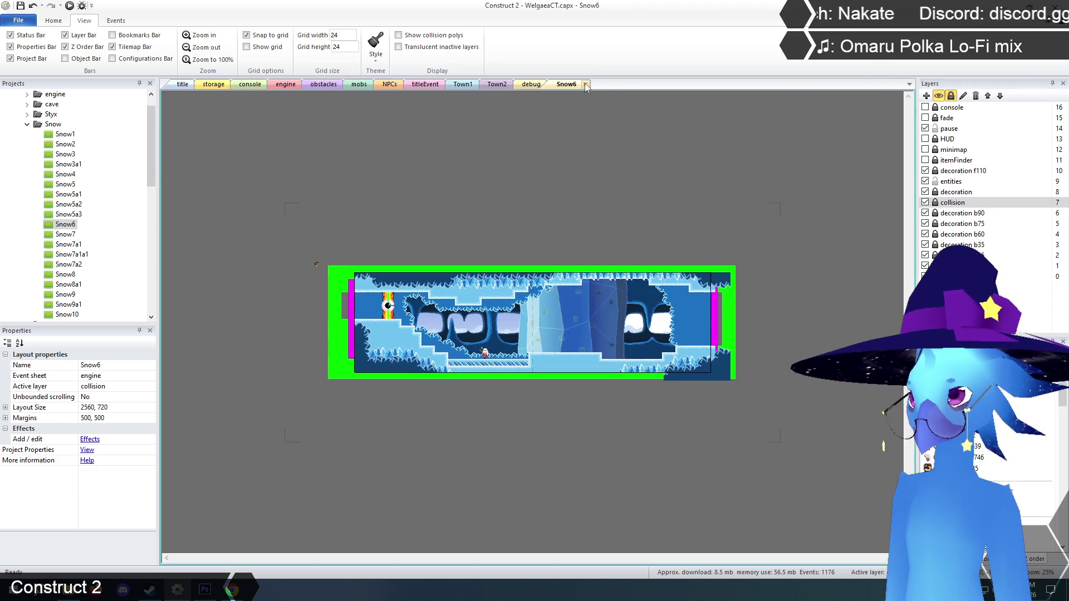
left_click(192, 35)
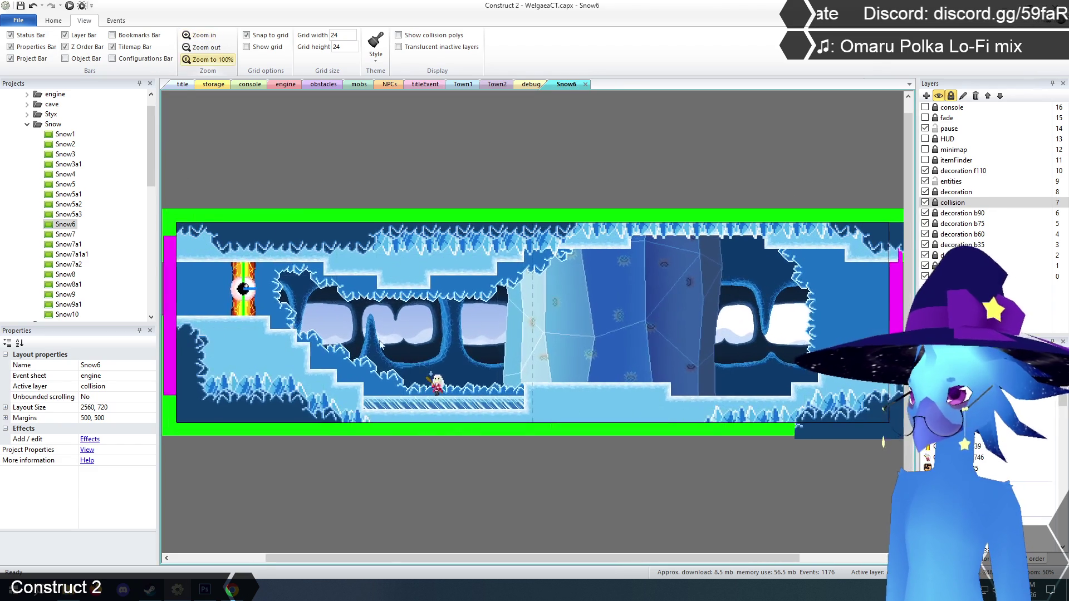
left_click_drag(445, 557, 349, 556)
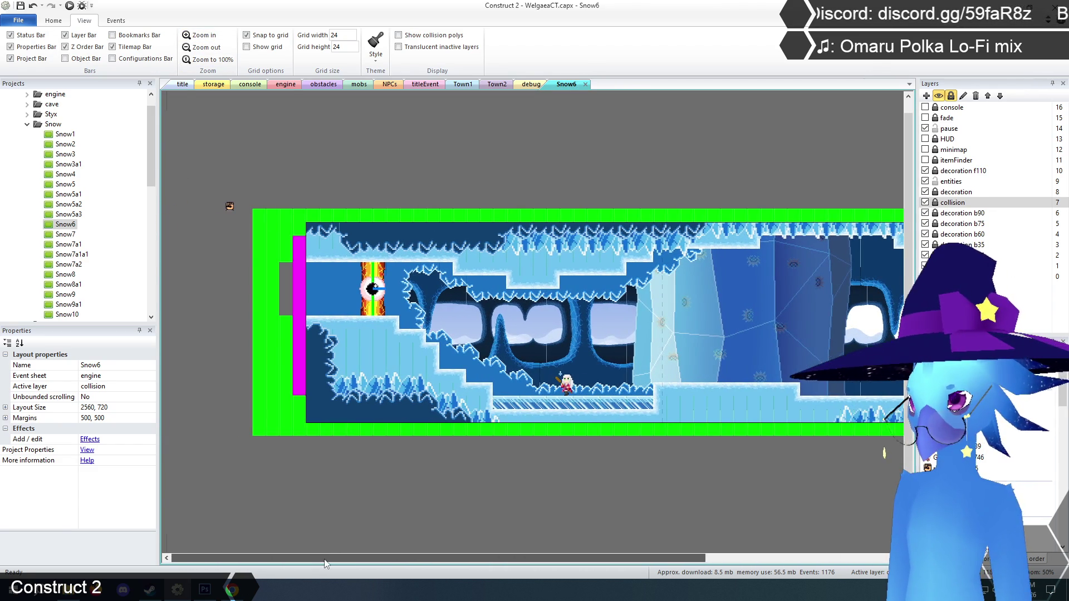
left_click(205, 36)
left_click_drag(499, 558, 410, 549)
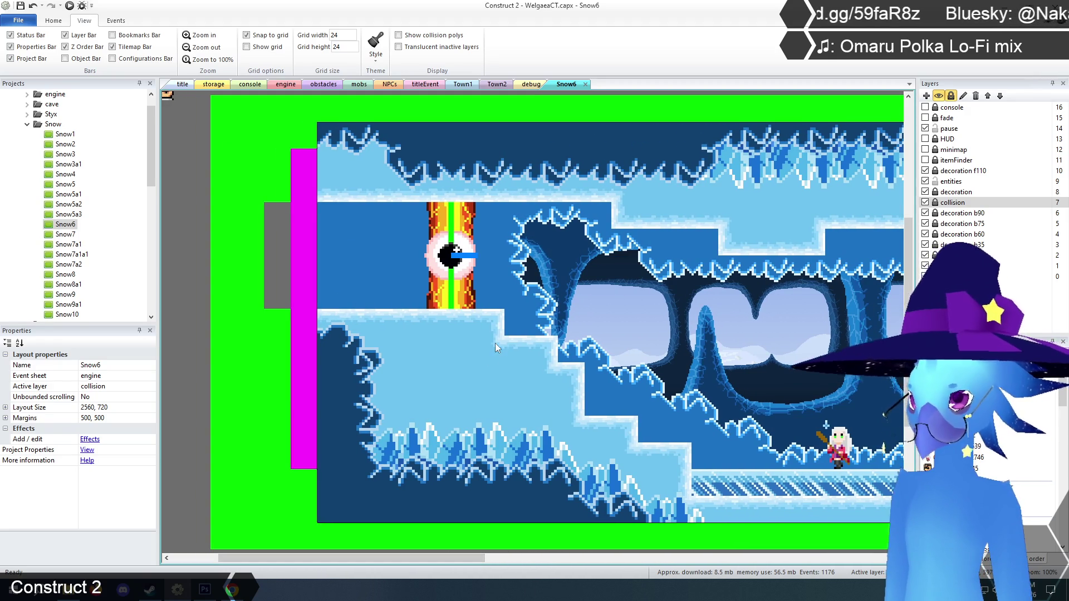
scroll(495, 343, "up", 2)
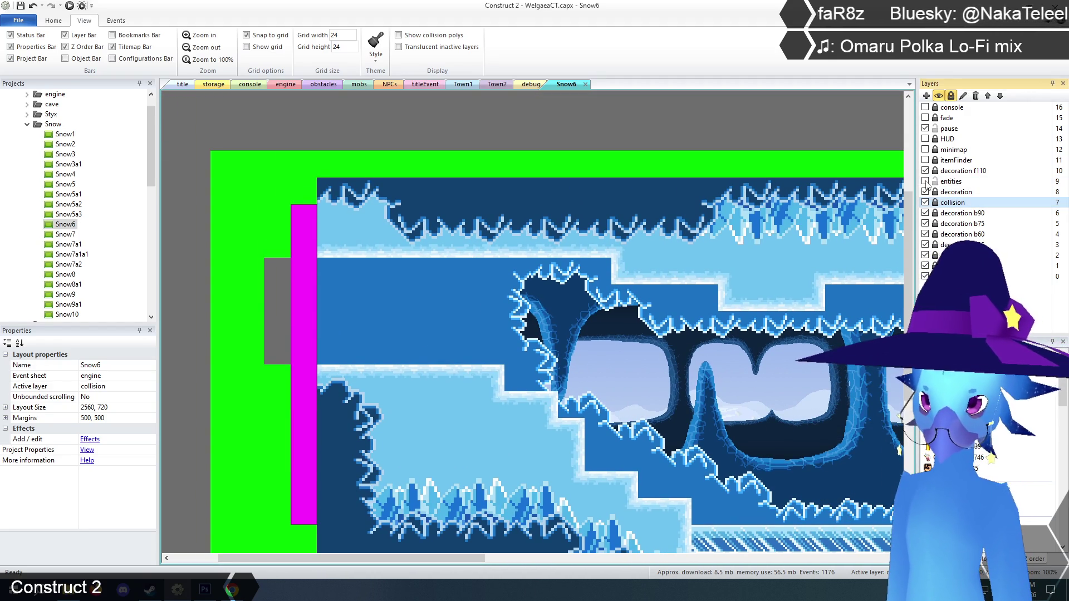
- Delete the GhostEye and fire-pillar GhostDoor objects from Snow6's entities layer
left_click(945, 184)
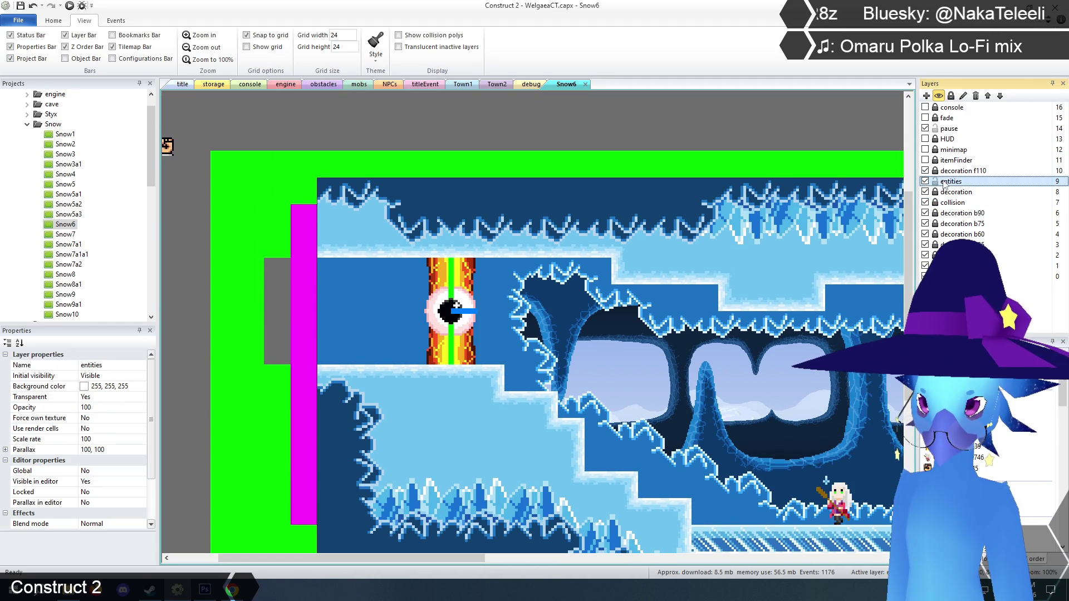
left_click(454, 298)
left_click(457, 310)
left_click(456, 312)
left_click(456, 312)
left_click(455, 315)
left_click(456, 317)
left_click(455, 318)
key("Delete")
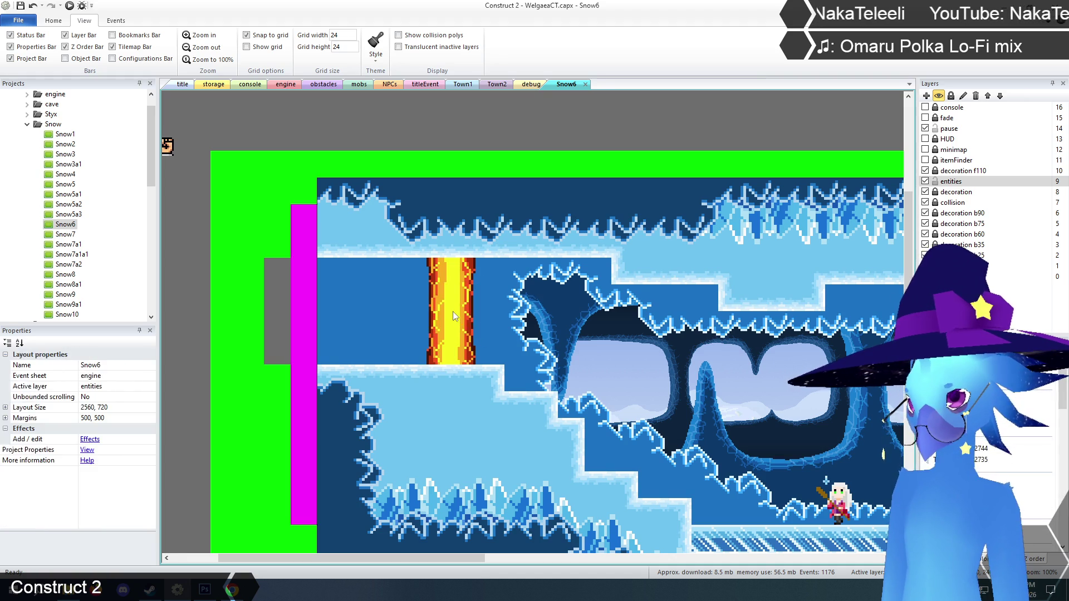
left_click(453, 314)
key("Delete")
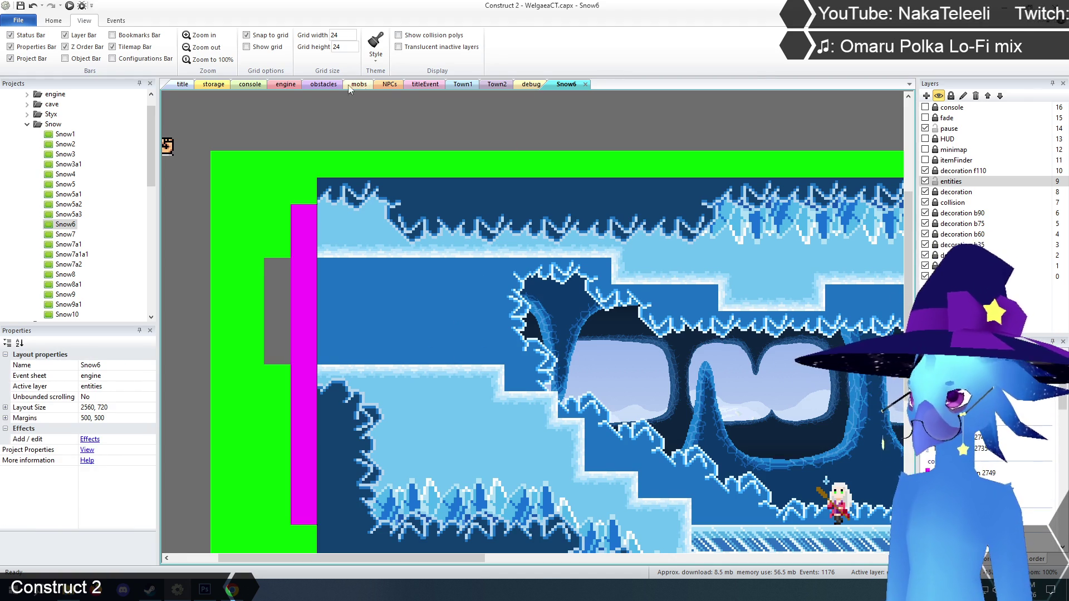
left_click(215, 85)
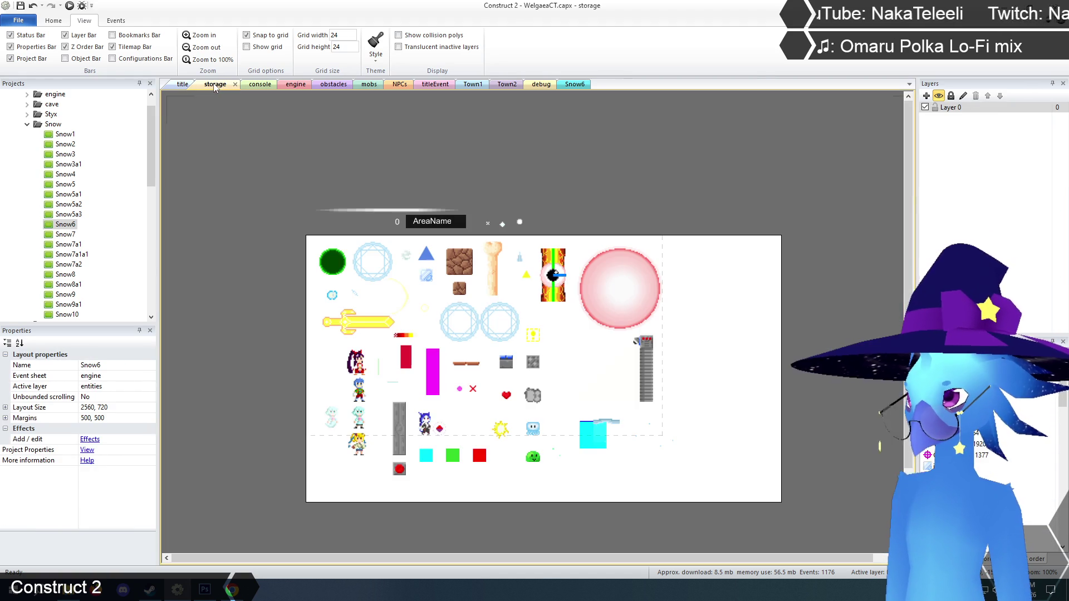
- Paste the Flamethrower and grey ladder pillar into the Snow6 layout
left_click(648, 346)
left_click(646, 373, "shift")
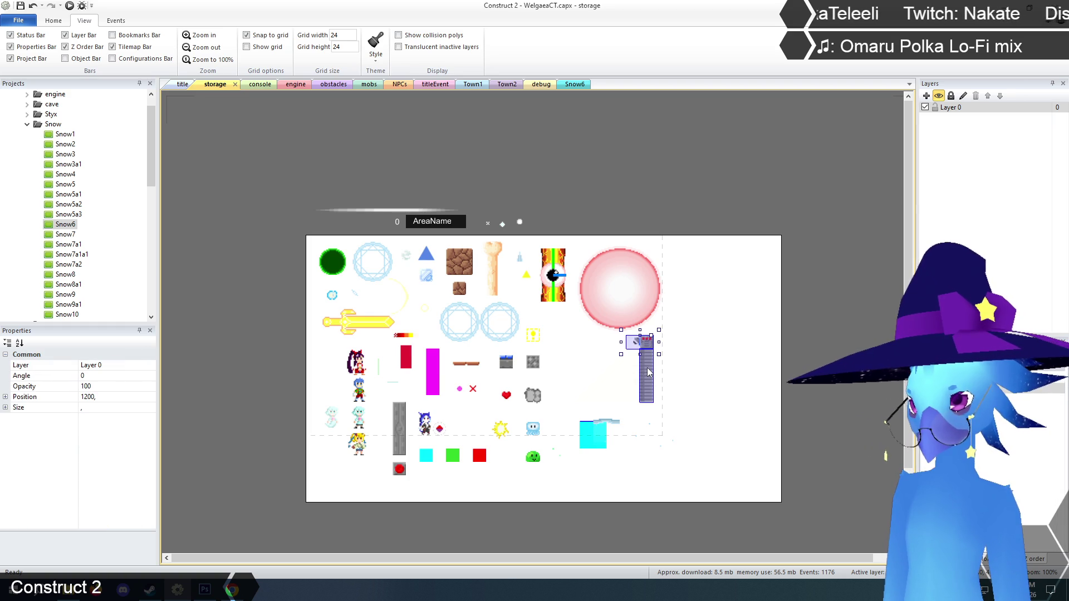
left_click(574, 84)
key("ctrl+v")
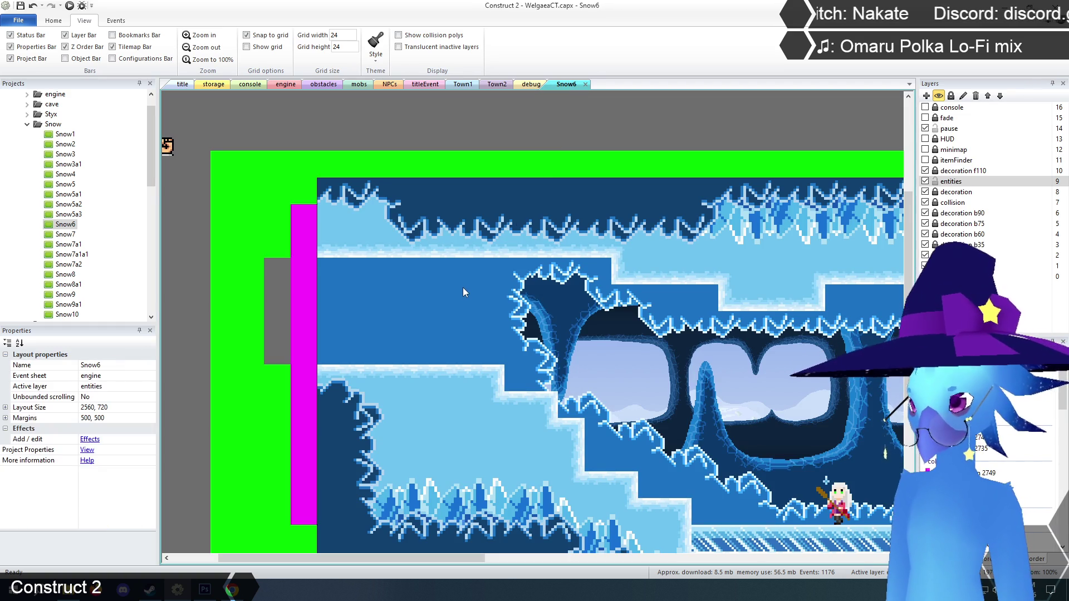
left_click(446, 305)
left_click_drag(460, 310, 462, 306)
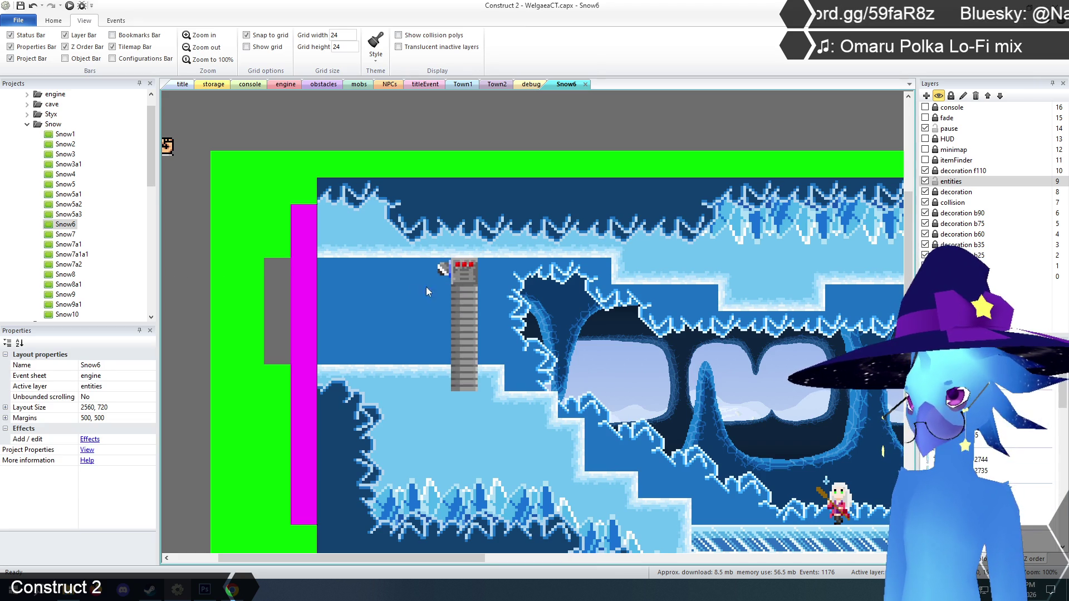
- Set the flamethrower's Initial frame to 1 to flip it
left_click(460, 275)
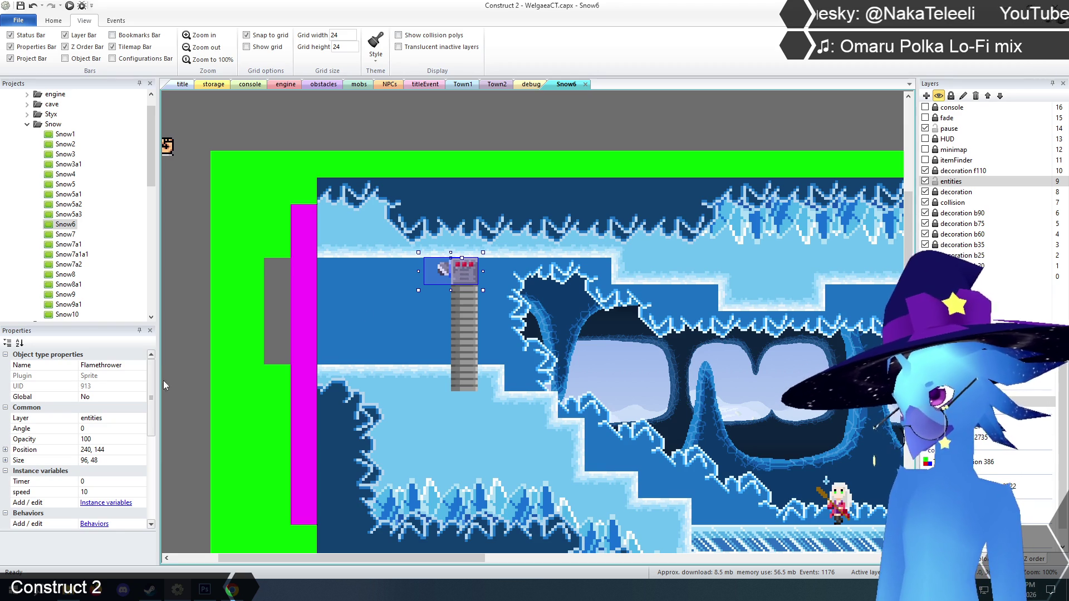
scroll(154, 411, "down", 5)
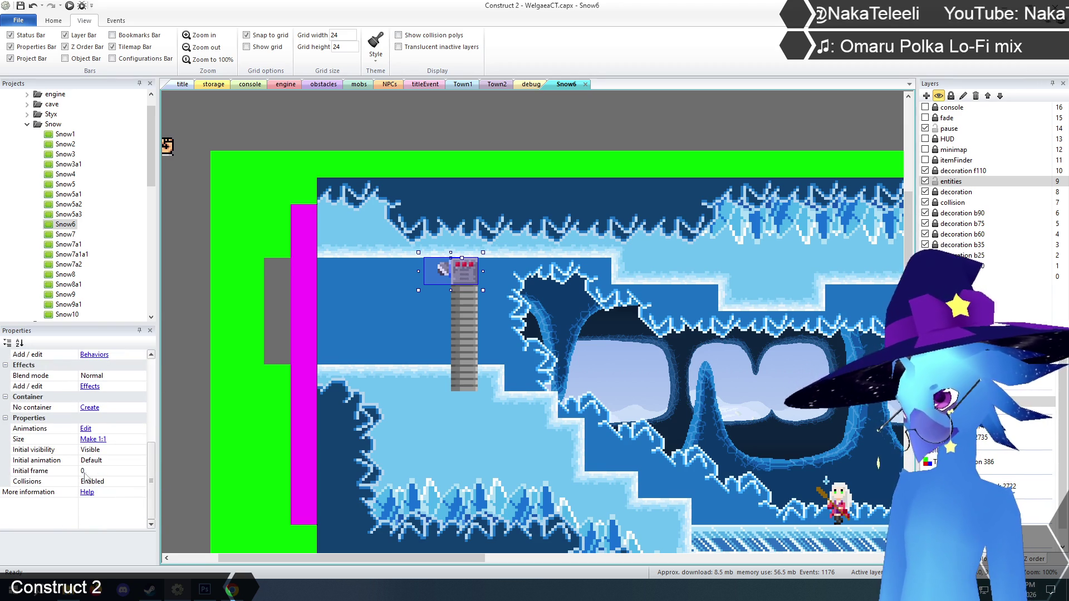
left_click(101, 471)
type("1")
key("Return")
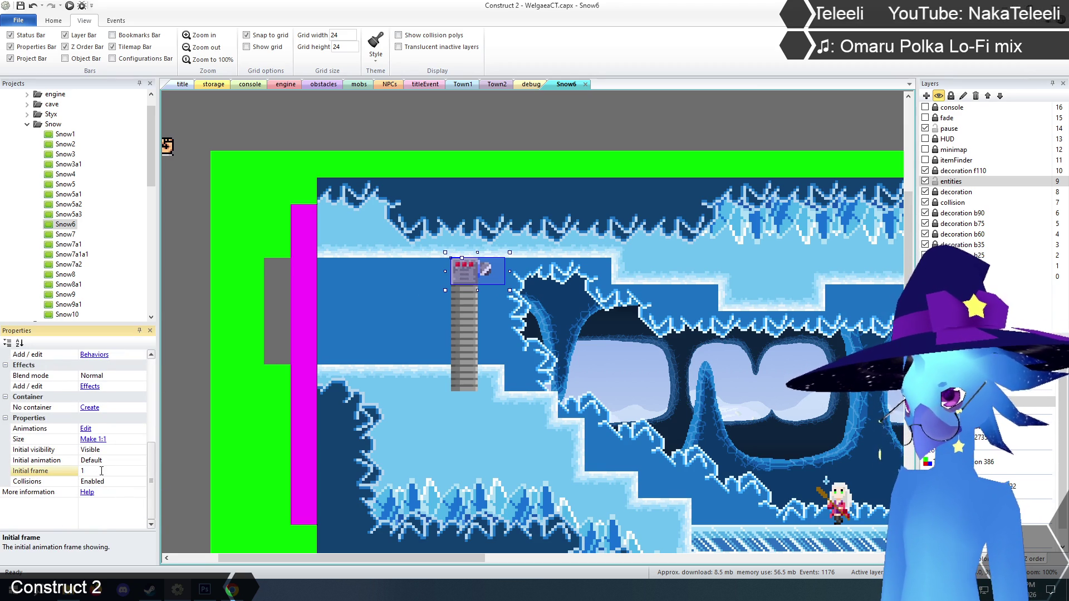
- Move the flamethrower and ladder left onto the upper ledge, then open Snow7
left_click(463, 353, "ctrl")
left_click_drag(464, 270, 424, 270)
left_click(189, 313)
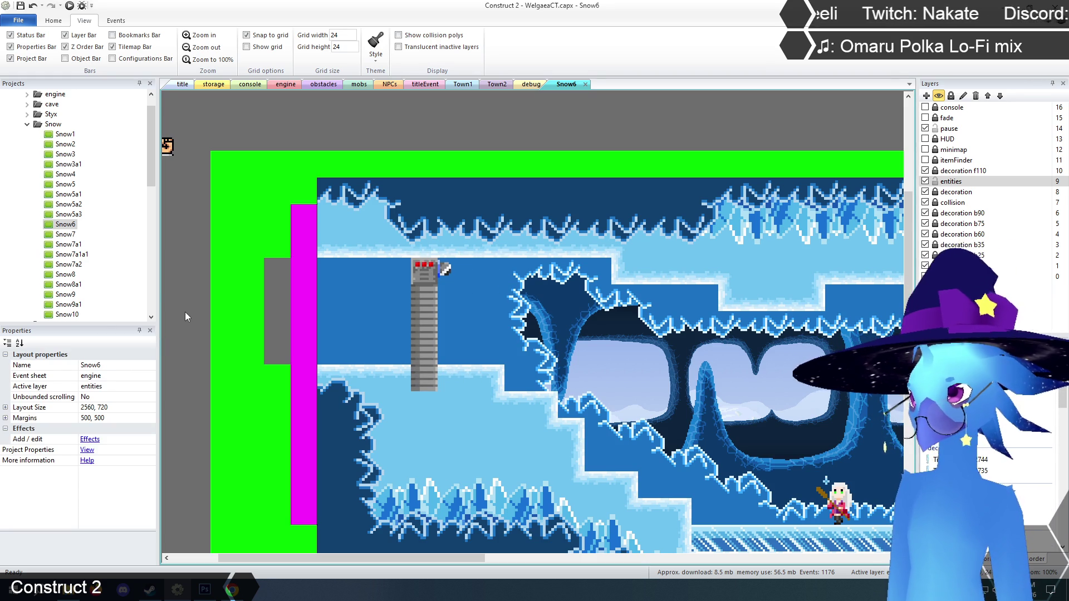
double_click(70, 236)
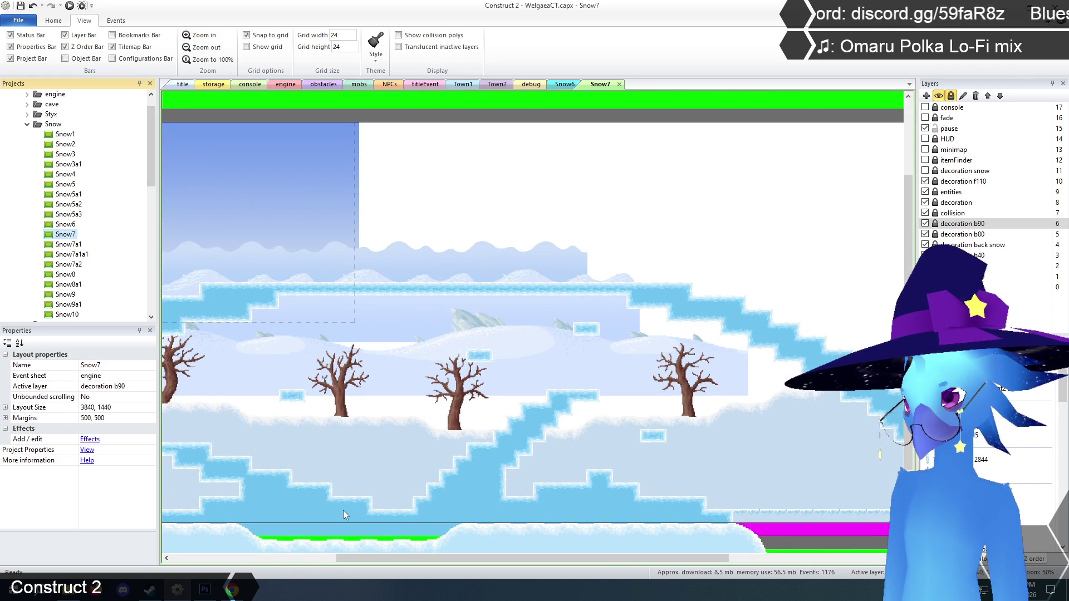
- Scroll to Snow7's right-edge exit and zoom in to inspect it
left_click_drag(376, 560, 637, 562)
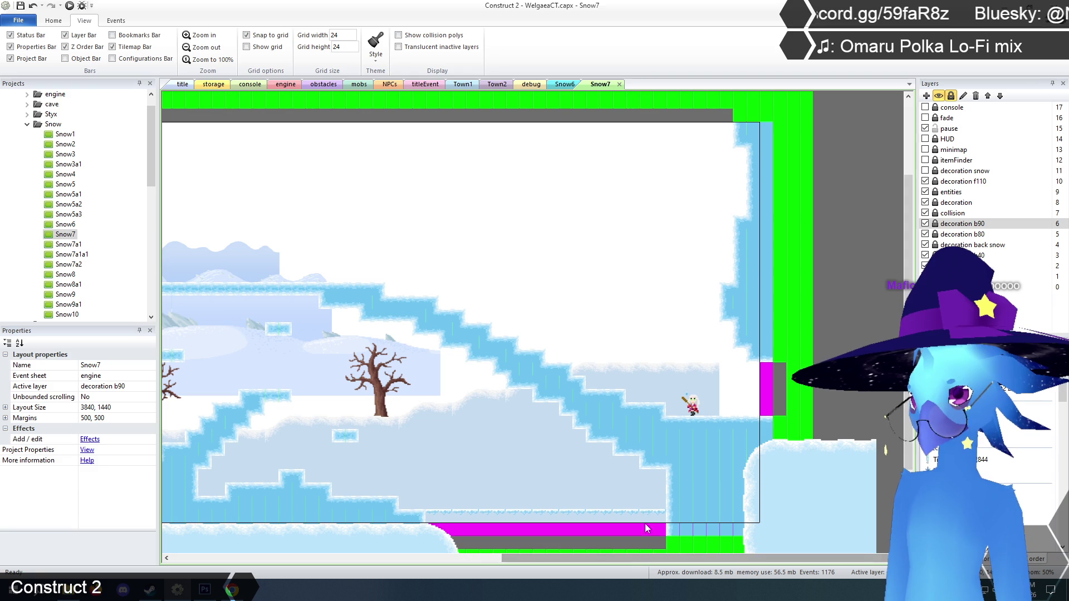
left_click(203, 36)
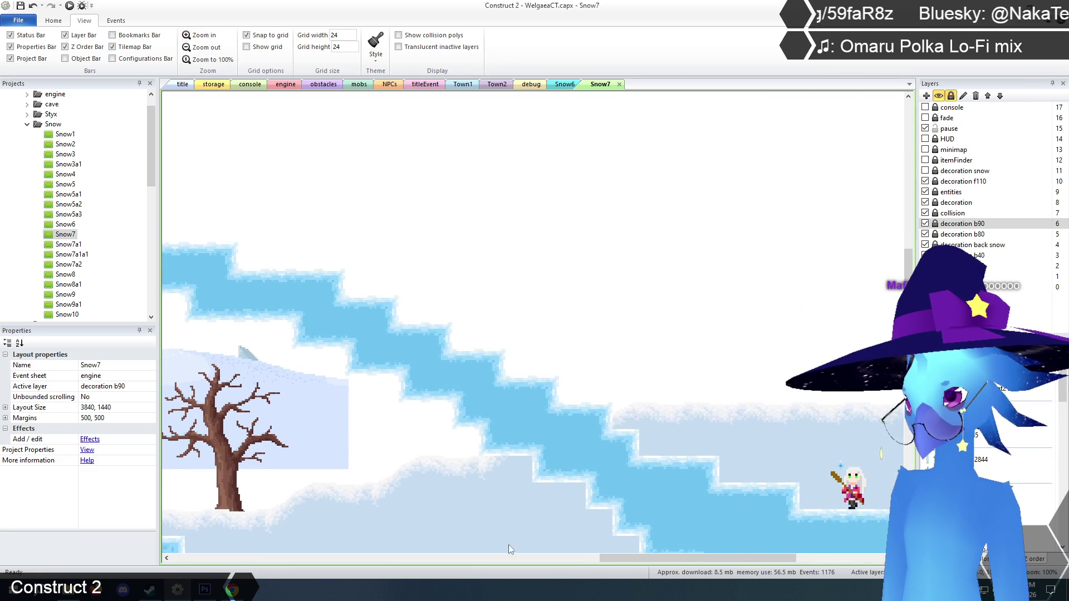
left_click_drag(630, 559, 721, 559)
scroll(693, 419, "down", 3)
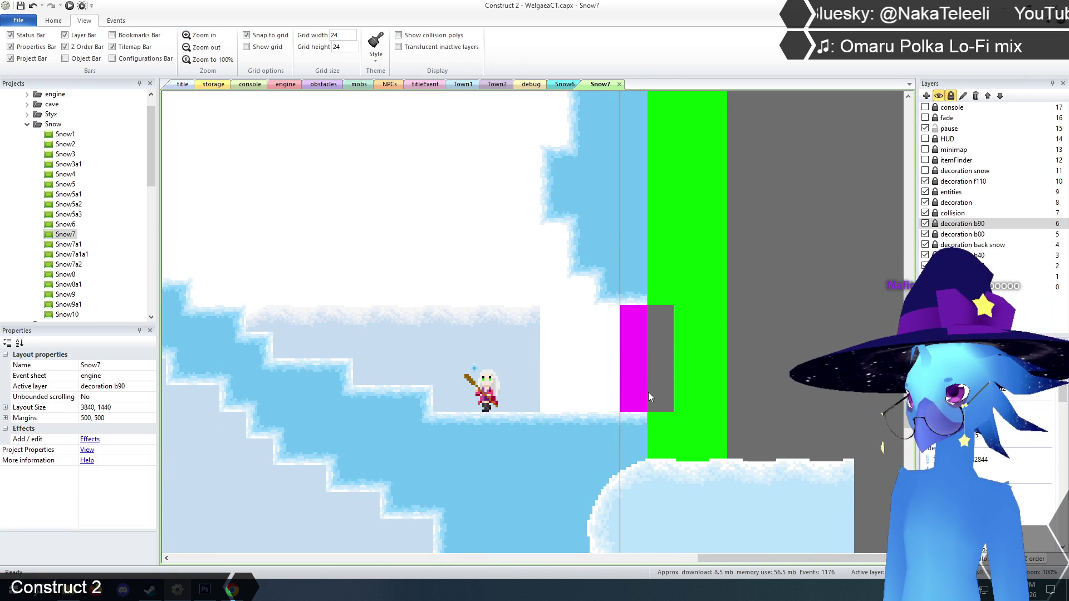
scroll(648, 392, "up", 3)
scroll(620, 396, "down", 1)
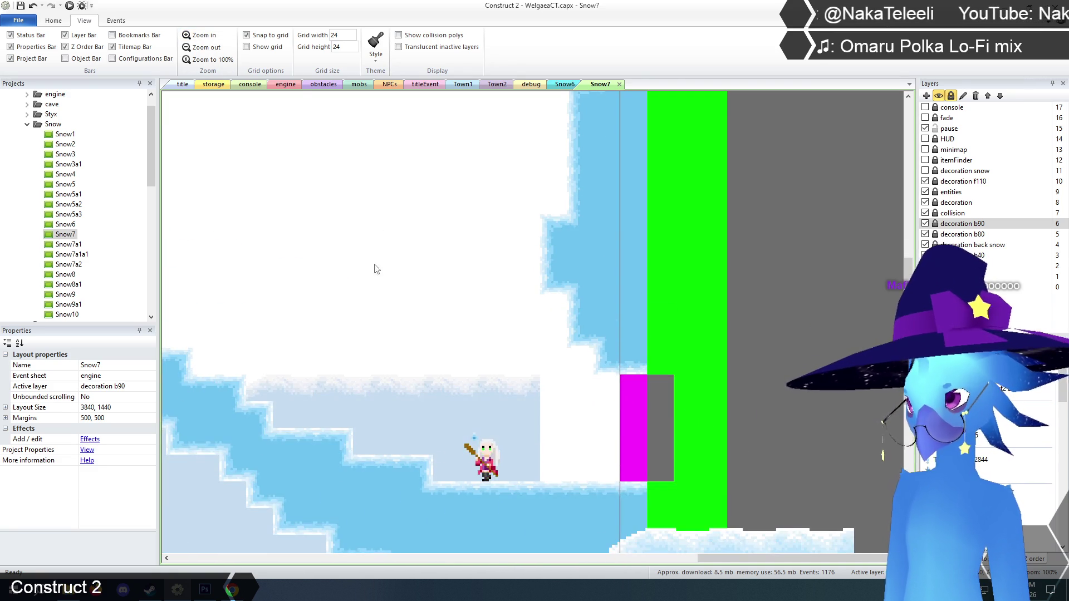
- Flip through the engine, storage and Snow7 tabs, ending on Snow6
left_click(288, 84)
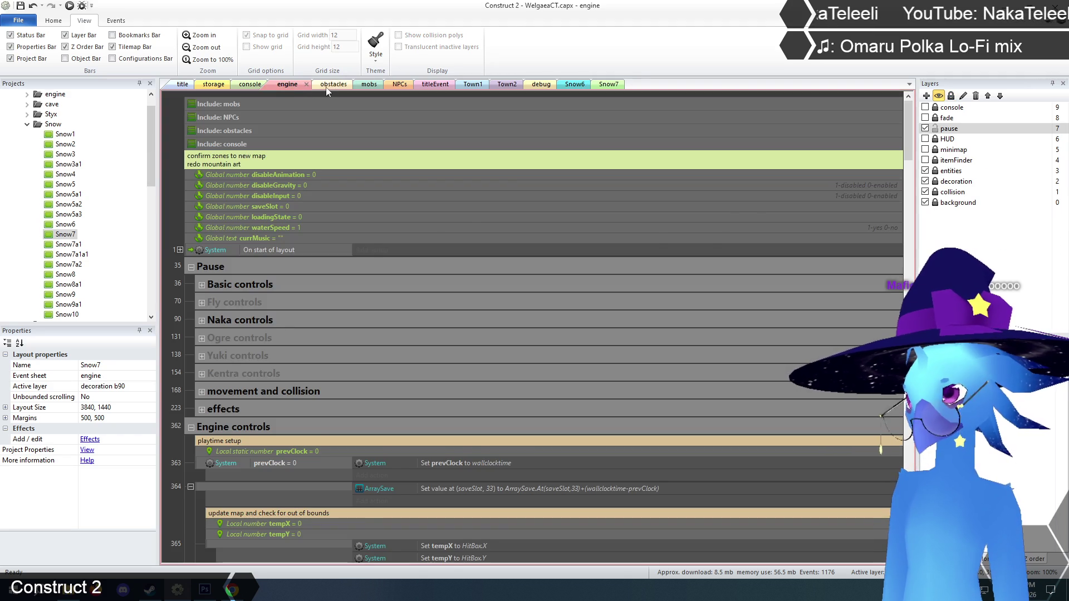
left_click(250, 85)
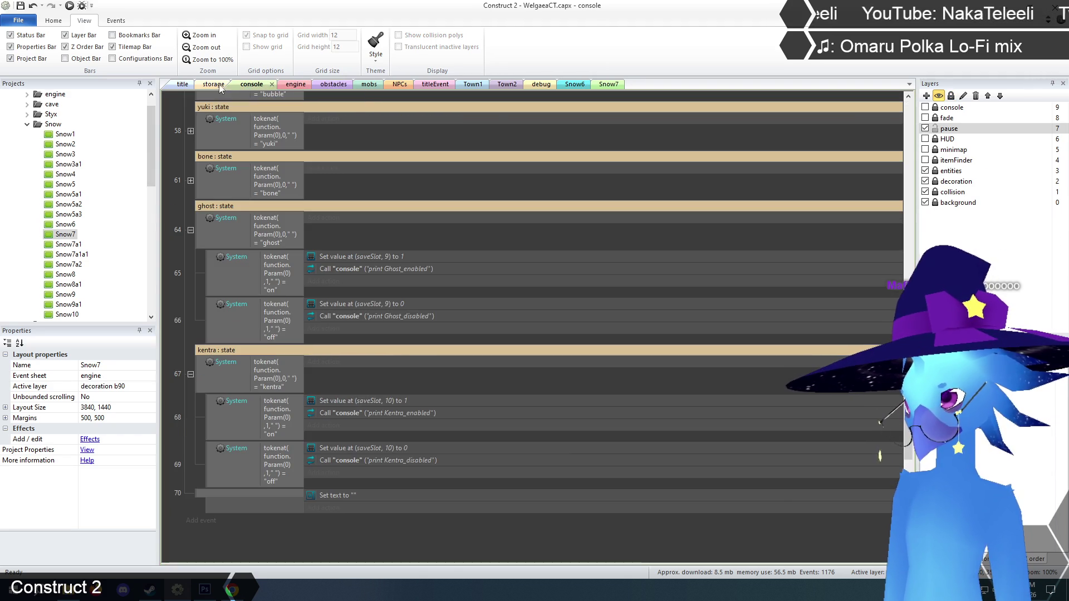
left_click(220, 87)
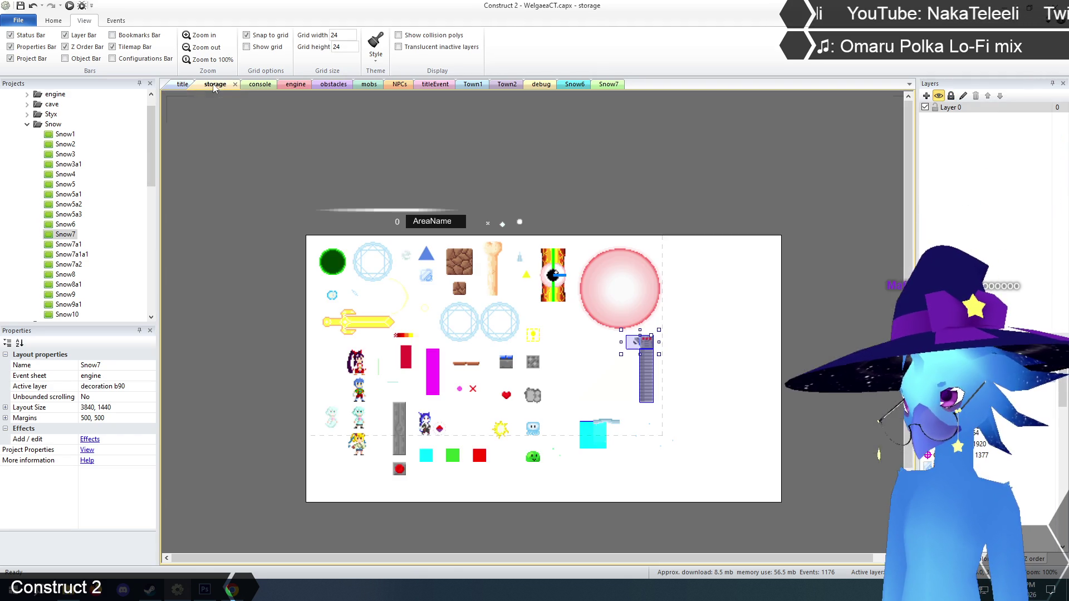
left_click(610, 85)
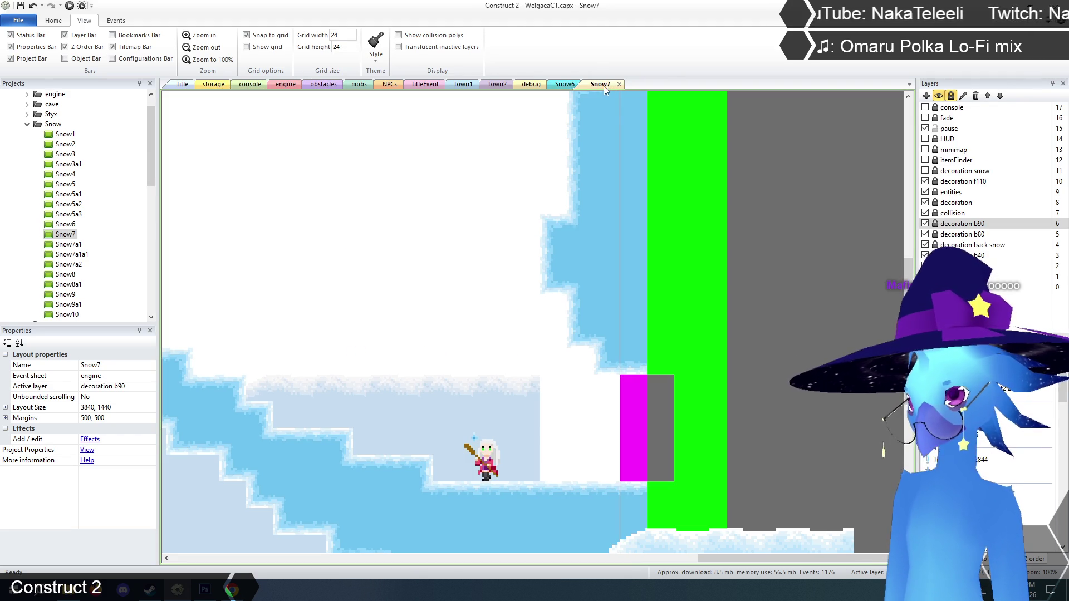
left_click(561, 86)
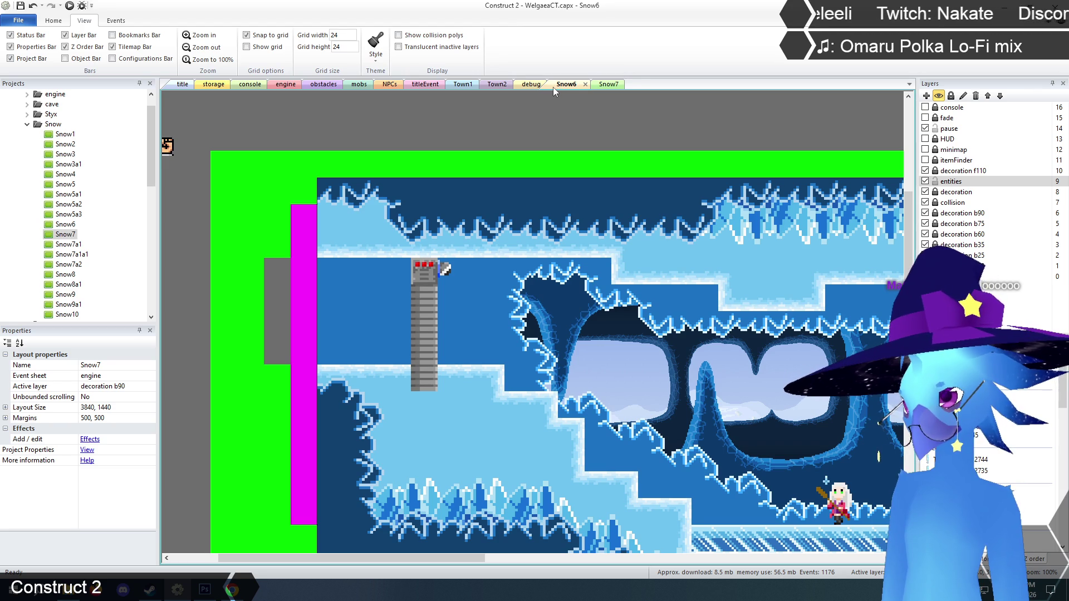
- Make decoration f110 the active layer and select its ice-cave tilemap
scroll(507, 286, "down", 3)
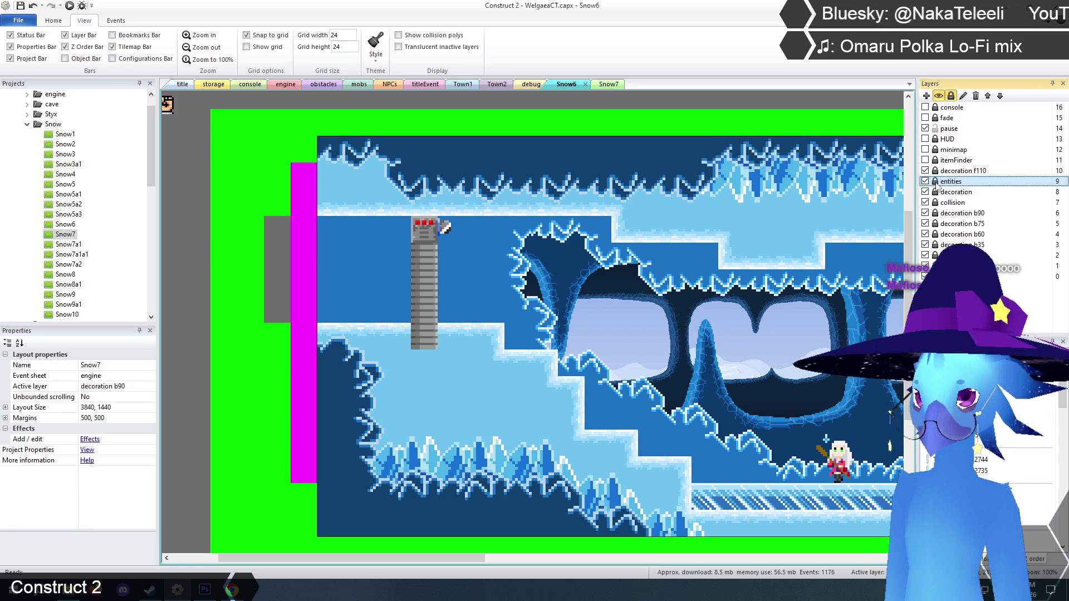
left_click(926, 192)
left_click(925, 192)
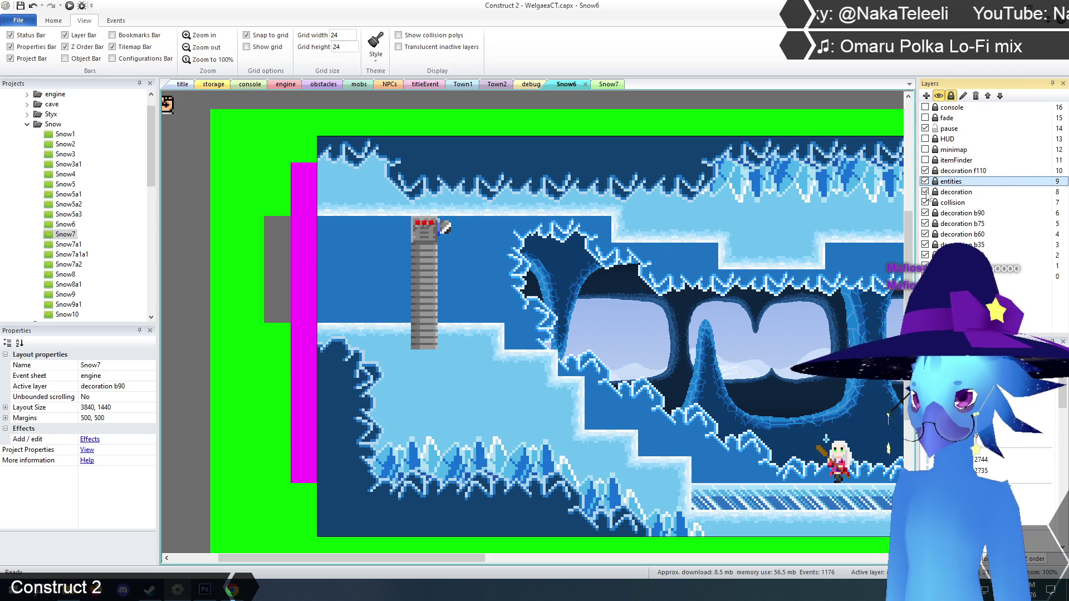
left_click(956, 192)
key("Up")
key("Up")
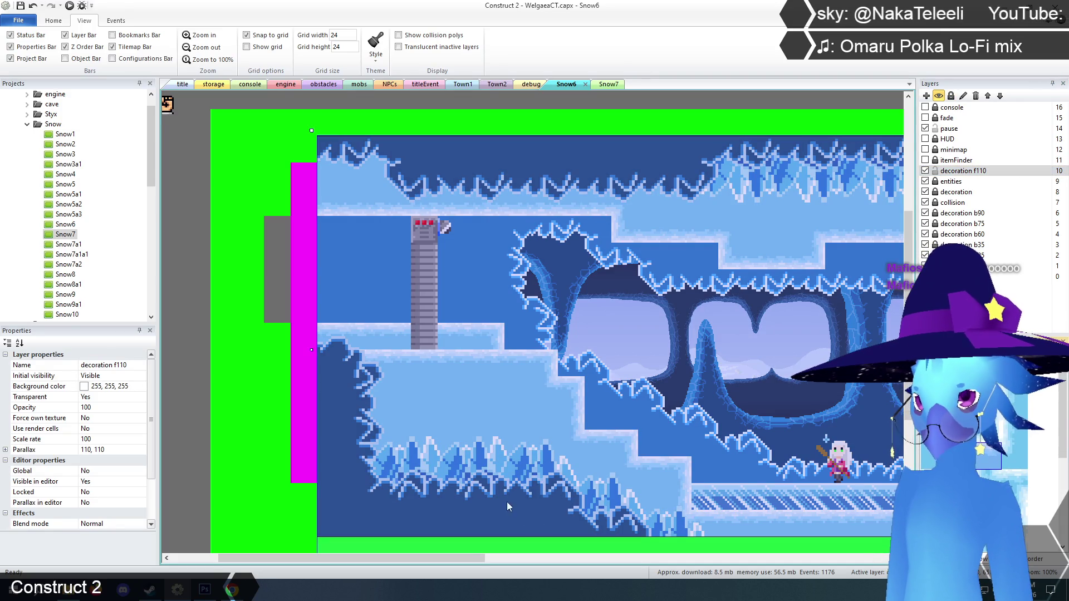
left_click(175, 416)
left_click(362, 436)
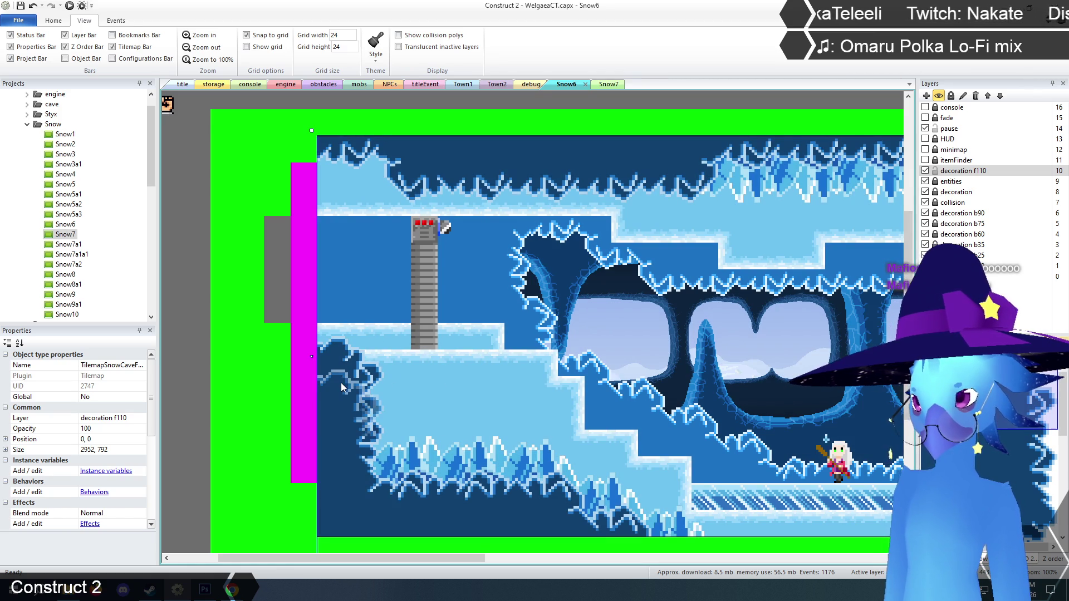
- Paint straight ice-edge tiles along the left cave wall and lock decoration f110
left_click(340, 383)
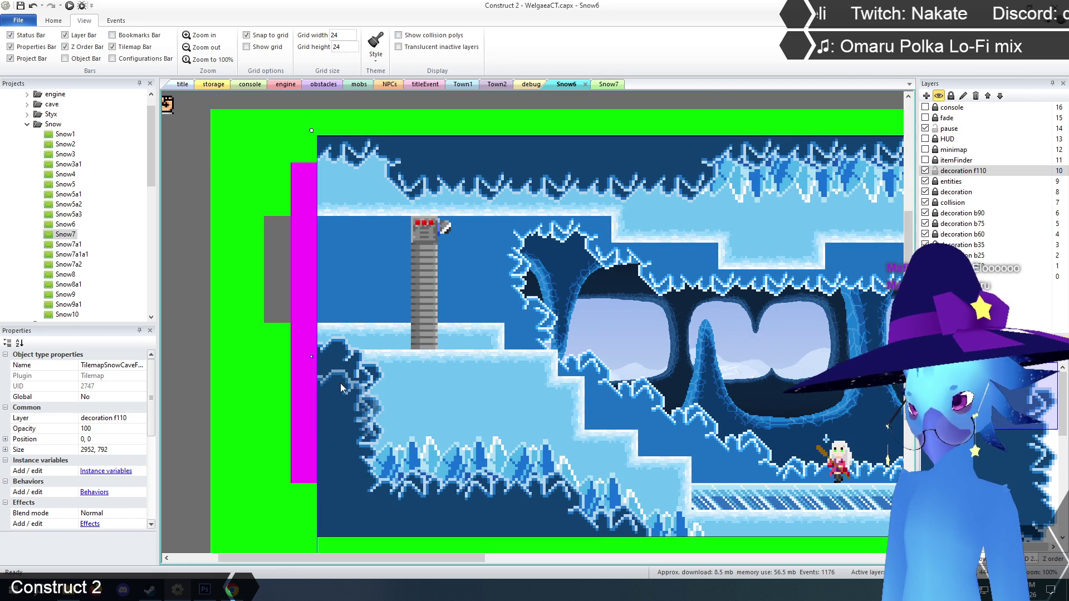
left_click(344, 414)
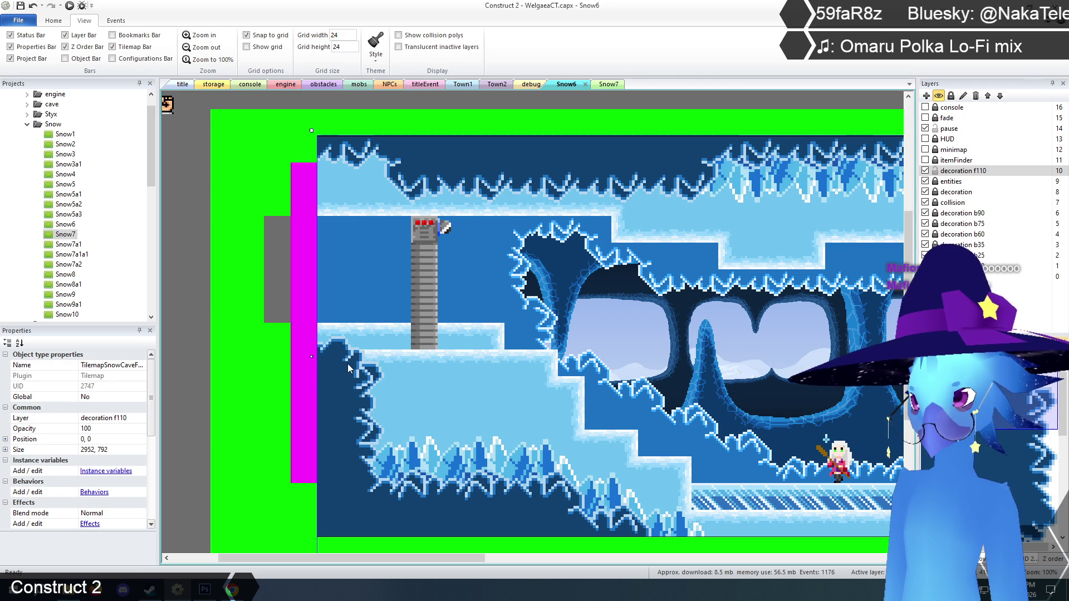
left_click(350, 418)
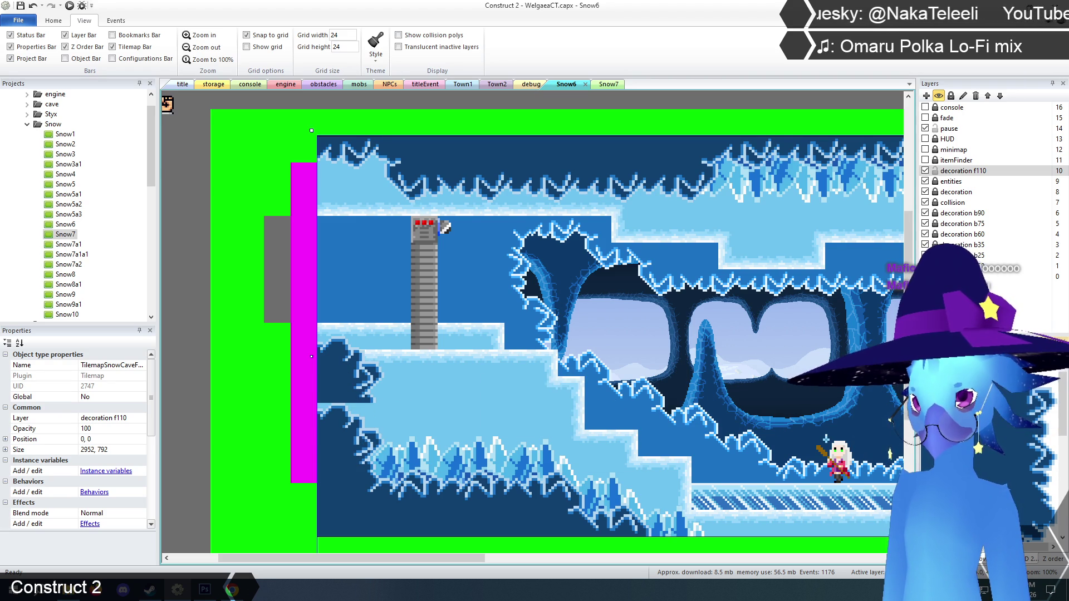
left_click(343, 356)
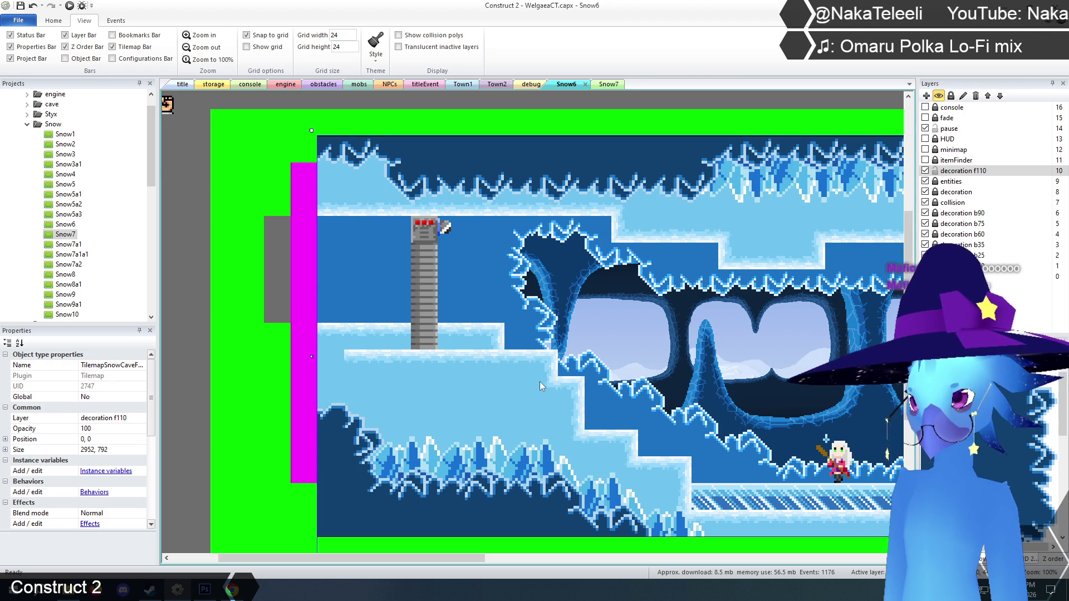
left_click(936, 170)
left_click(938, 192)
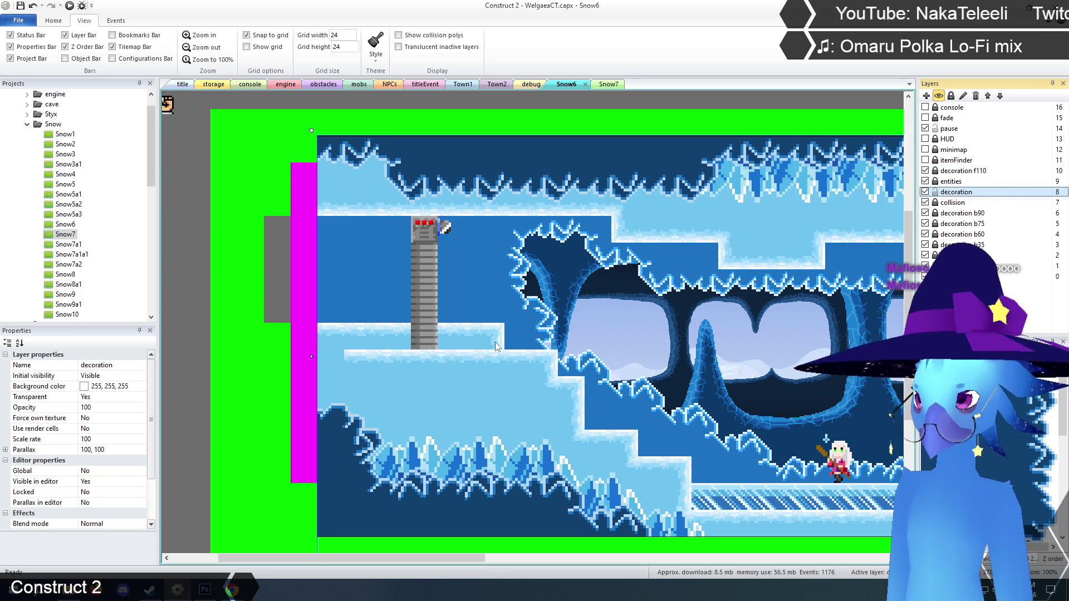
left_click(406, 365)
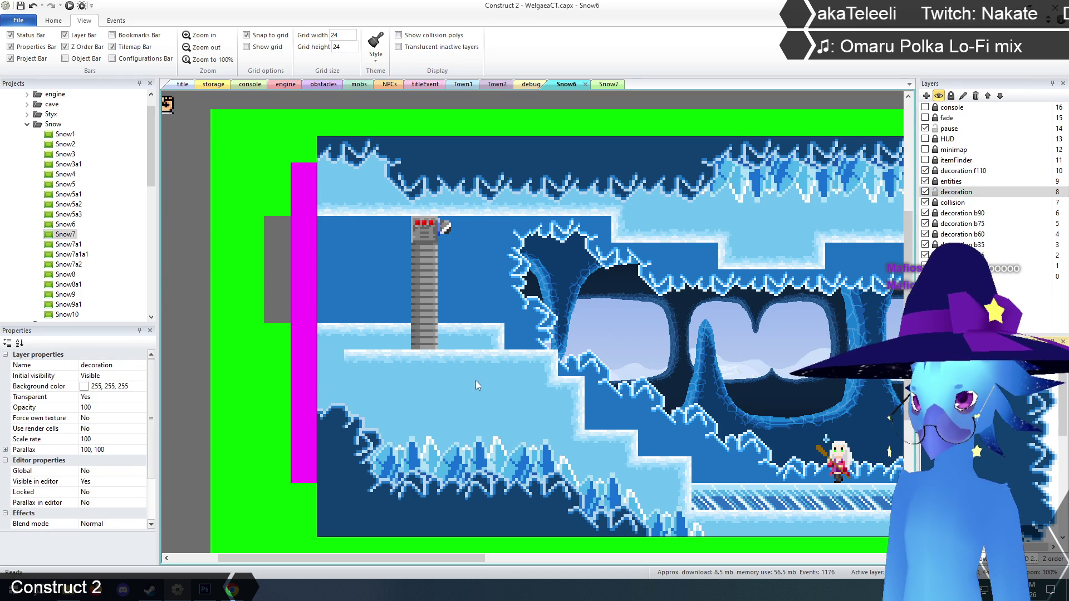
left_click(459, 365)
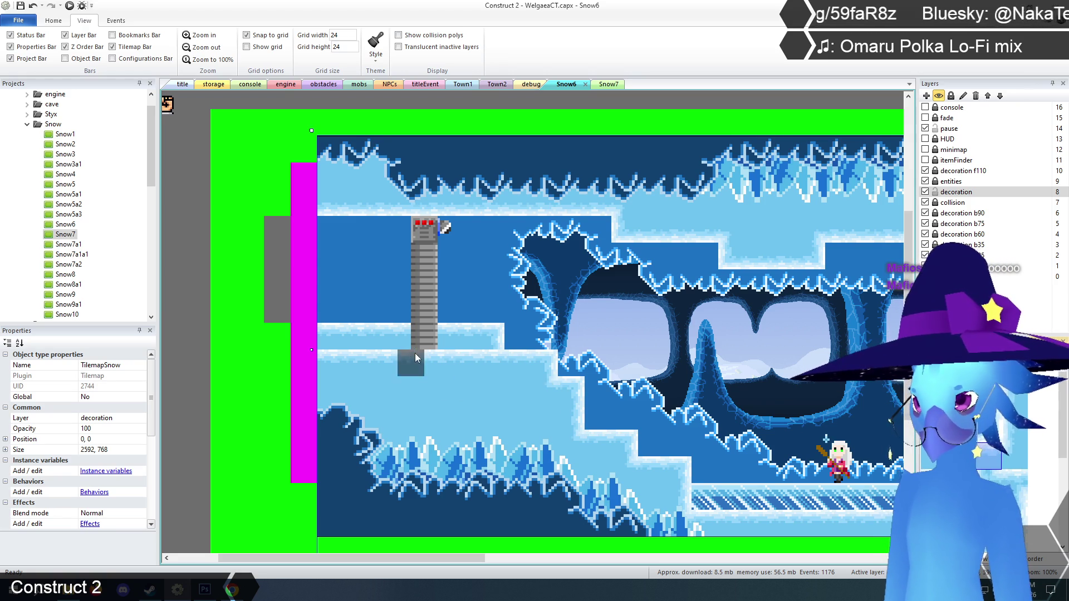
left_click_drag(335, 334, 485, 333)
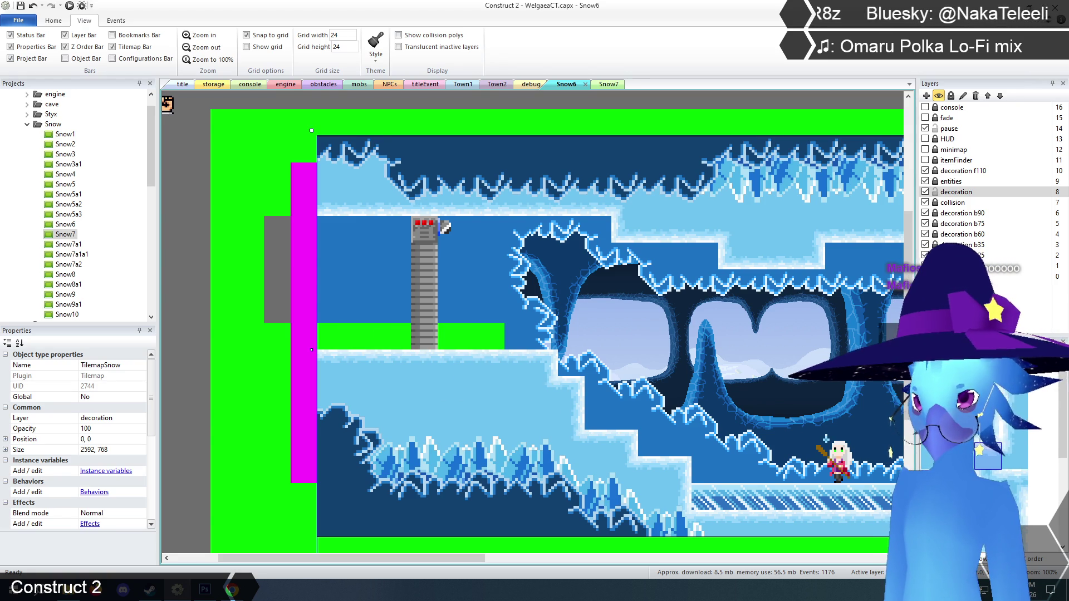
left_click(937, 203)
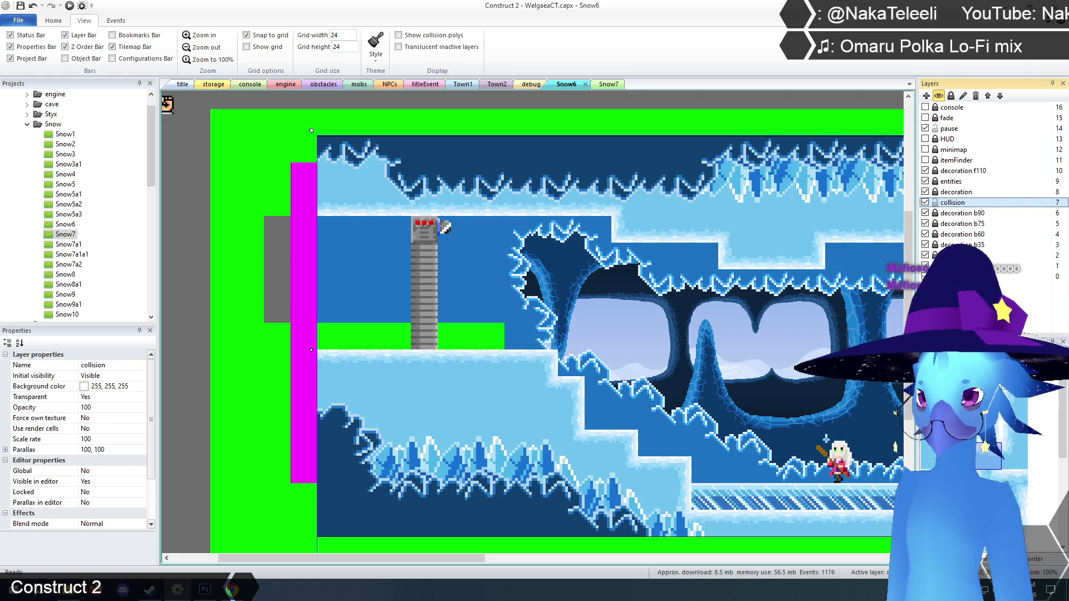
left_click(516, 307)
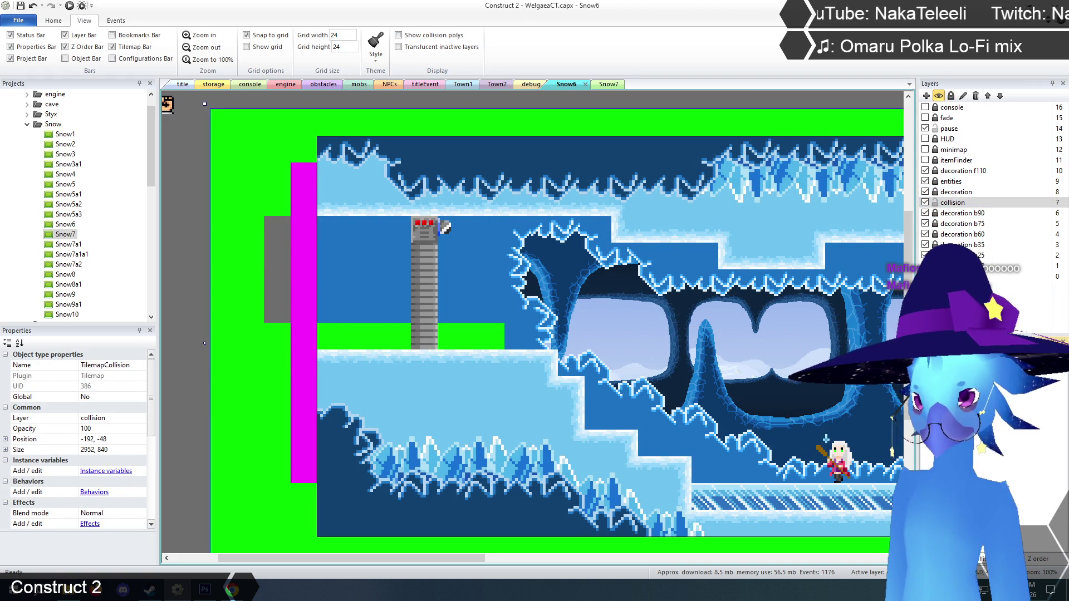
left_click_drag(498, 336, 346, 333)
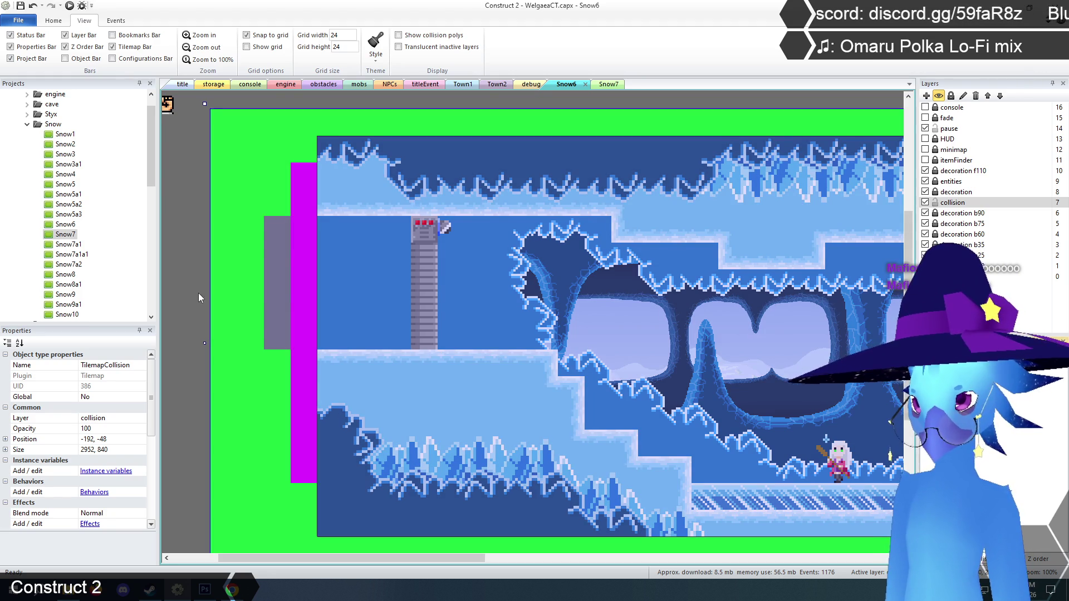
left_click(189, 275)
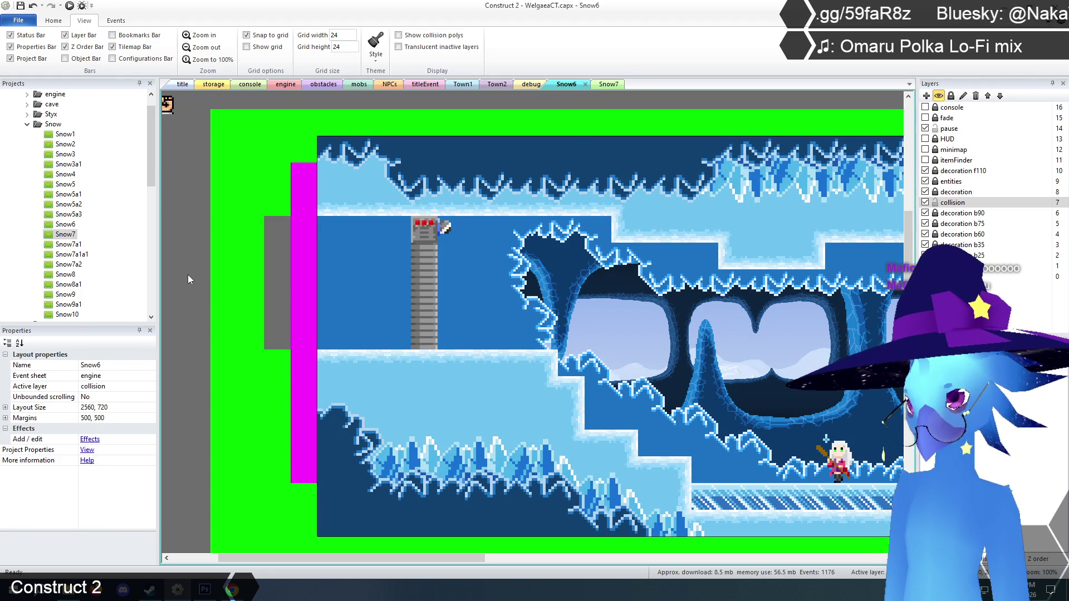
- In Snow7, unlock the decoration layer and select the TilemapSnow tilemap
left_click(608, 84)
scroll(534, 346, "down", 5)
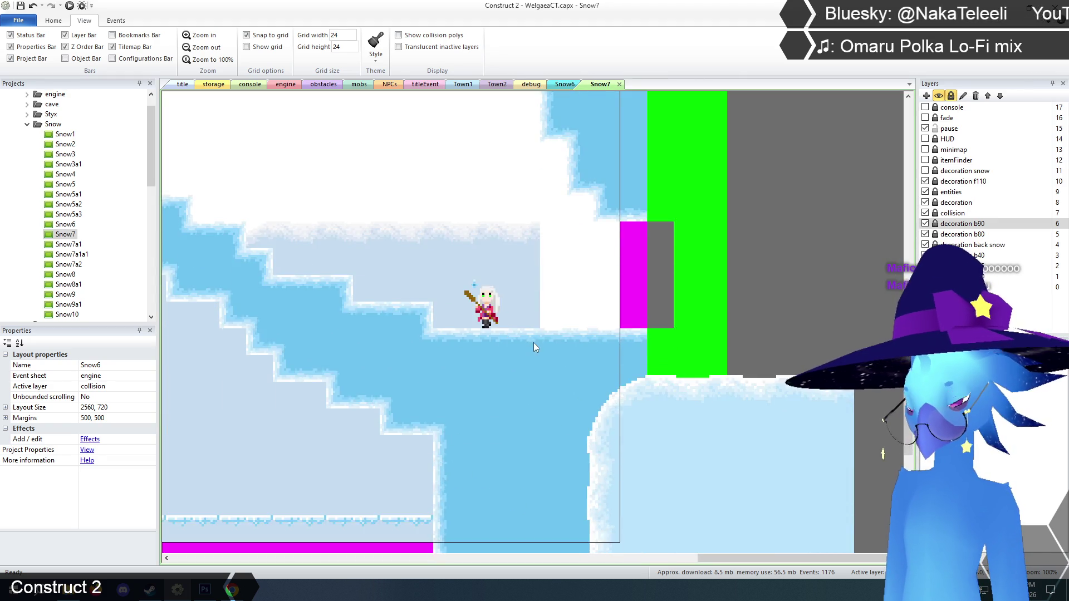
scroll(533, 343, "up", 5)
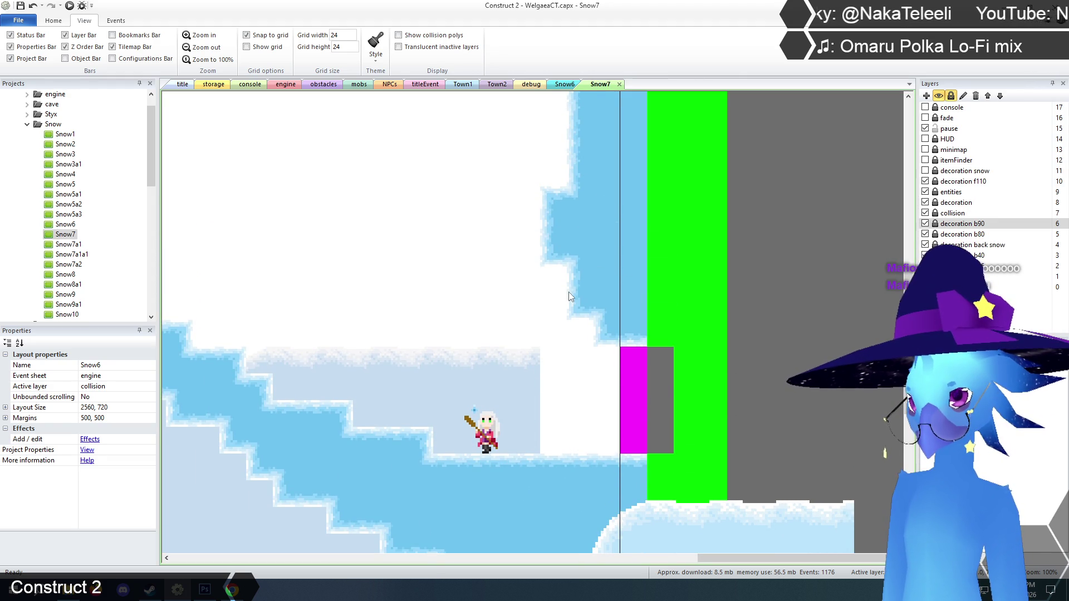
left_click(936, 202)
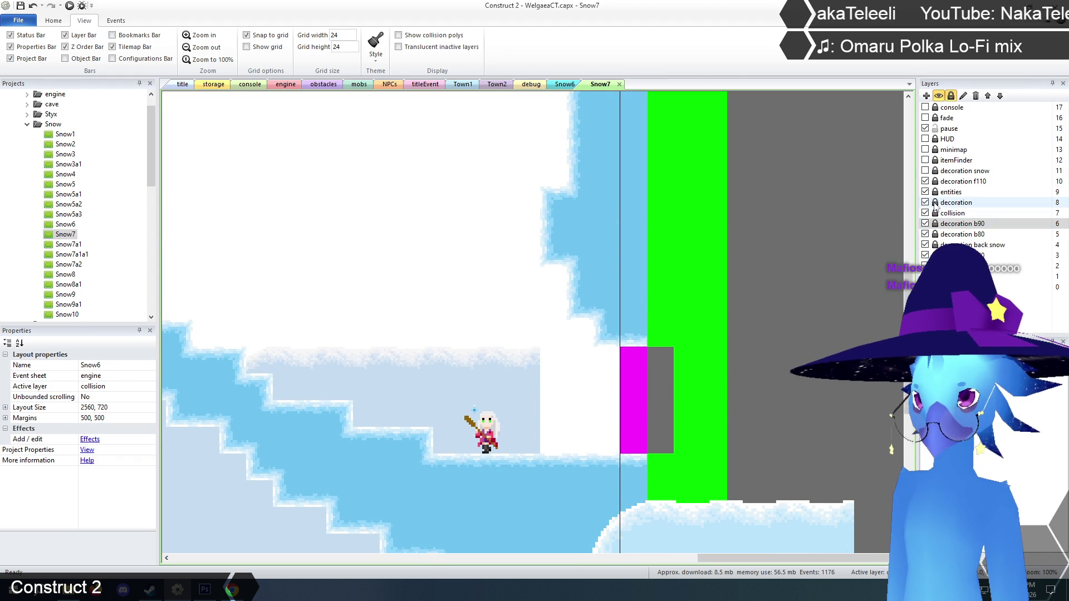
left_click(956, 202)
left_click(608, 272)
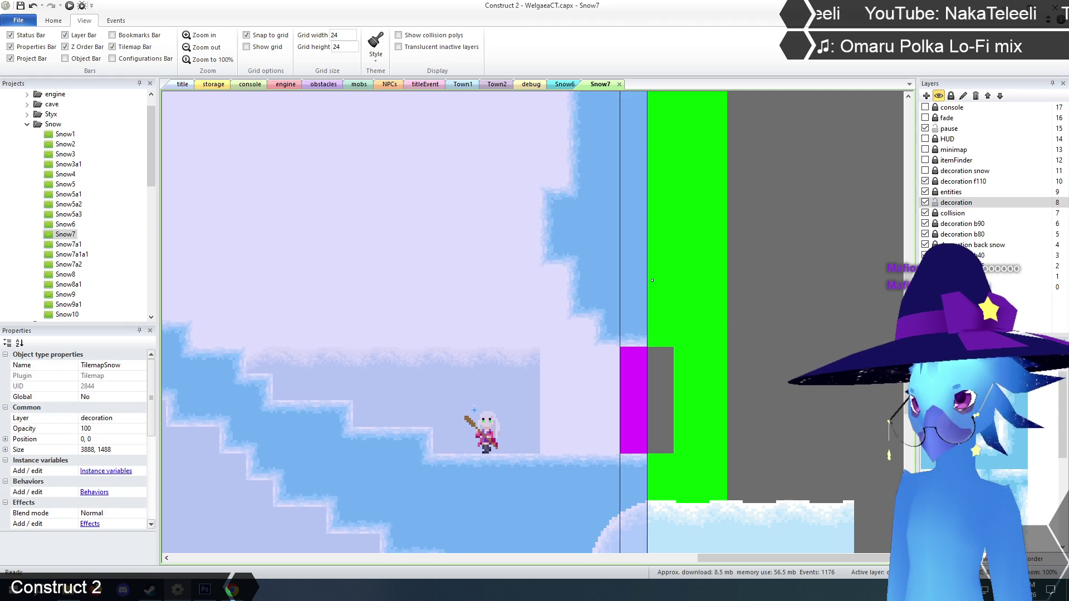
- Paint snow tiles down the right wall edge and across the blue column
scroll(633, 328, "up", 3)
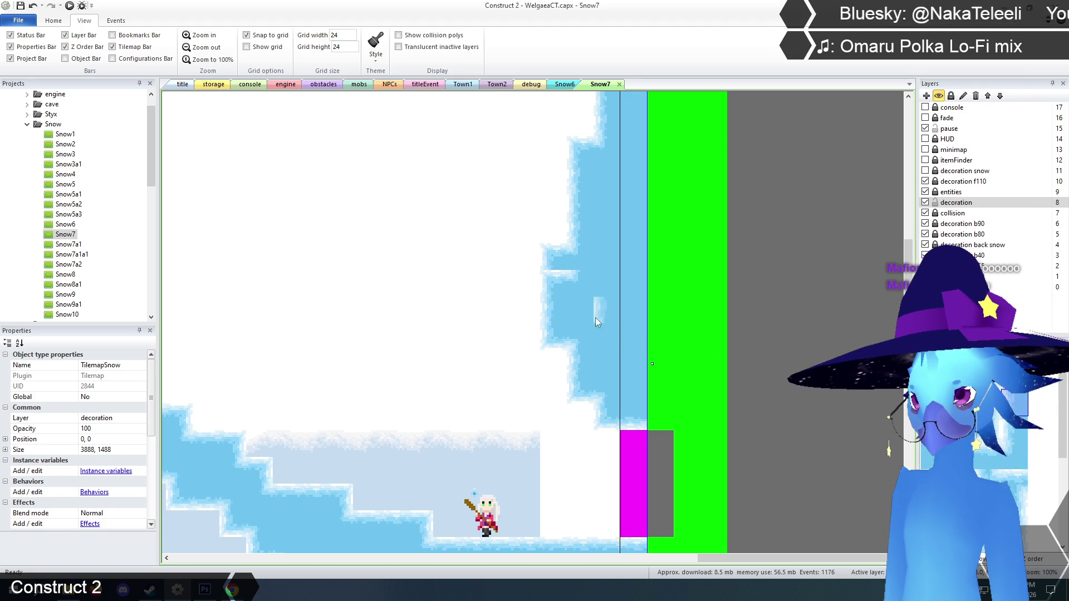
left_click(554, 287)
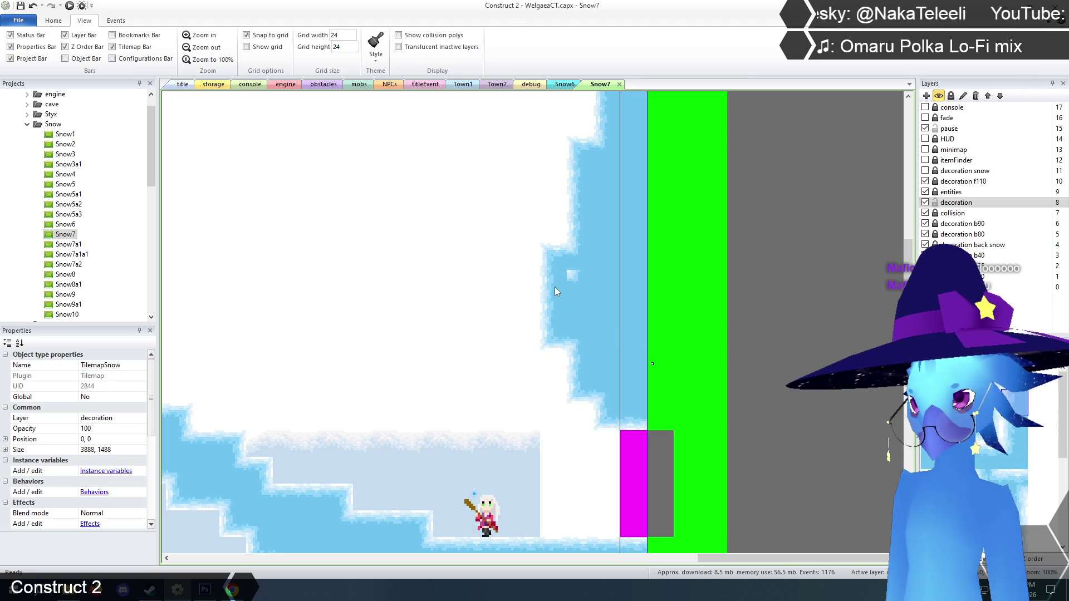
left_click(560, 307)
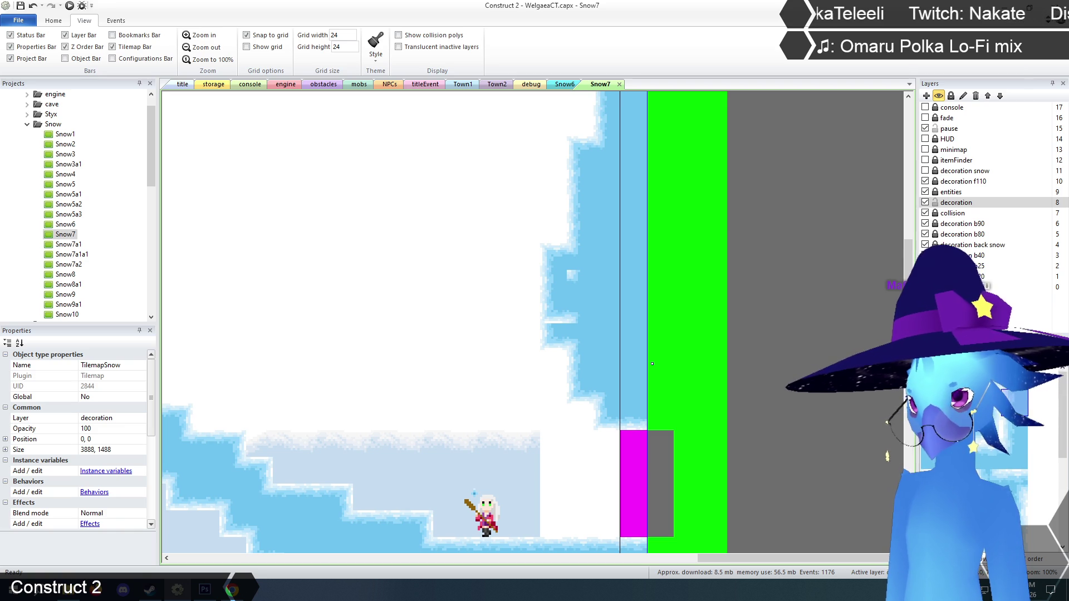
left_click(580, 342)
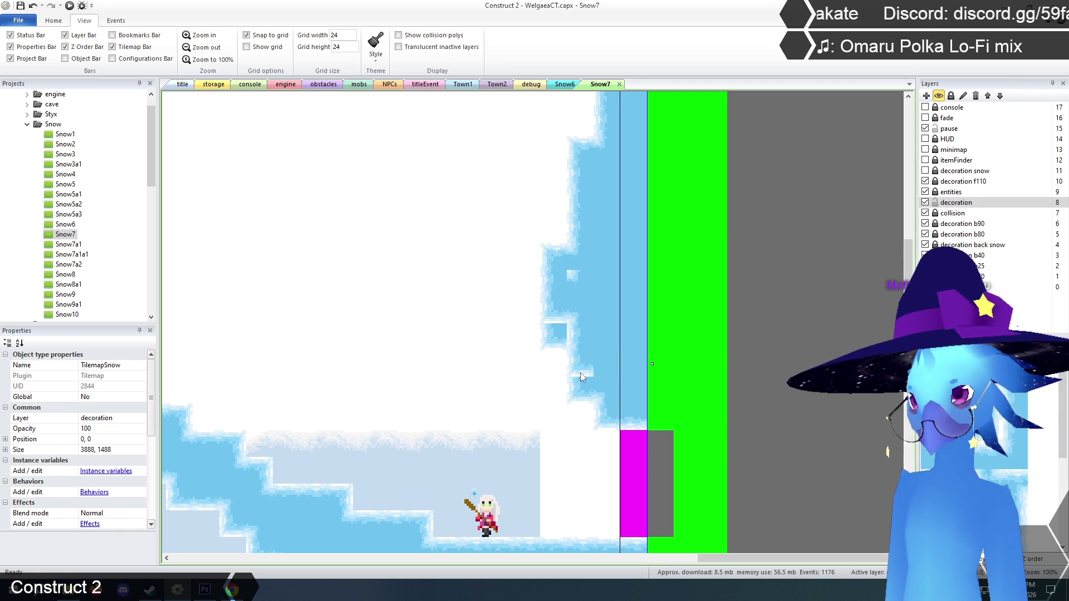
left_click_drag(580, 372, 617, 396)
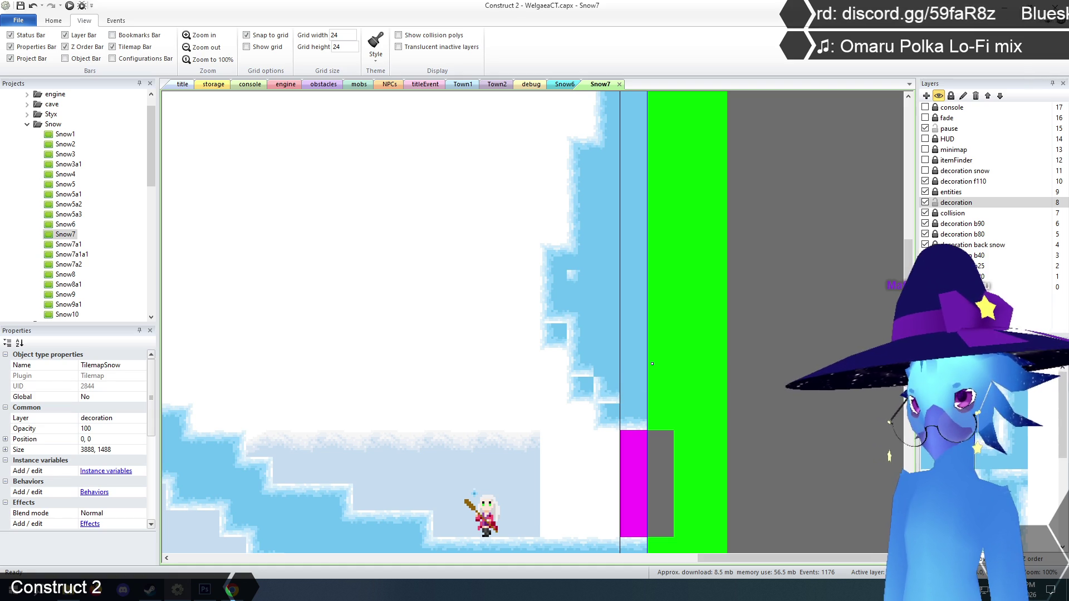
left_click(634, 388)
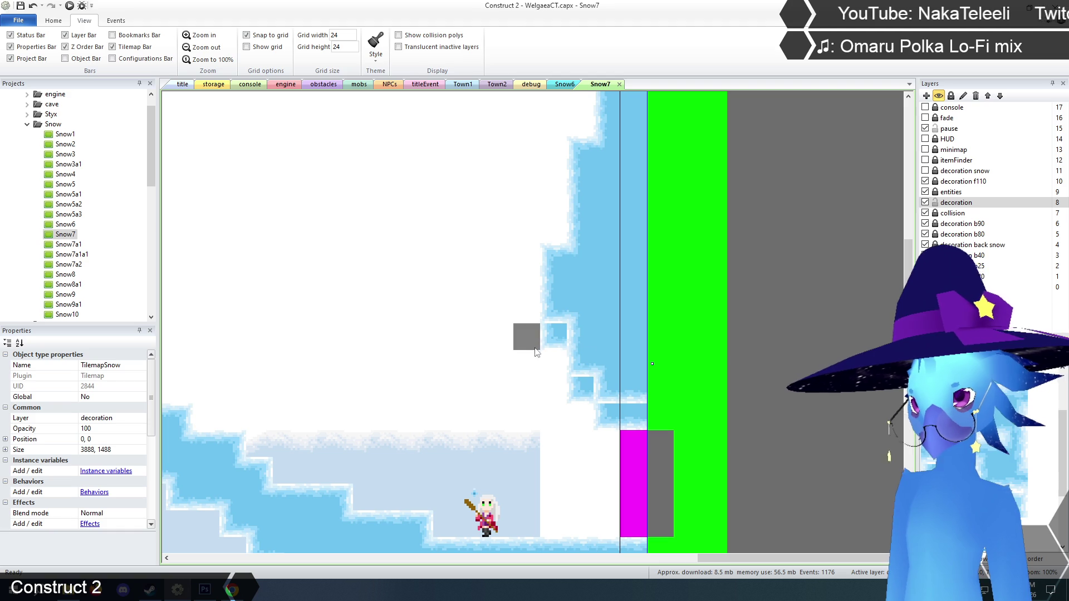
- Paint green and magenta tiles down the wall, then lock the decoration layer
left_click(554, 337)
left_click(580, 390)
left_click(616, 416)
left_click(633, 416)
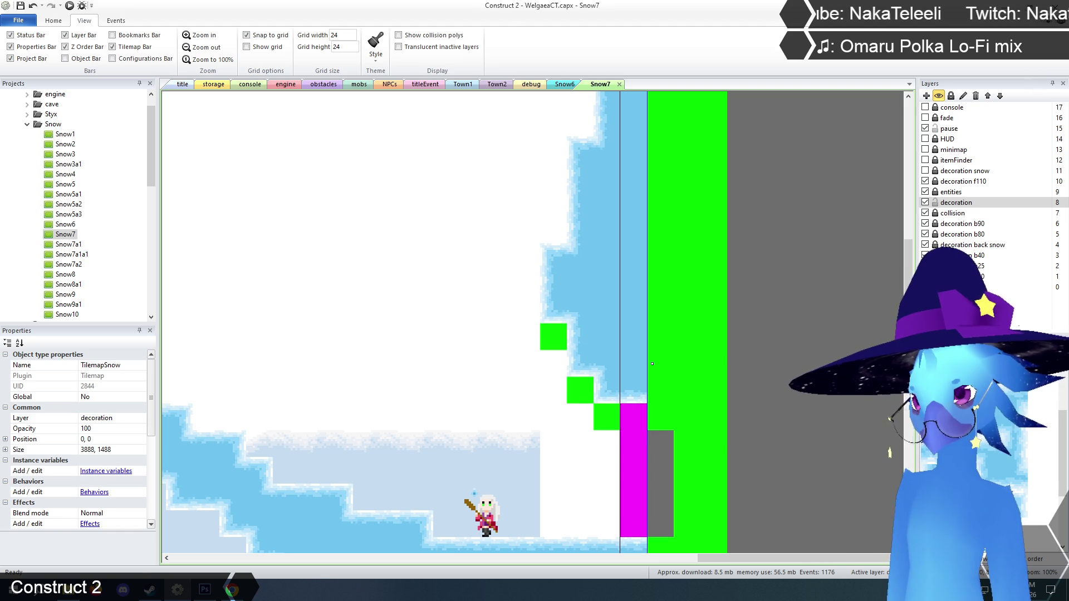
left_click(936, 203)
- Unlock the collision layer and replace green tiles with grey collision tiles on TilemapCollision
left_click(935, 213)
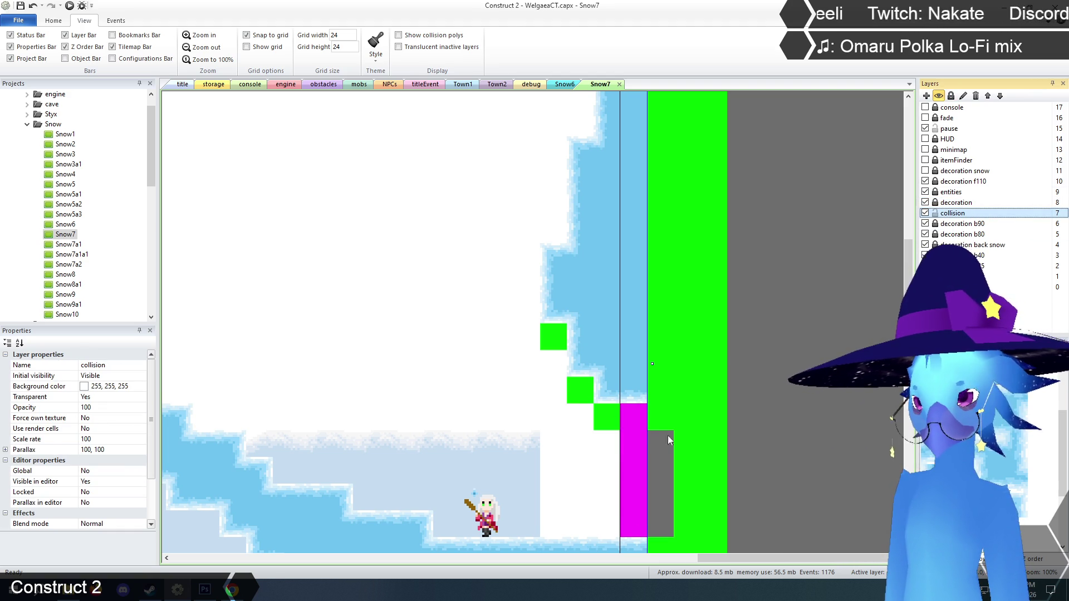
scroll(781, 421, "down", 3)
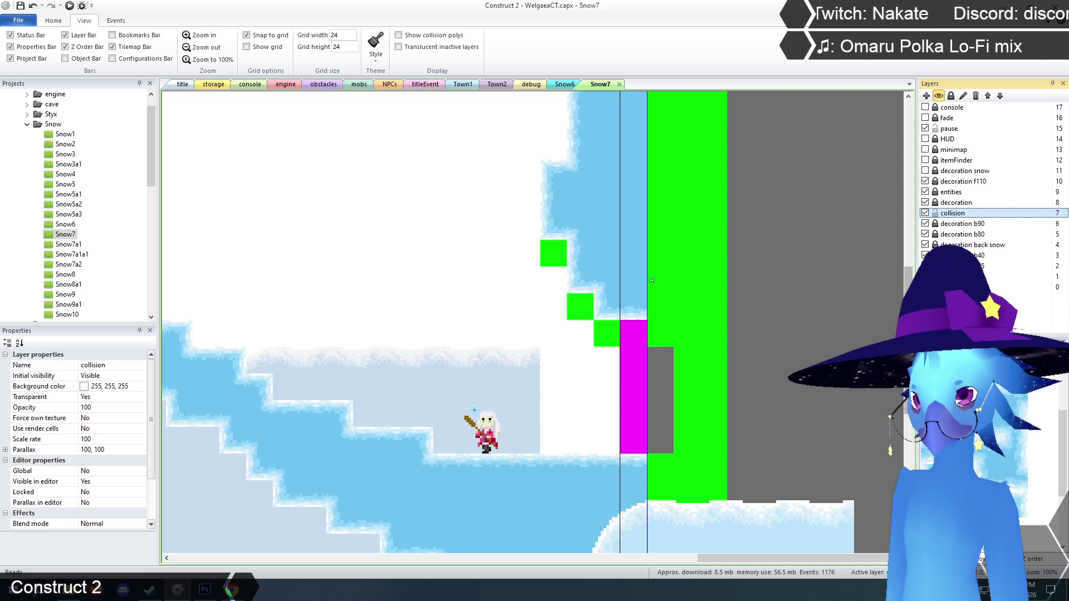
left_click(566, 323)
left_click(547, 306)
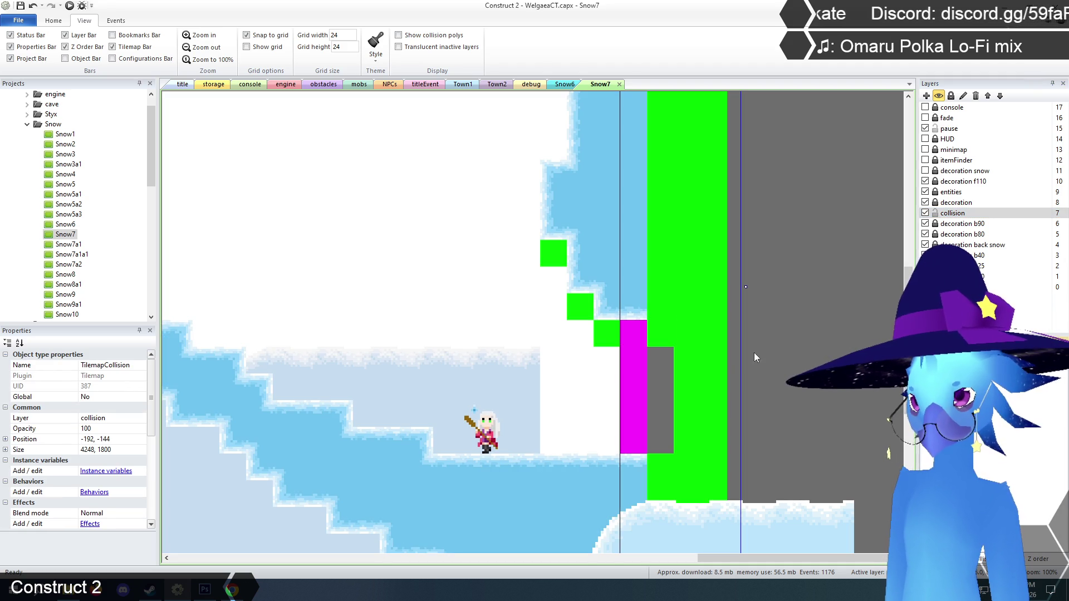
left_click(557, 270)
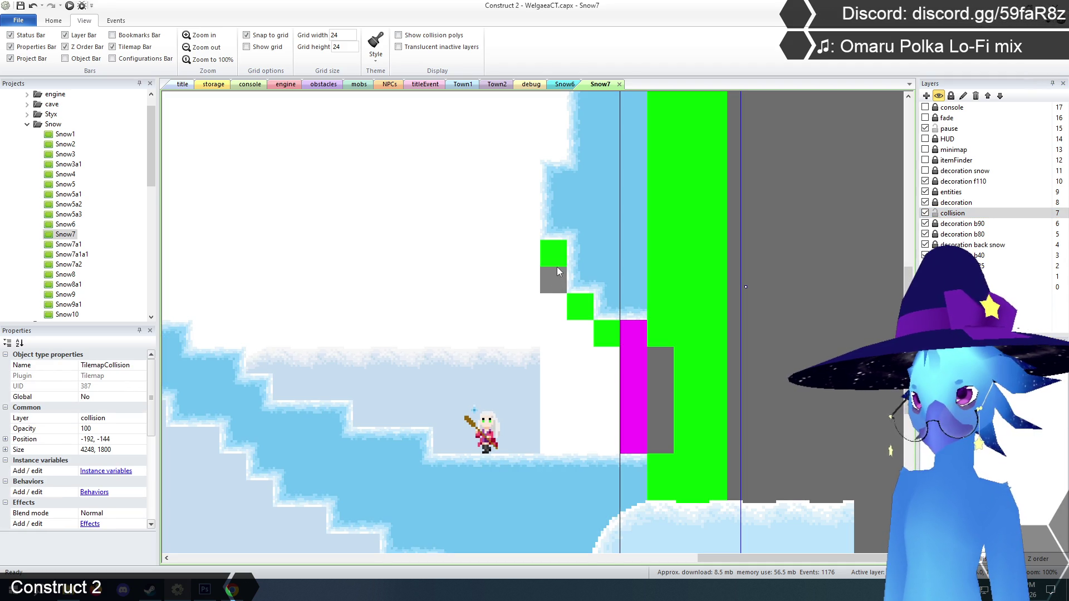
left_click(663, 332)
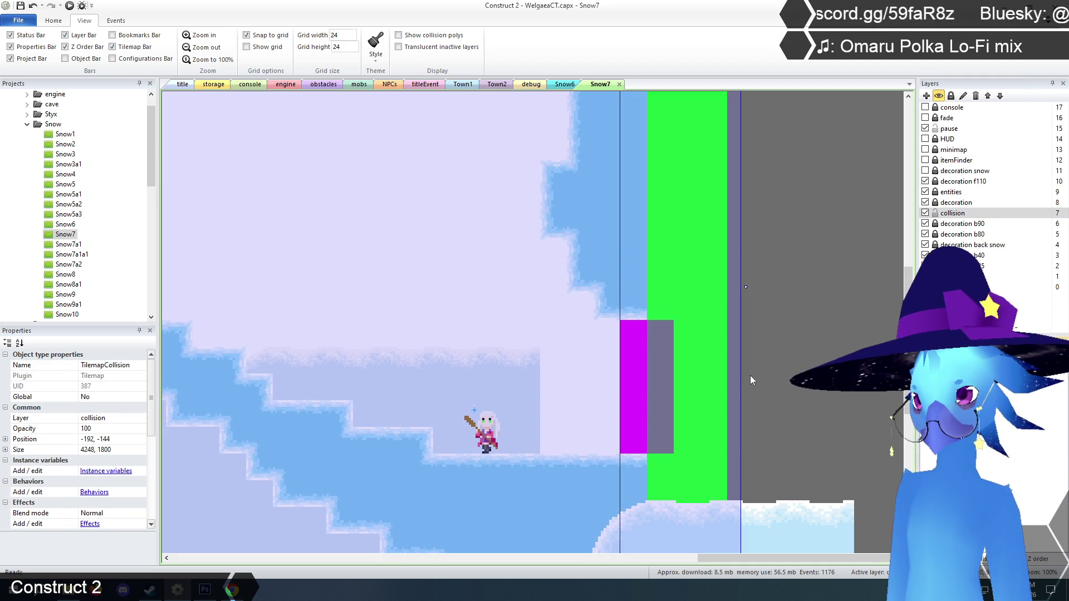
left_click(627, 345)
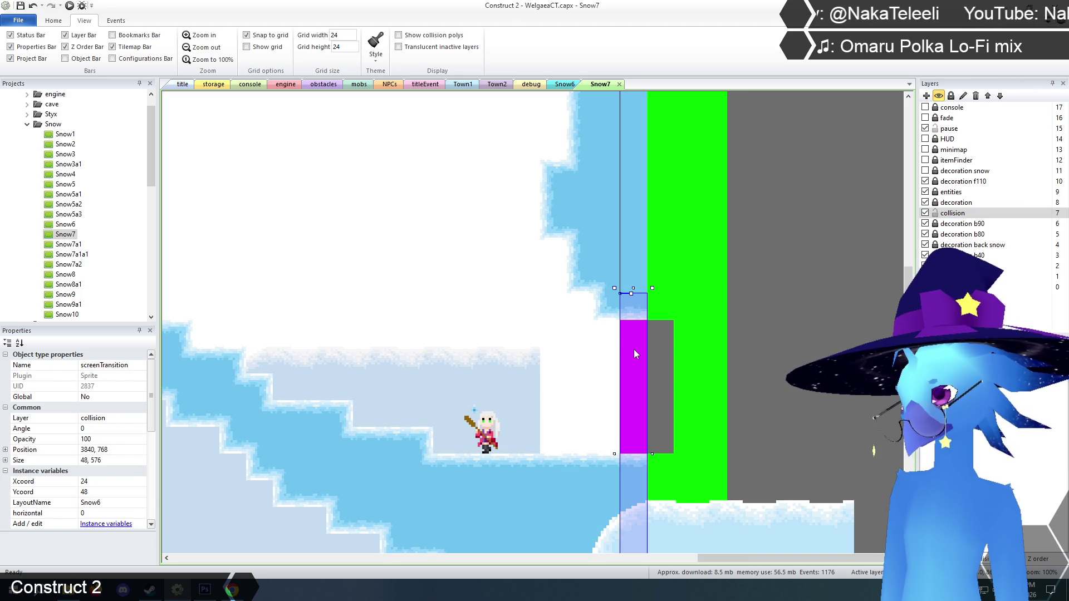
- Move the screenTransition sprite up to 3840, 720, lock the collision layer, and zoom out
left_click_drag(634, 365, 636, 340)
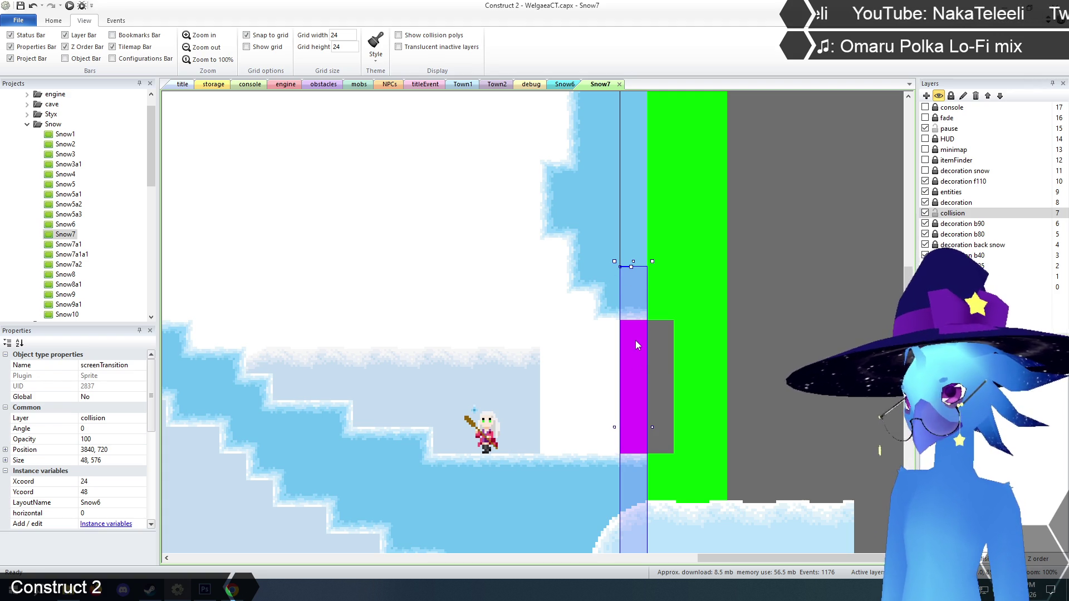
left_click(780, 359)
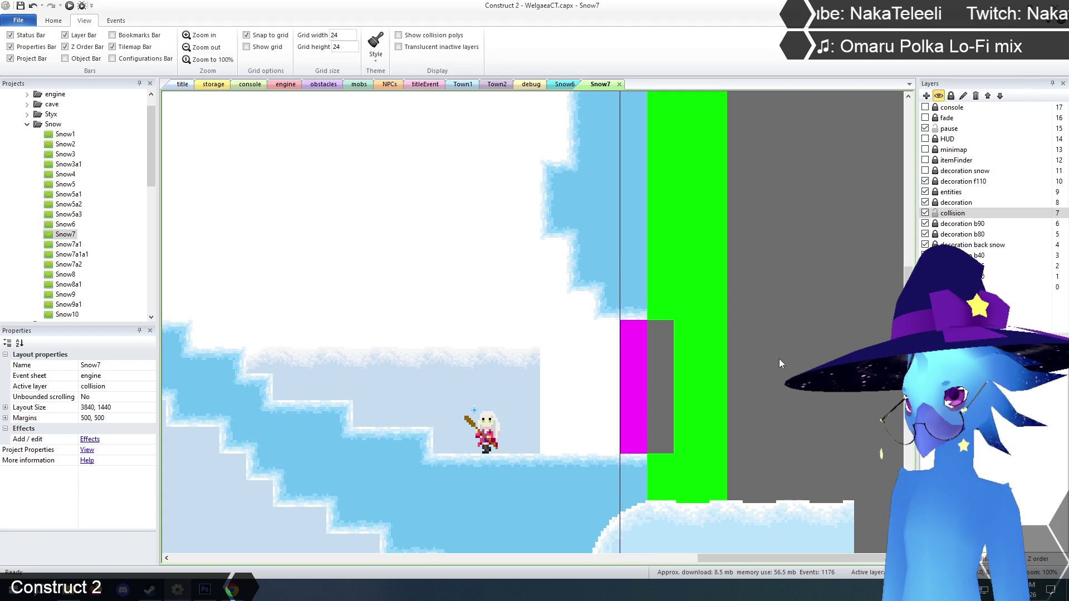
left_click(935, 213)
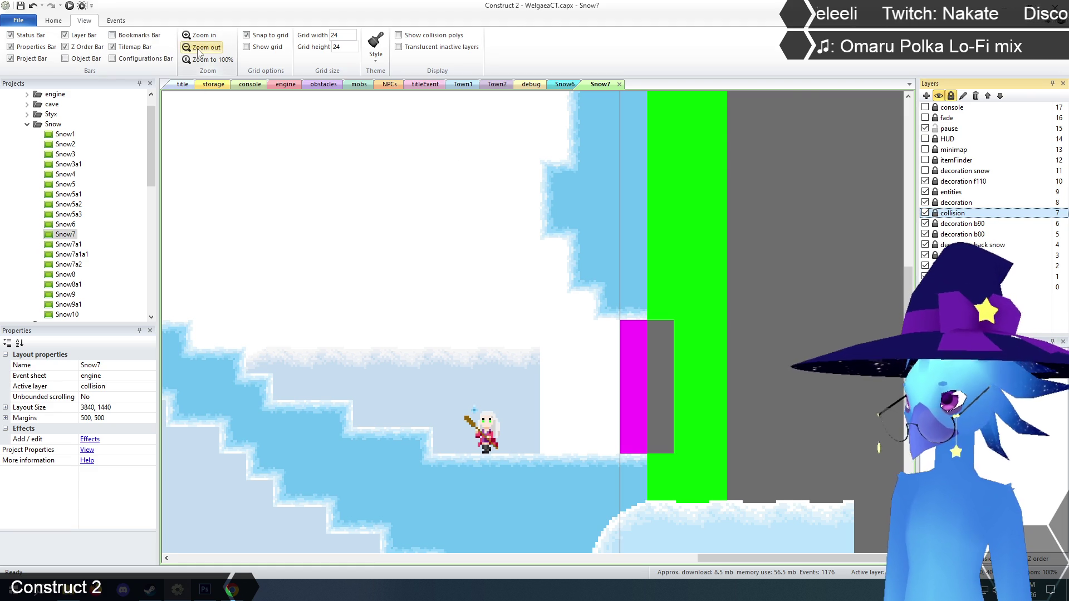
left_click(200, 47)
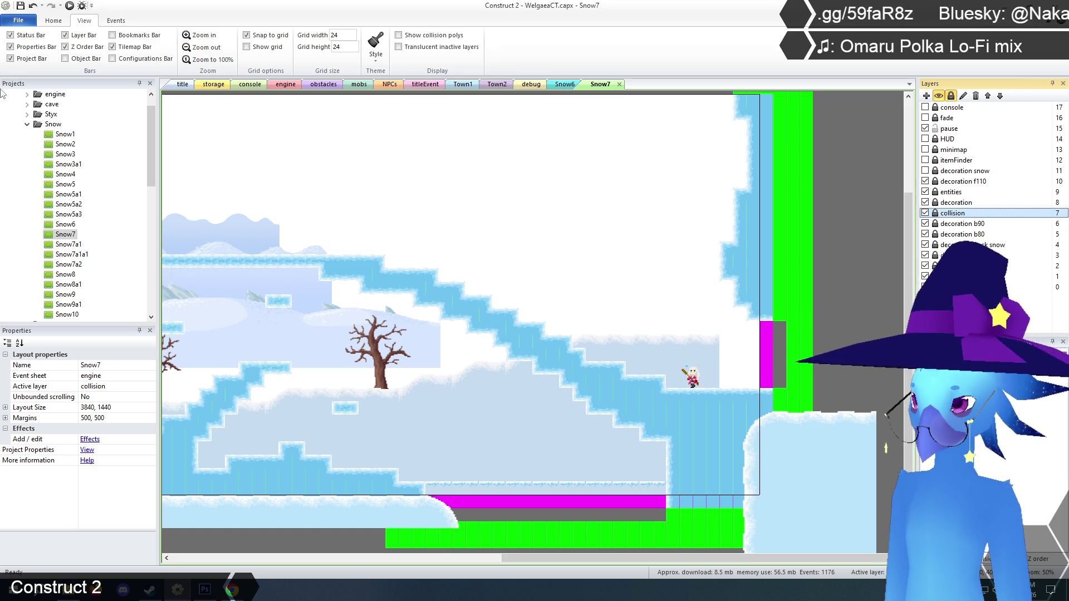
- In the running preview, walk to the NPC, answer its save prompt, then quit the preview
left_click(229, 588)
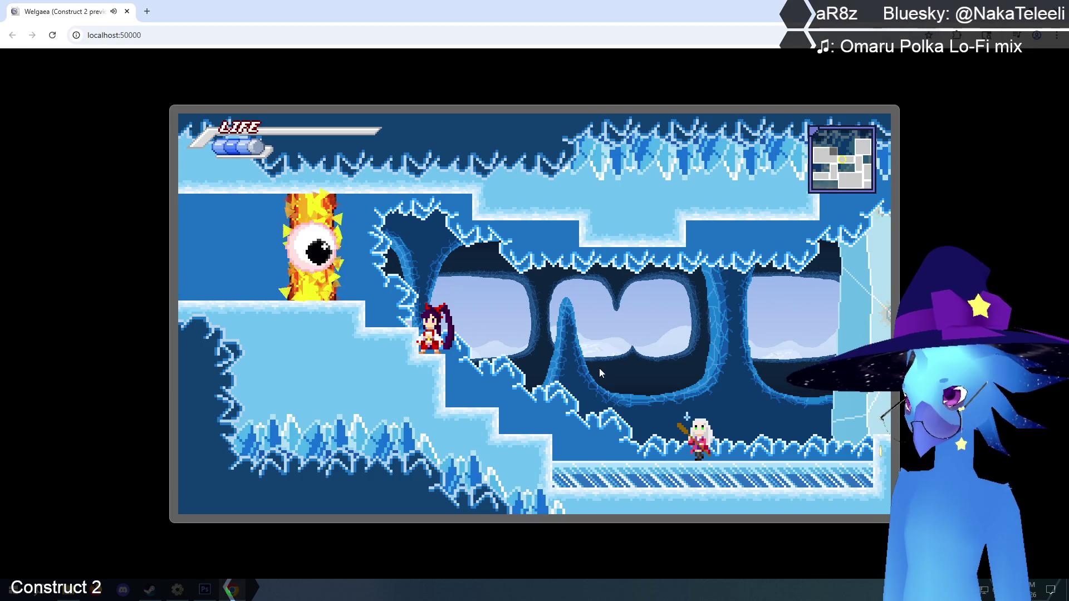
key("Right")
key("Up")
key("z")
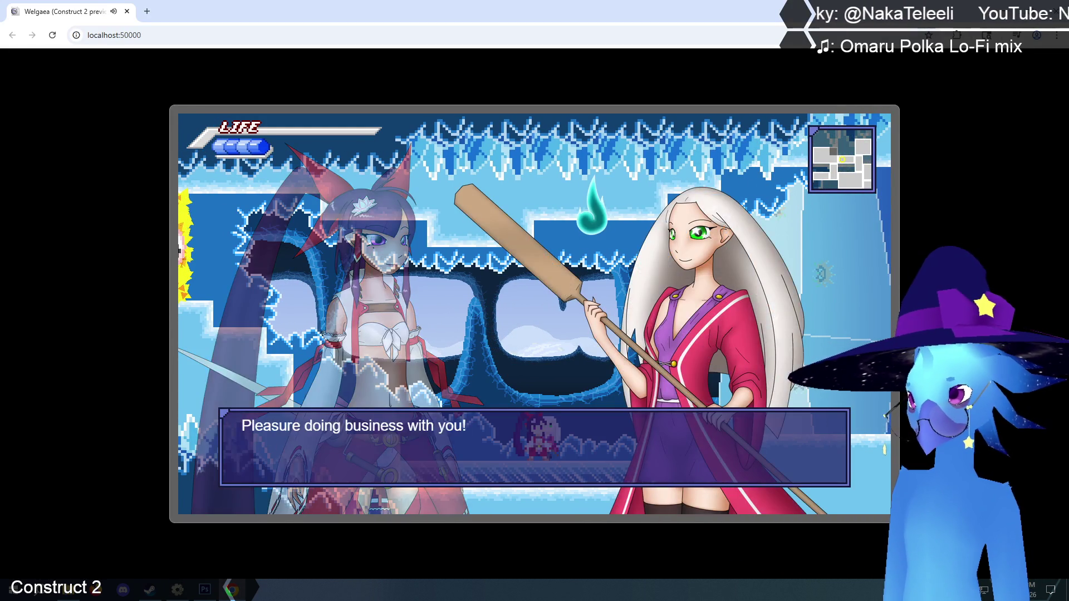
key("z")
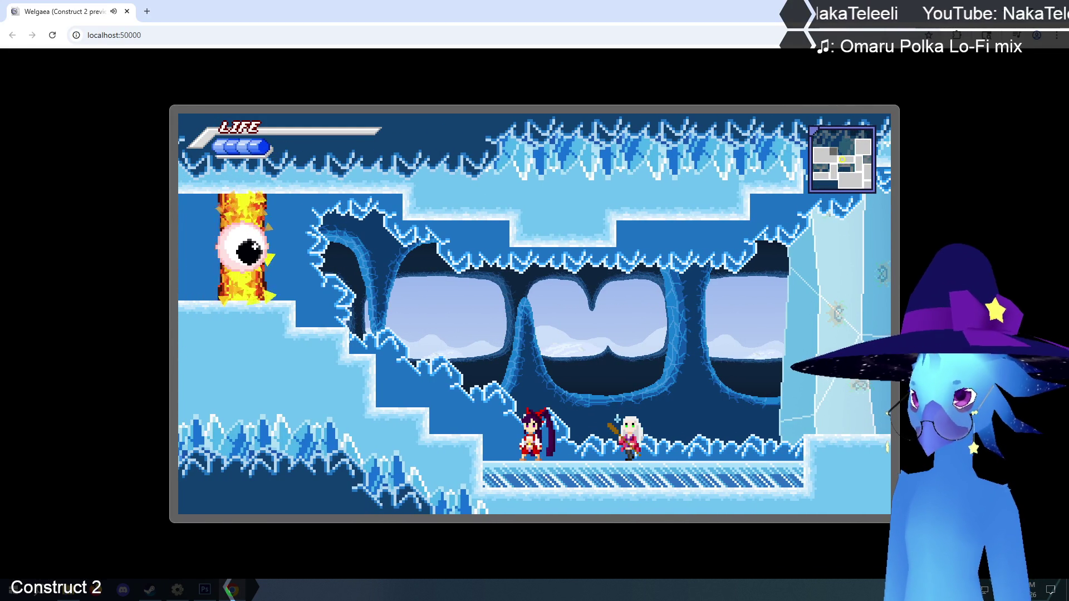
key("Escape")
key("ctrl+w")
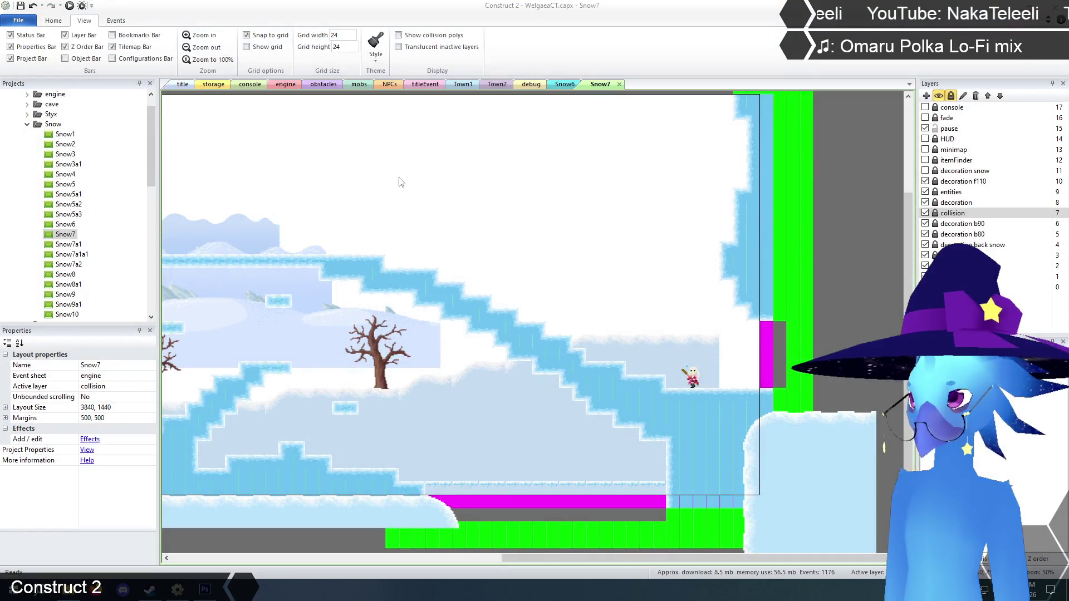
- Start a fresh preview from the title layout and hop between the icy steps and the gate ledge
left_click(184, 84)
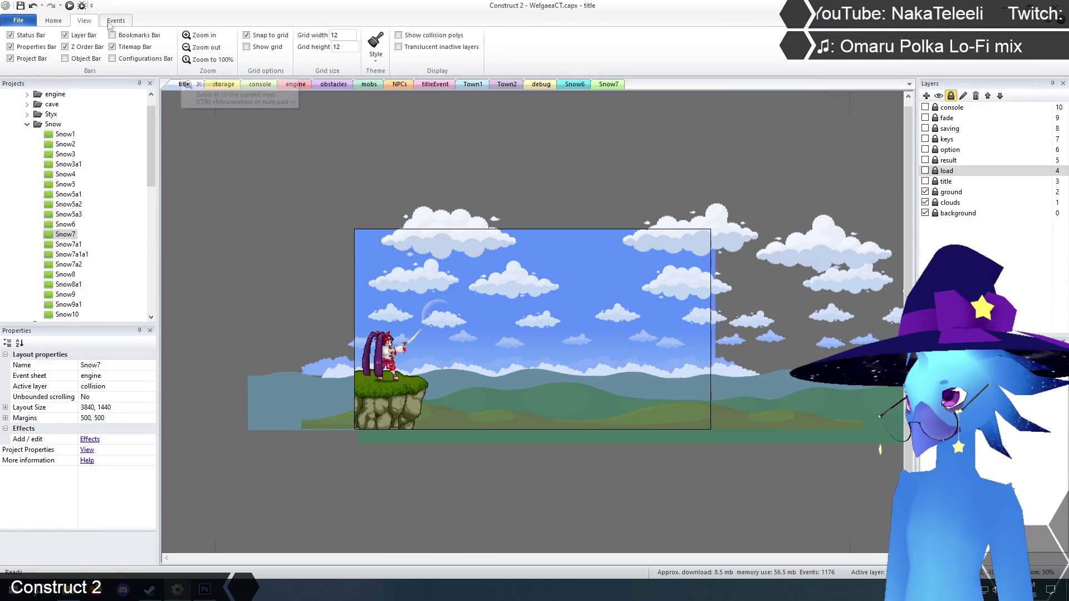
left_click(70, 6)
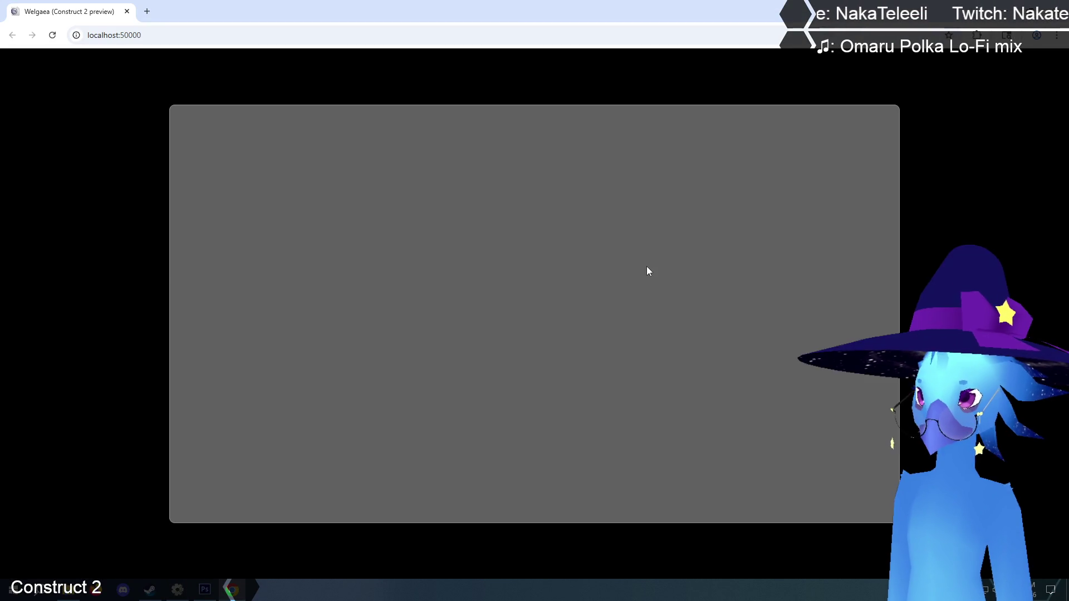
key("Return")
key("Return")
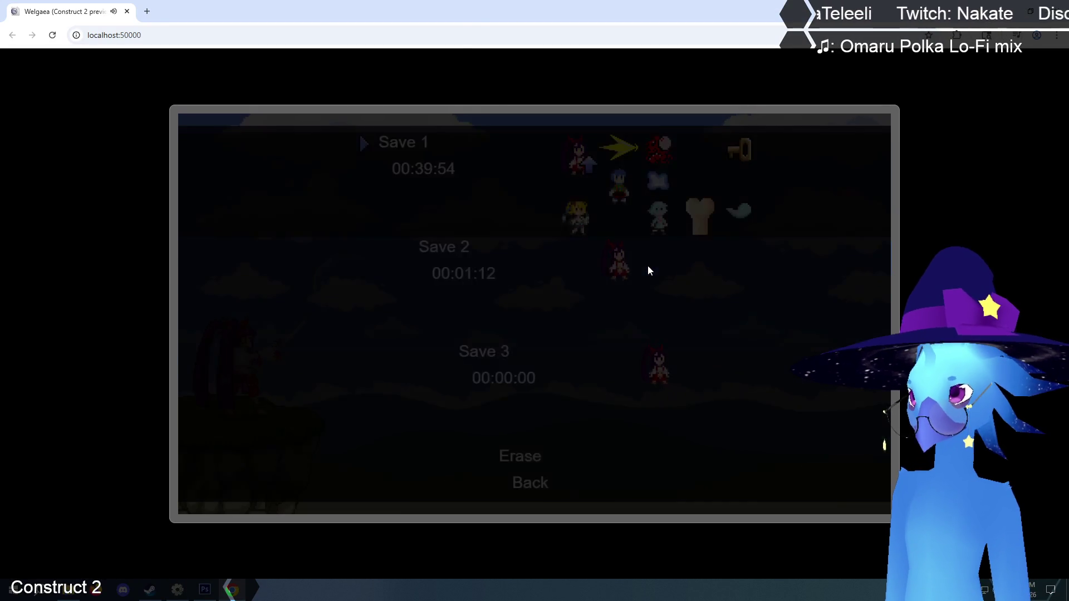
key("Left")
key("Up")
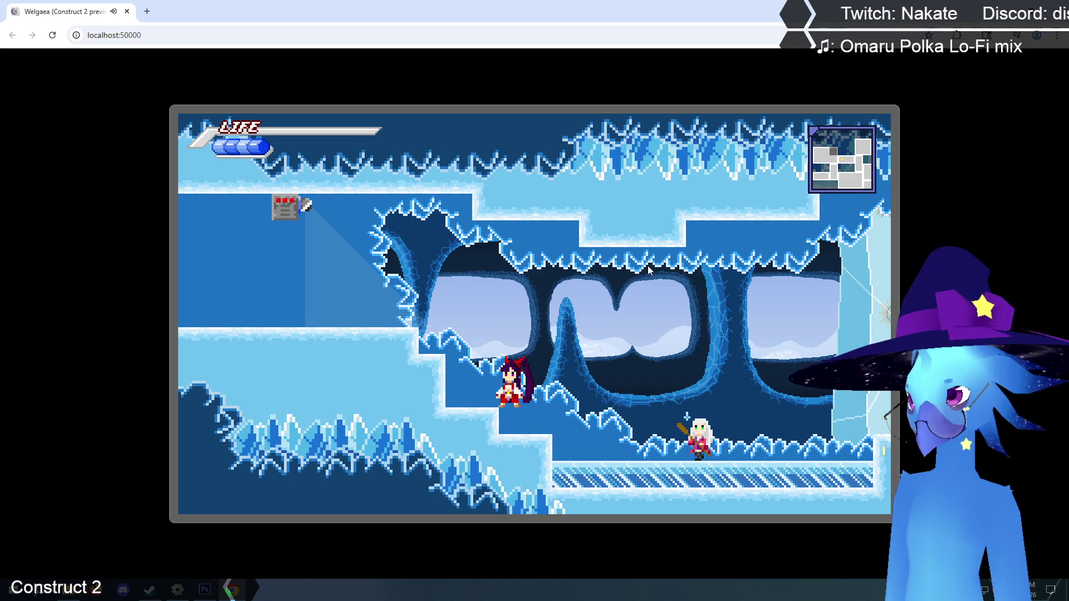
key("Right")
key("Up")
key("Left")
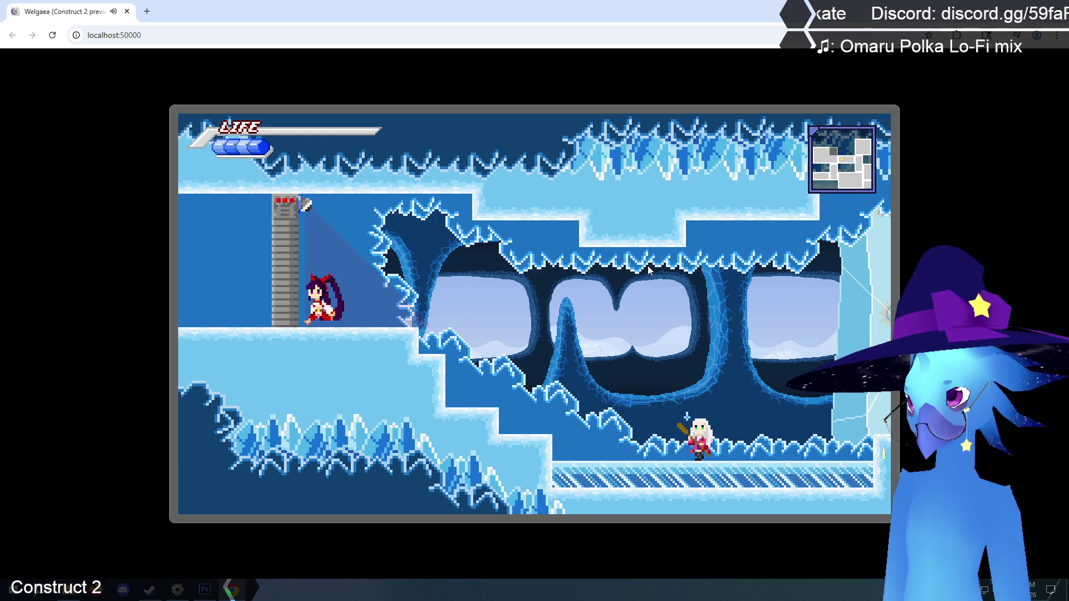
key("Right")
key("Up")
key("Left")
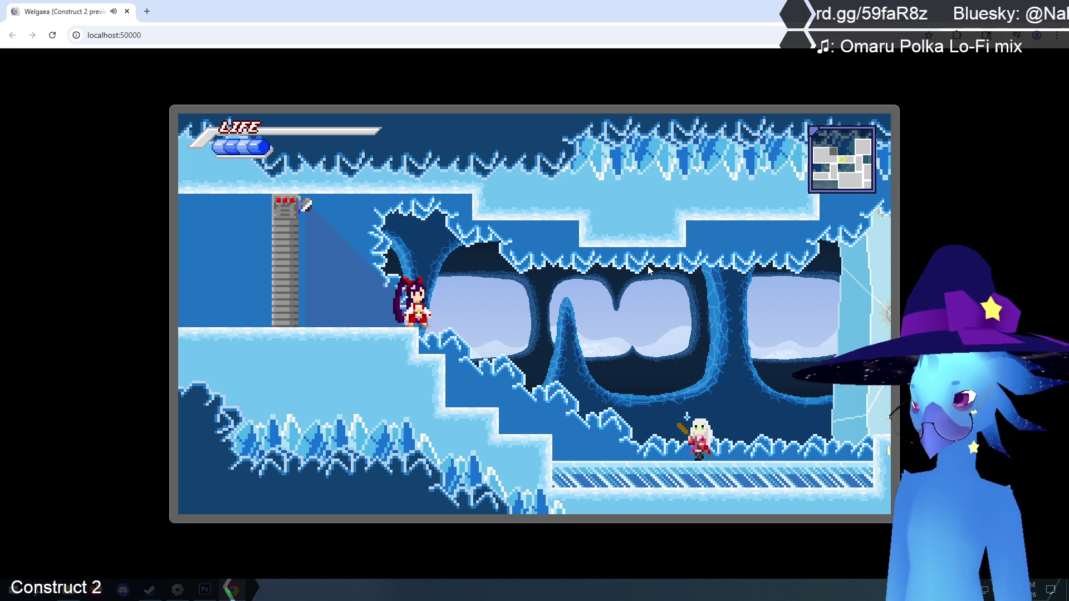
- Run right along the ice floor through the exit into the snowy room, then return left
key("Right")
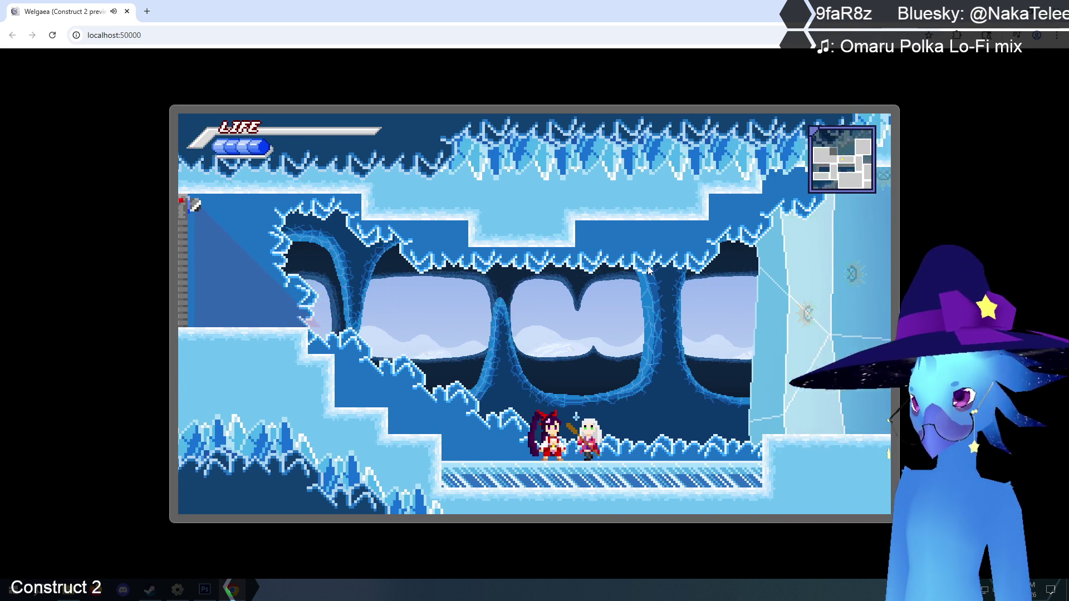
key("Left")
key("Up")
key("Right")
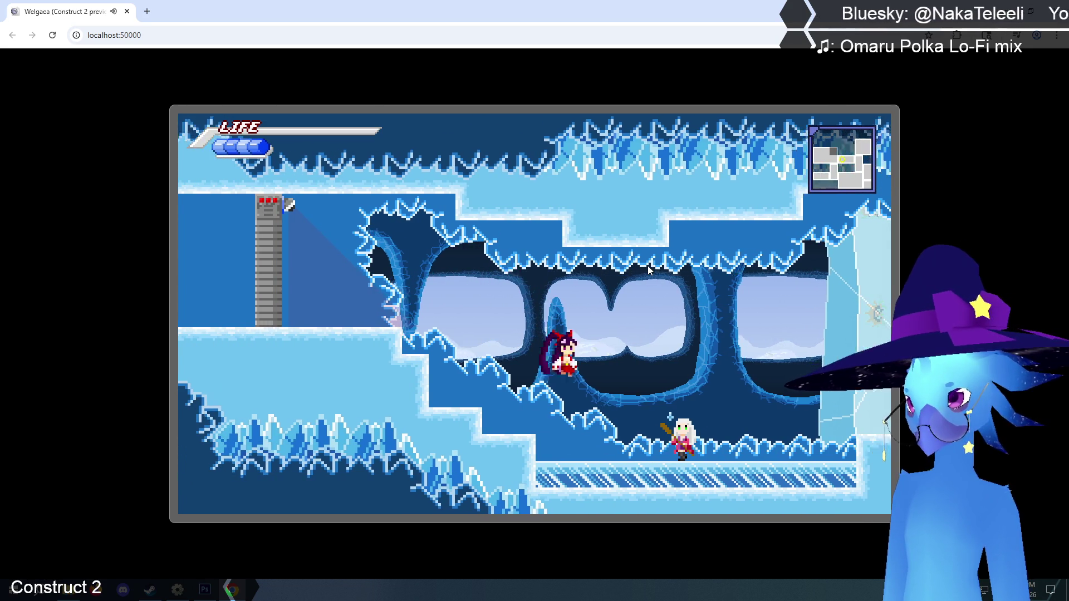
key("Up")
key("Right")
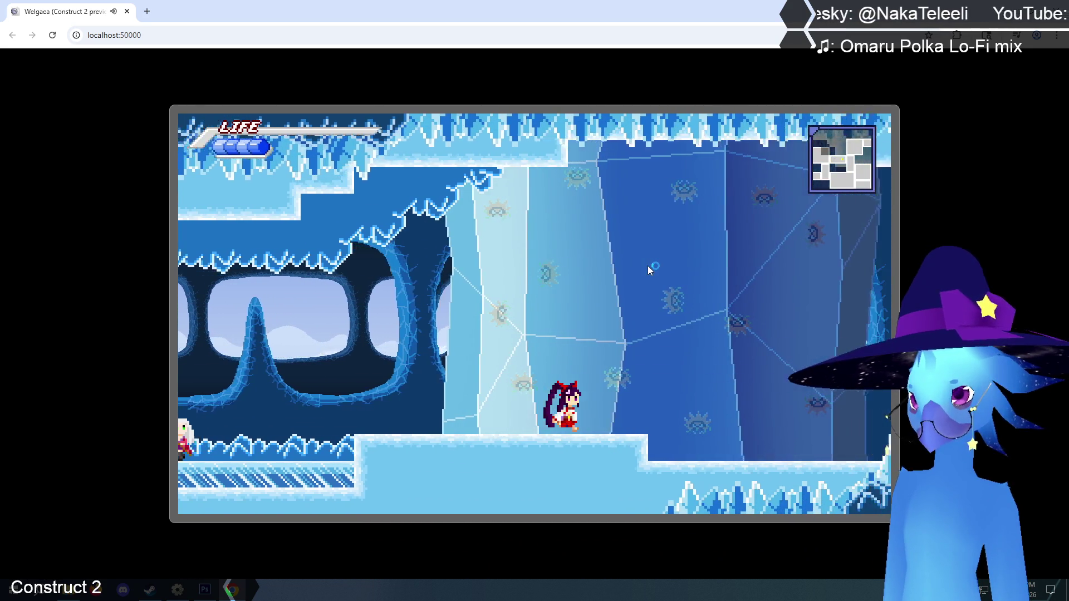
key("Up")
key("Right")
key("Left")
key("Left")
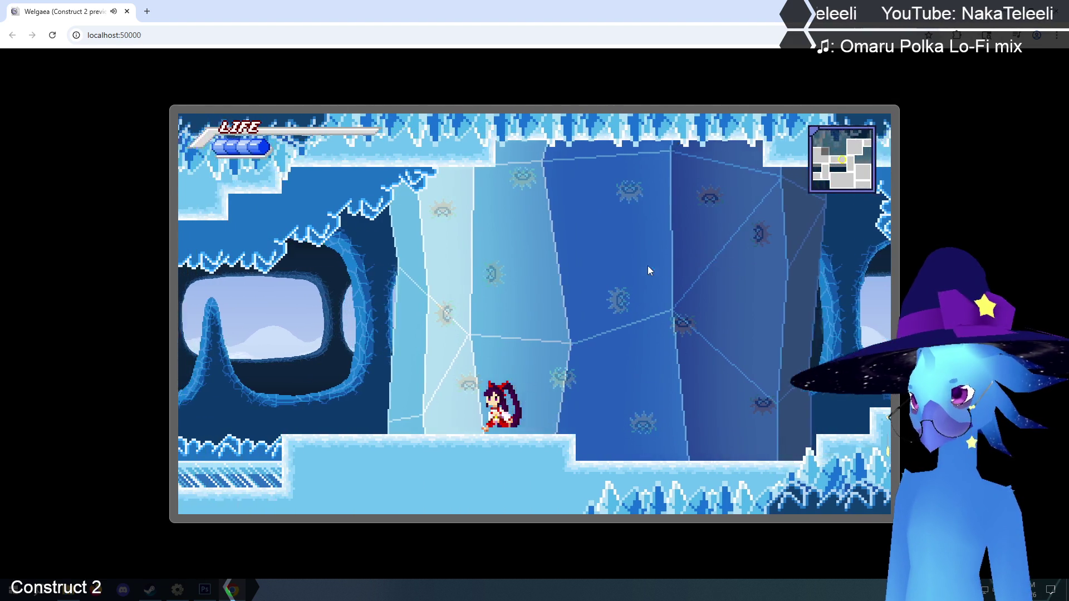
key("Up")
key("Left")
- Switch to the cyan-haired character, fire a green orb, fly as a ghost, then close the preview
key("c")
key("x")
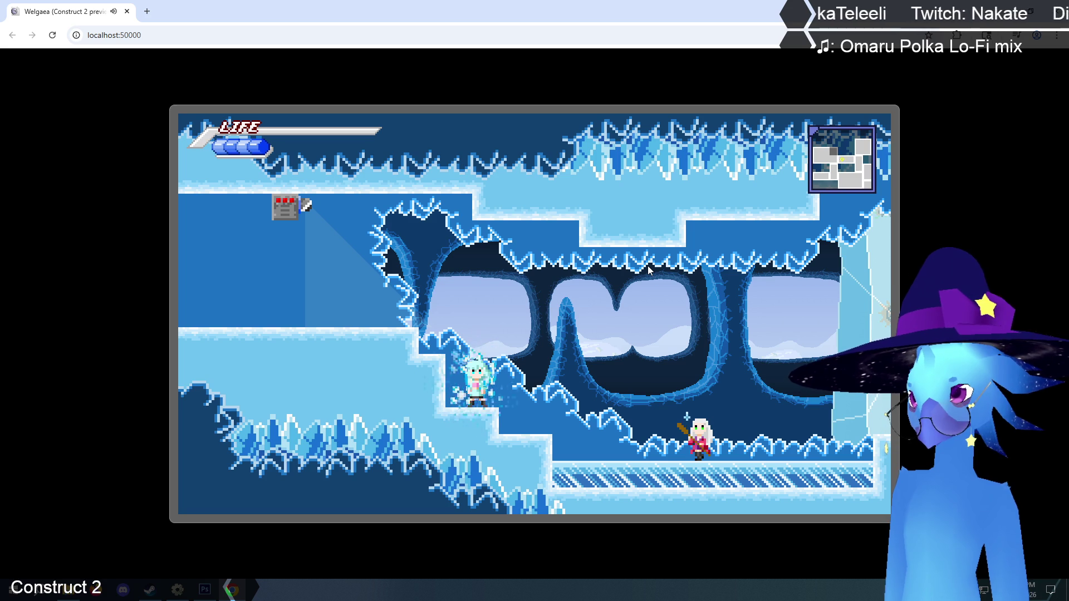
key("Left")
key("Up")
key("Left")
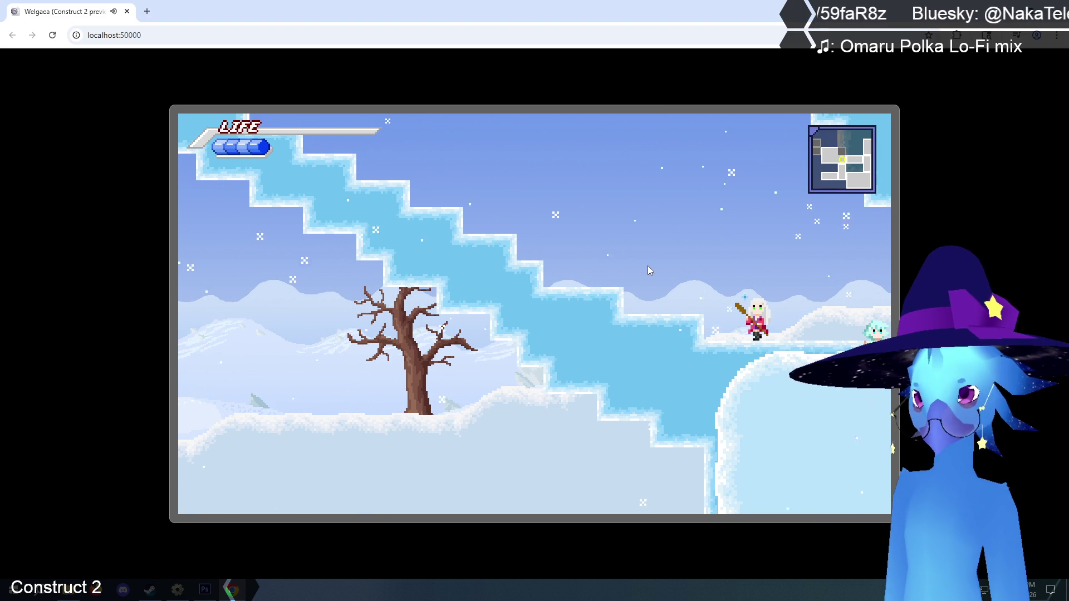
key("ctrl+w")
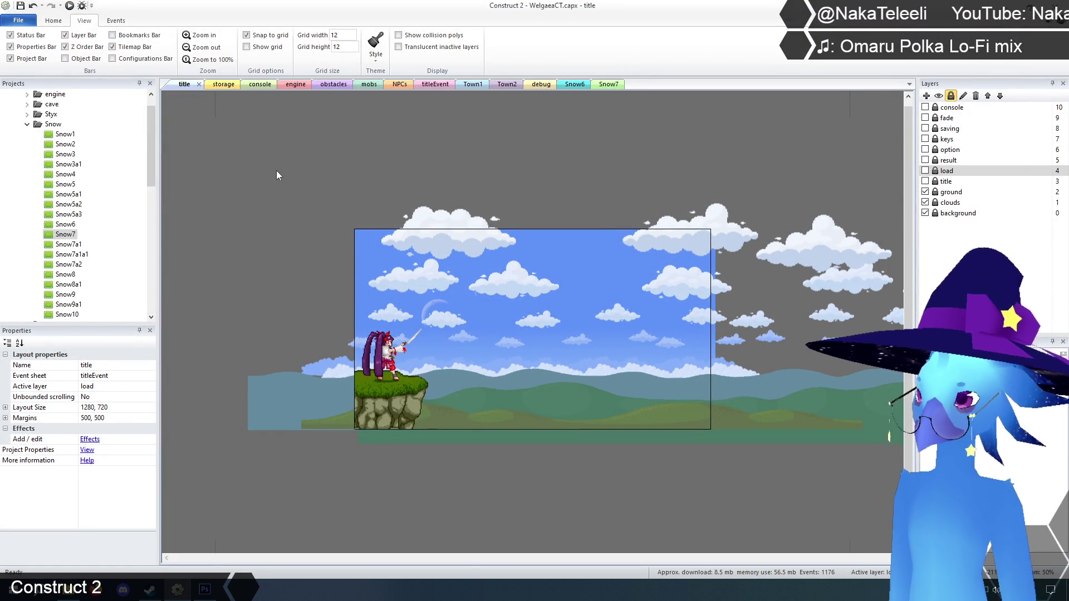
- Open the Snow7 layout at 100% zoom and inspect its screenTransition sprite's values
left_click(585, 84)
left_click(607, 84)
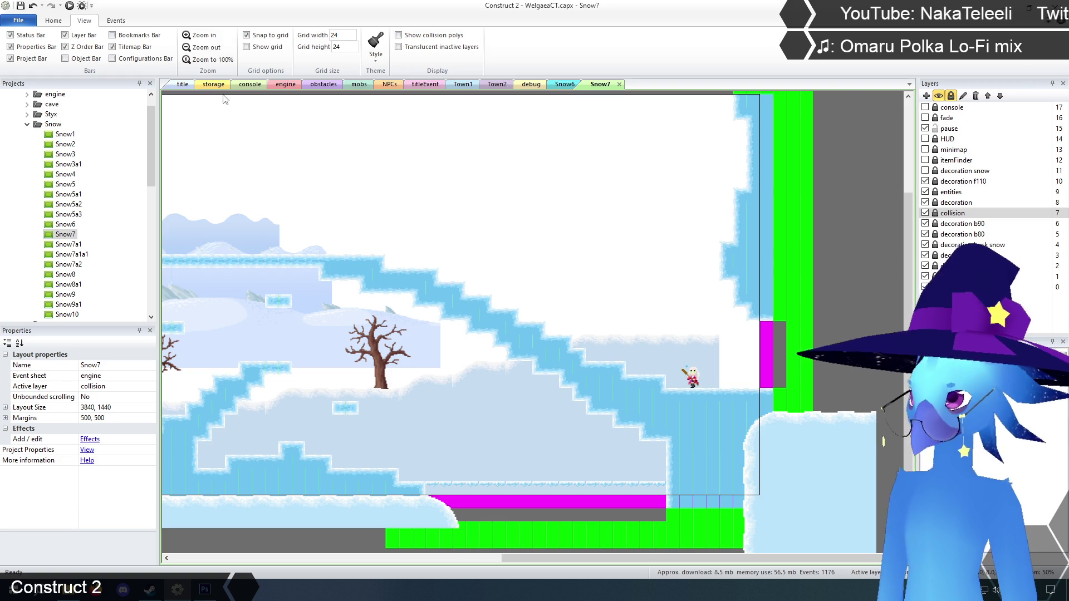
left_click(199, 35)
mouse_move(651, 559)
left_mouse_down()
mouse_move(729, 557)
mouse_move(776, 506)
left_mouse_up()
scroll(718, 325, "down", 3)
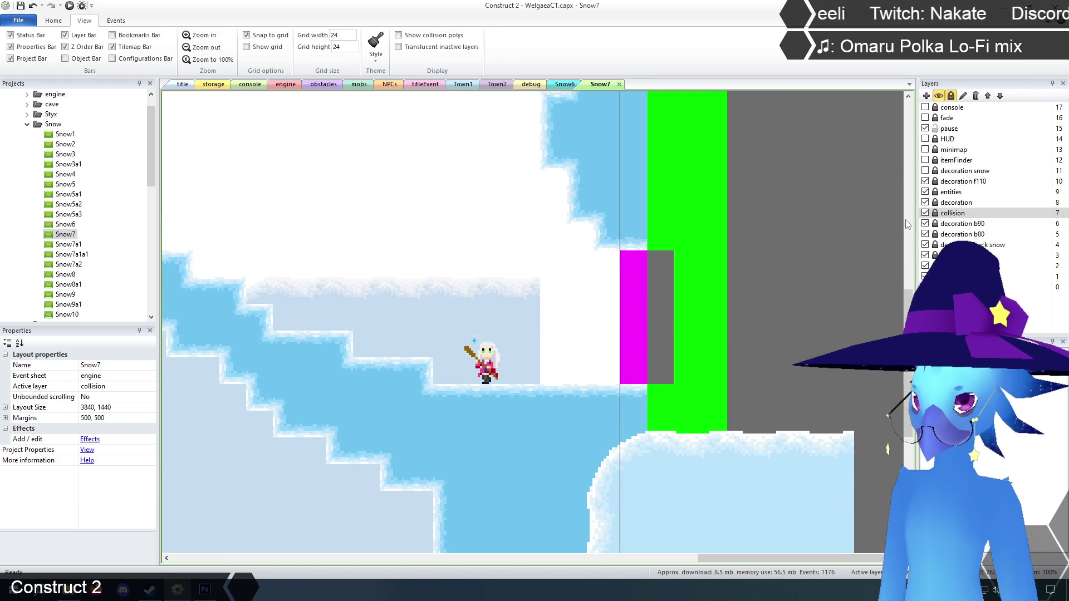
left_click(630, 281)
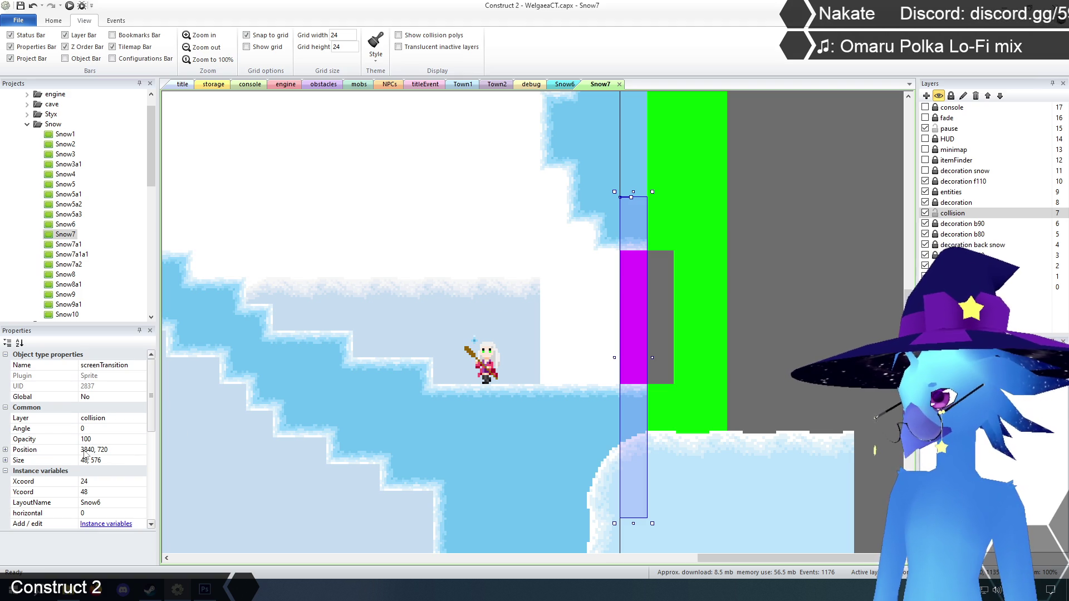
- On Snow6, set the left-edge screenTransition's Ycoord to 720 instead of 768
left_click(565, 84)
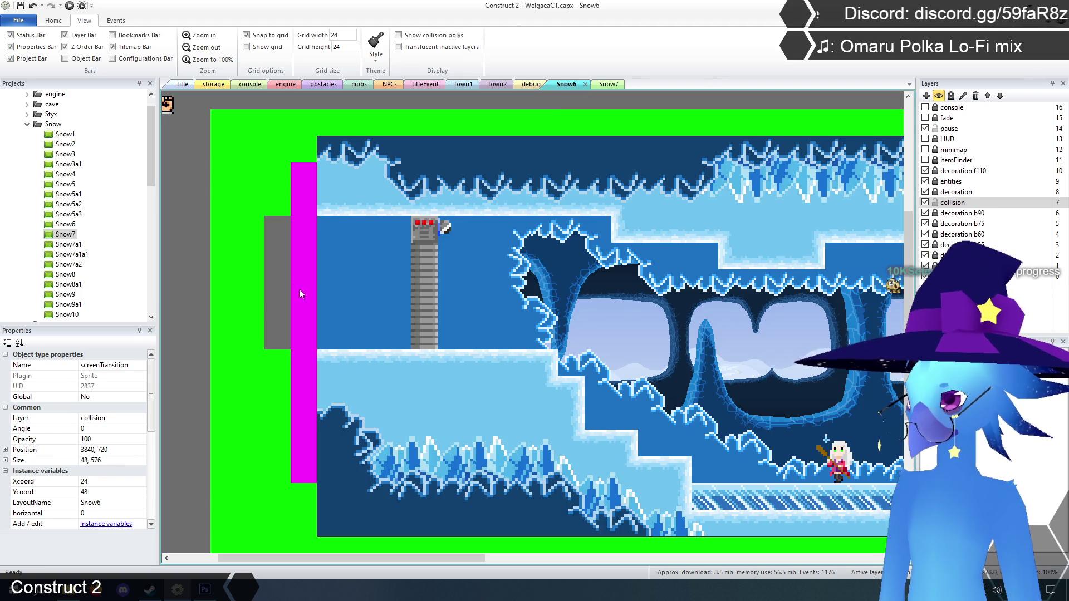
mouse_move(154, 413)
left_mouse_down()
mouse_move(151, 433)
mouse_move(127, 452)
left_mouse_up()
left_click(111, 452)
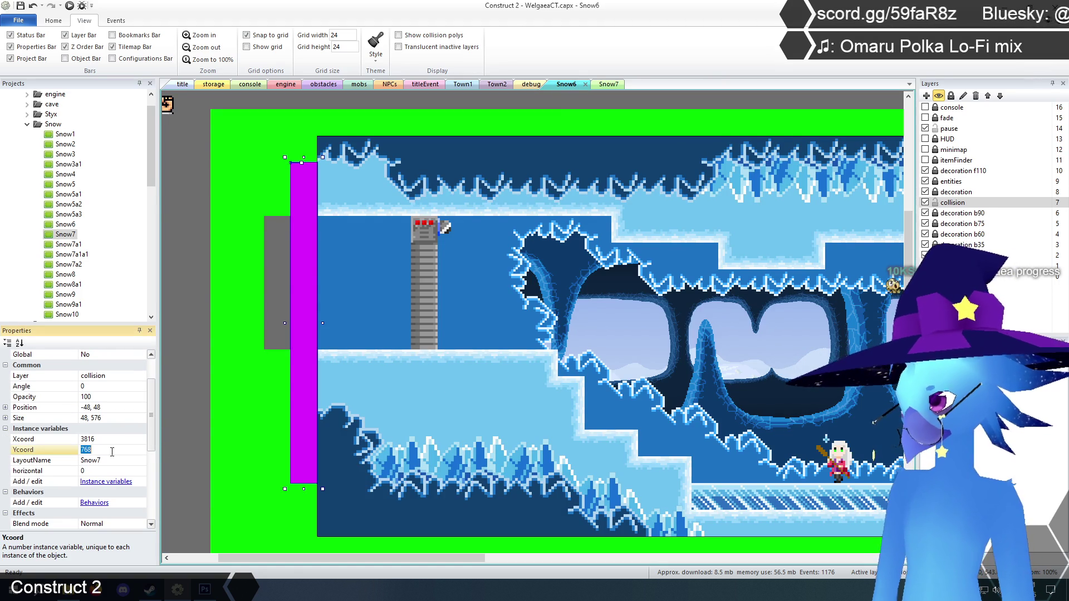
type("720")
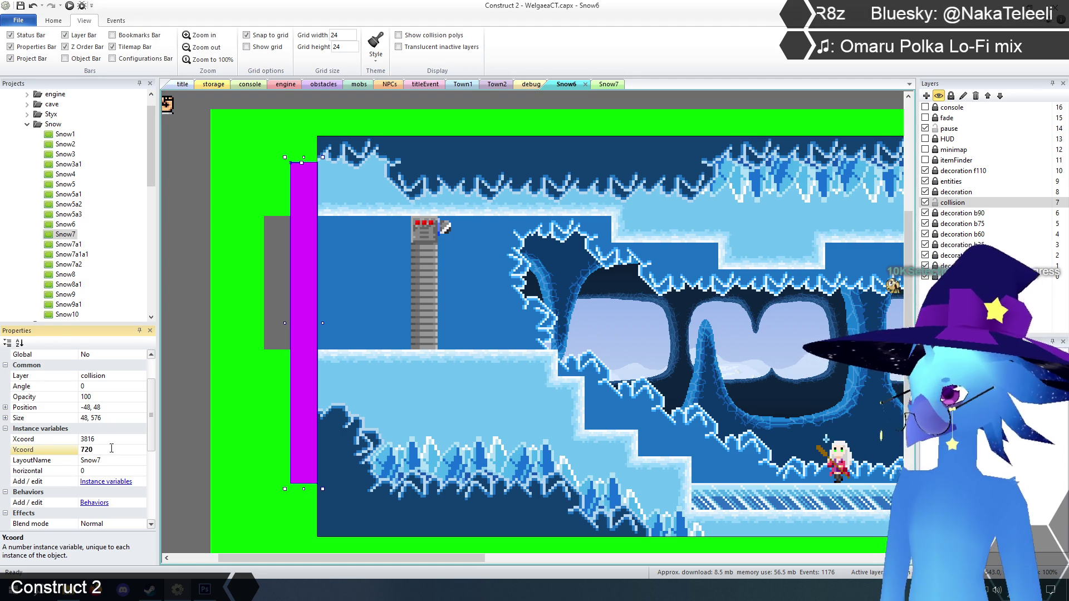
left_click(189, 342)
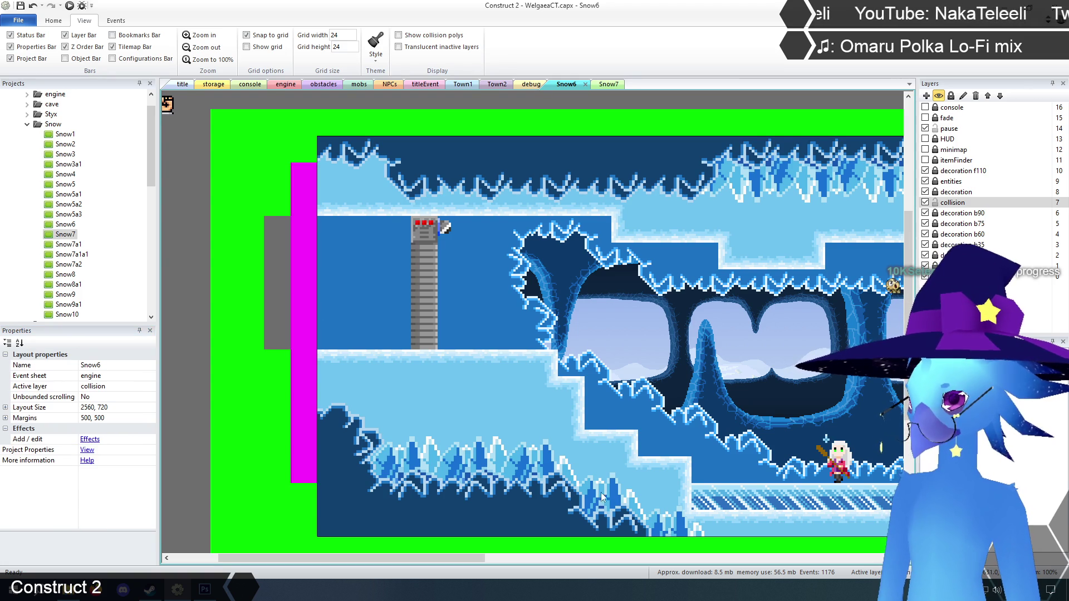
mouse_move(487, 553)
left_mouse_down()
mouse_move(582, 559)
mouse_move(541, 558)
left_mouse_up()
scroll(569, 471, "down", 2)
scroll(603, 387, "down", 1)
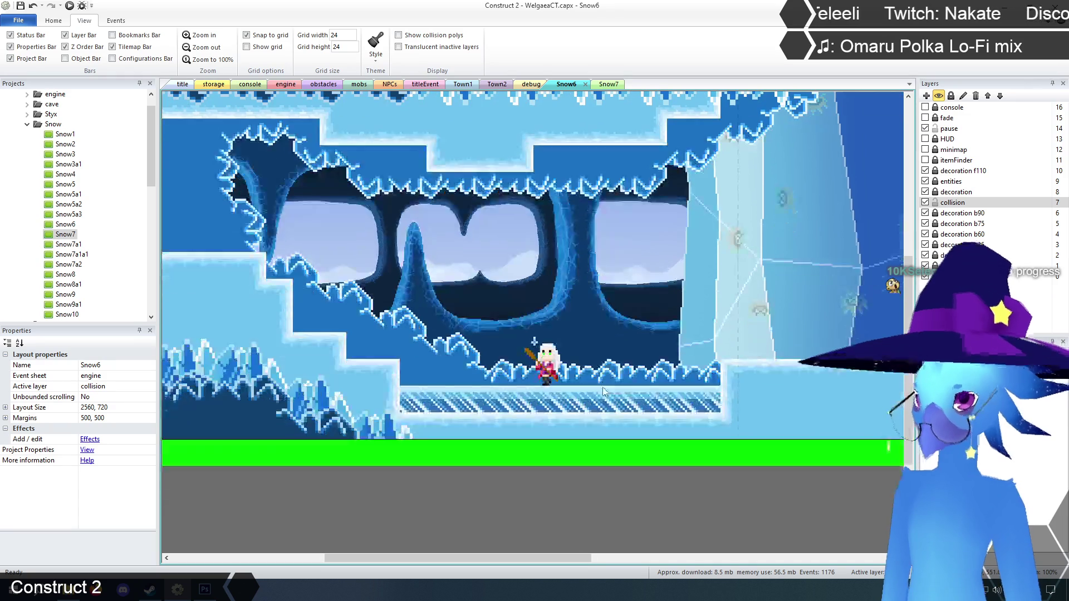
scroll(603, 390, "up", 1)
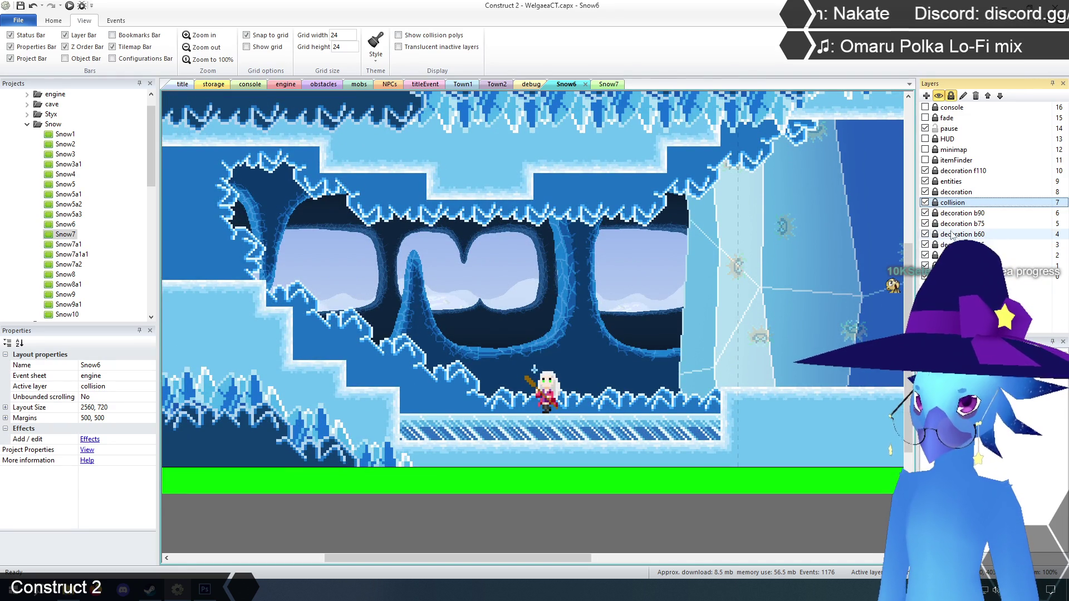
left_click(925, 192)
left_click(925, 193)
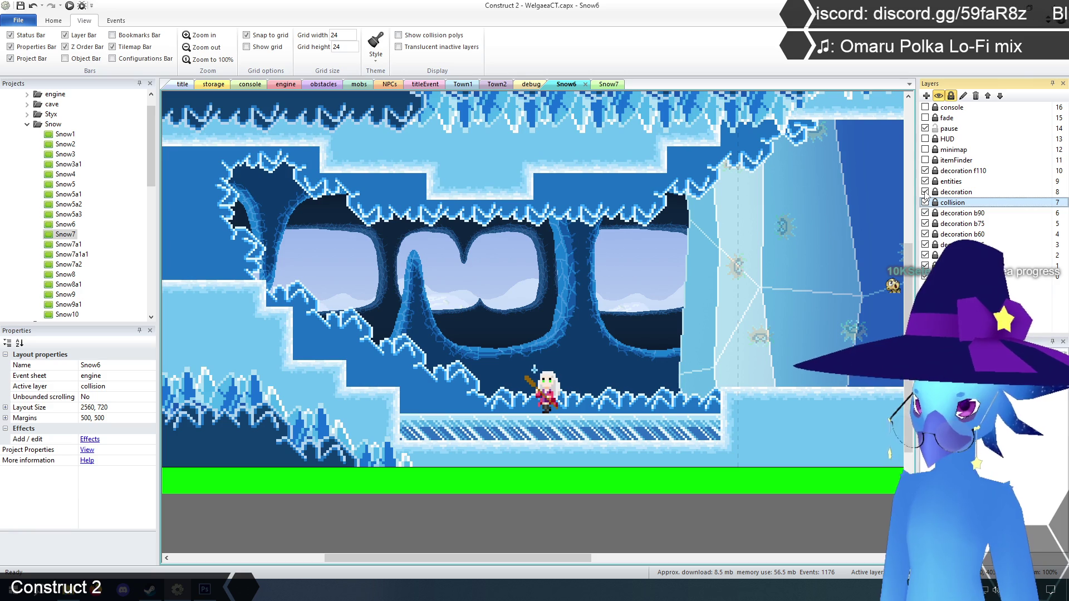
left_click(953, 193)
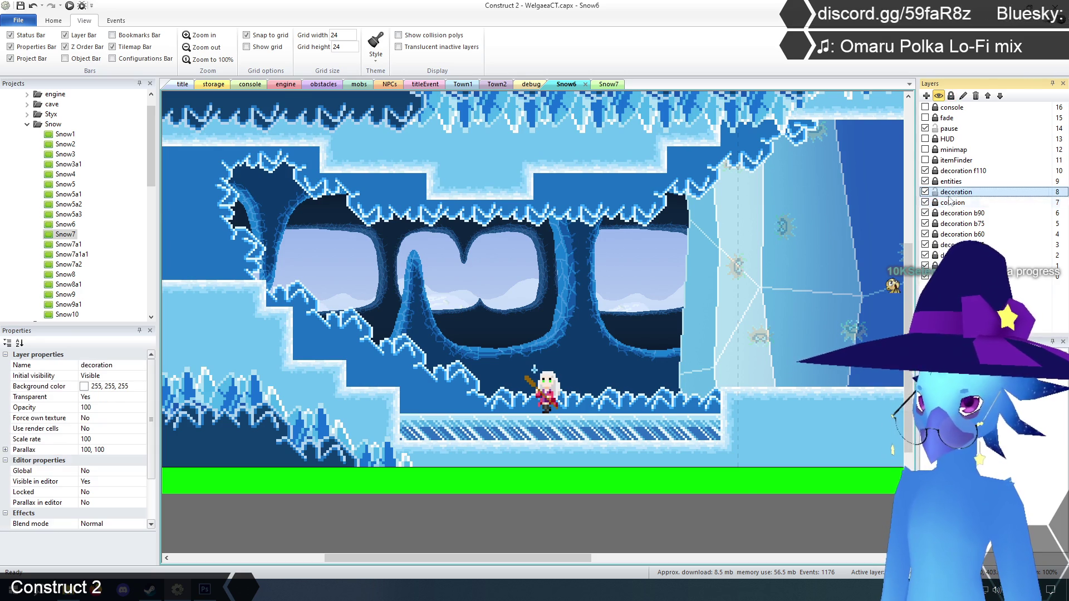
- Paint a plain snow tile from TilemapSnow over the leftmost striped ice floor tiles
left_click(751, 407)
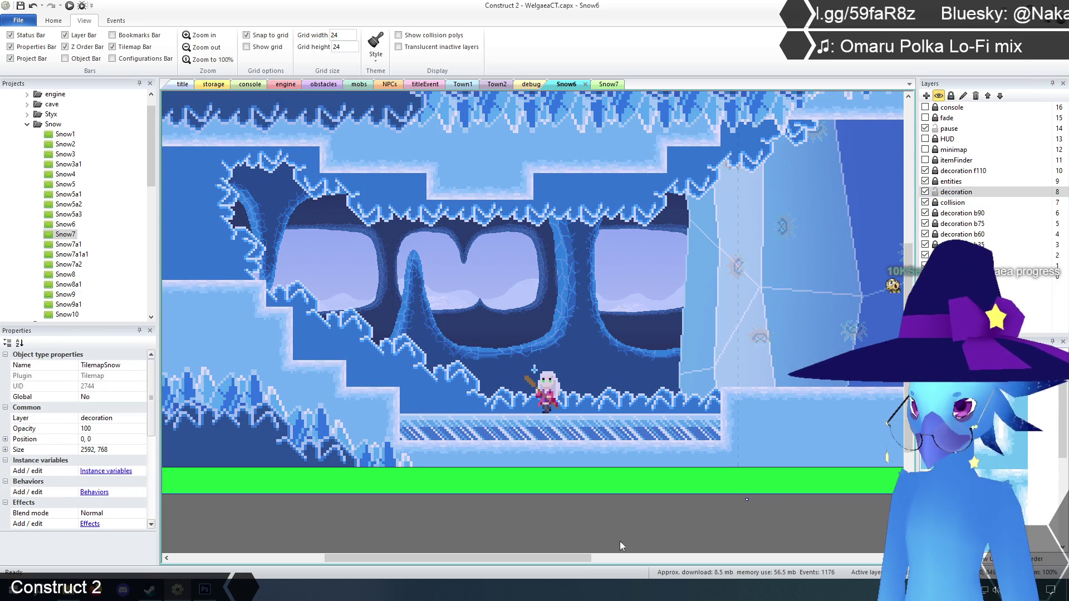
left_click_drag(577, 560, 610, 561)
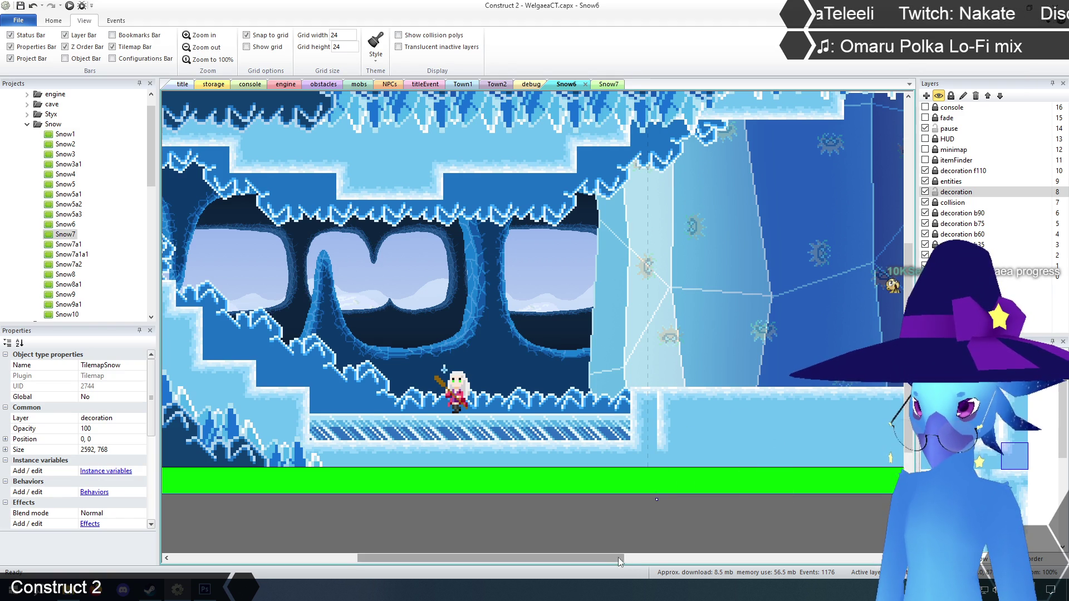
left_click_drag(619, 558, 610, 560)
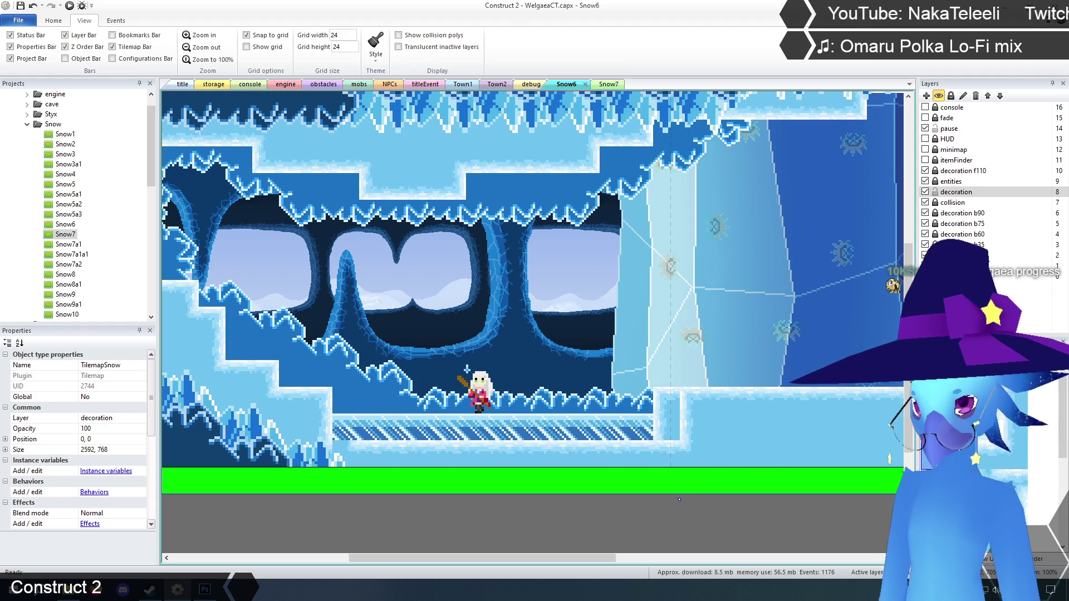
left_click(340, 434)
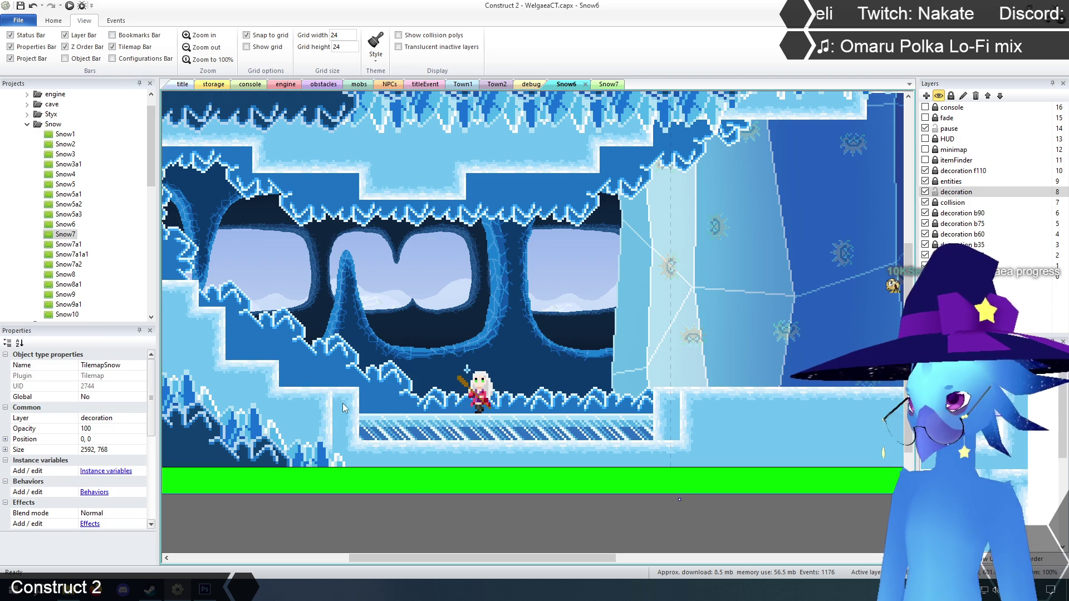
left_click_drag(419, 557, 383, 556)
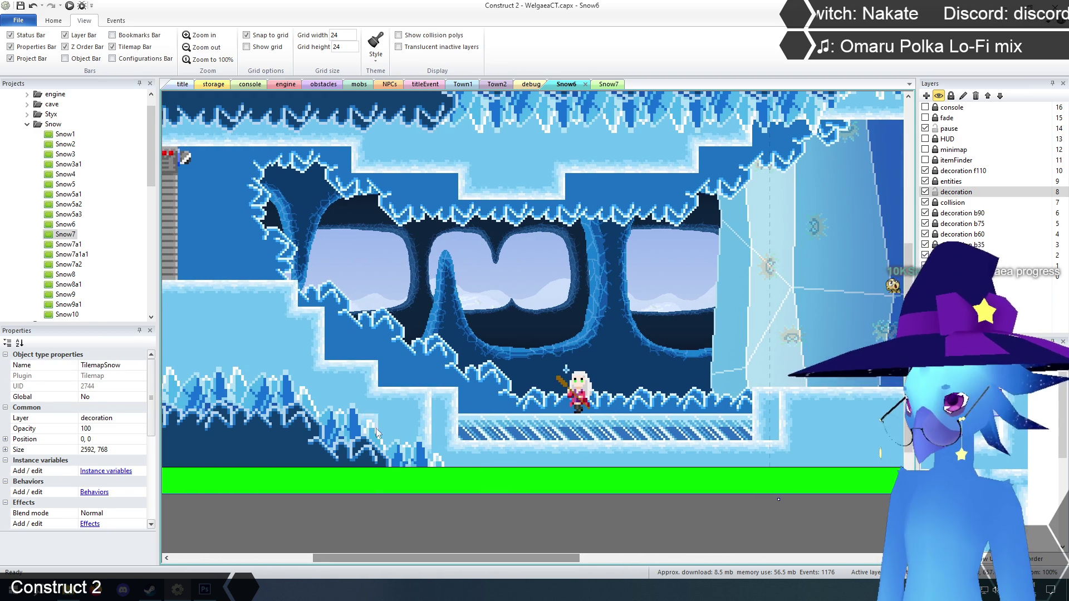
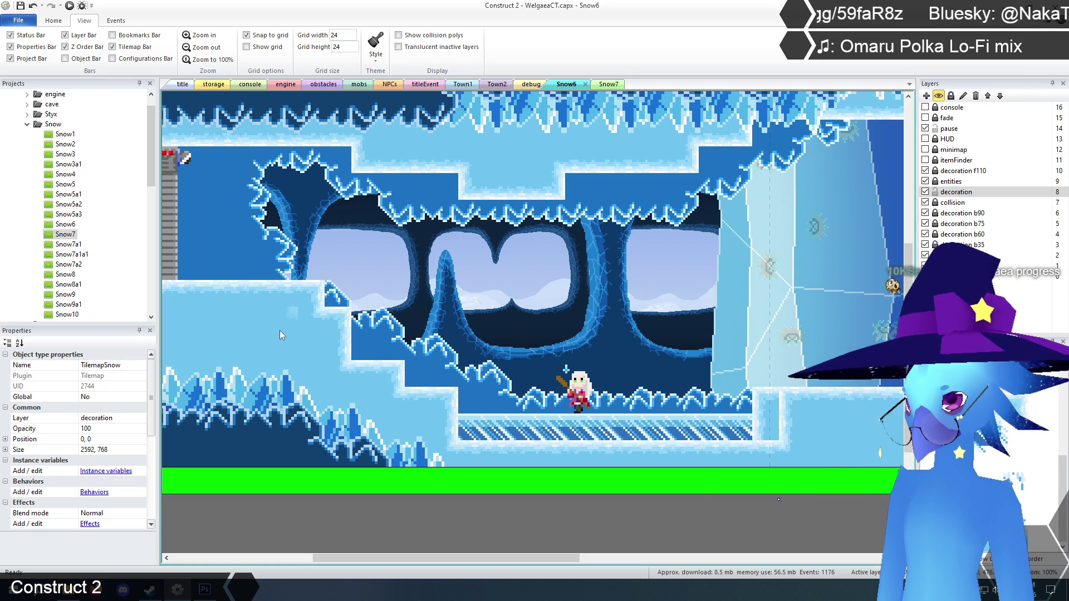
- Hide the decoration layer and paint one collision tile right of the green step
left_click_drag(502, 552, 532, 565)
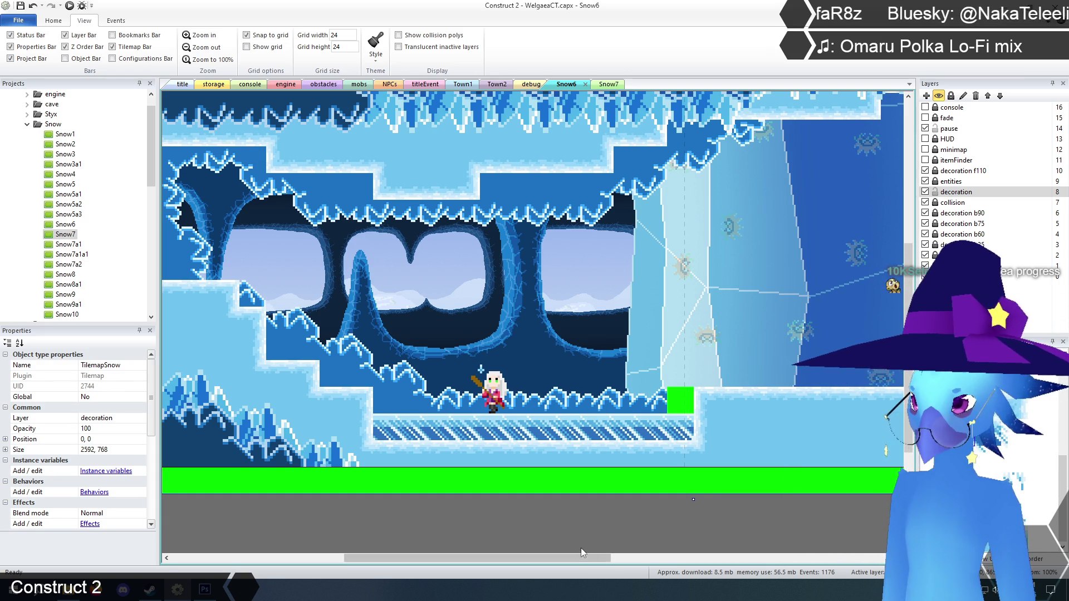
mouse_move(577, 556)
left_mouse_down()
mouse_move(502, 564)
mouse_move(579, 560)
mouse_move(568, 559)
left_mouse_up()
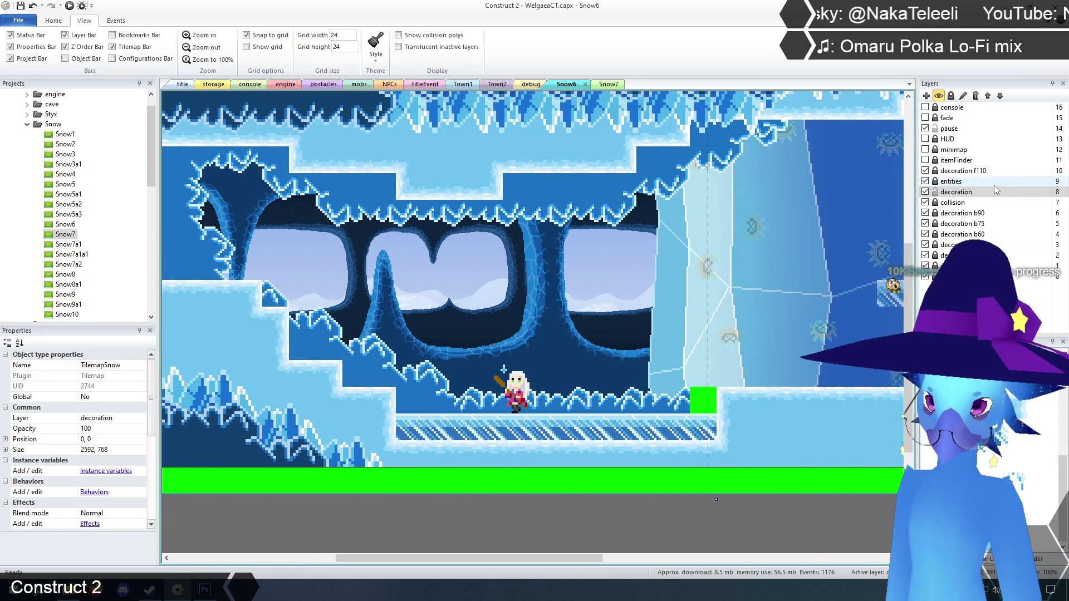
left_click(950, 204)
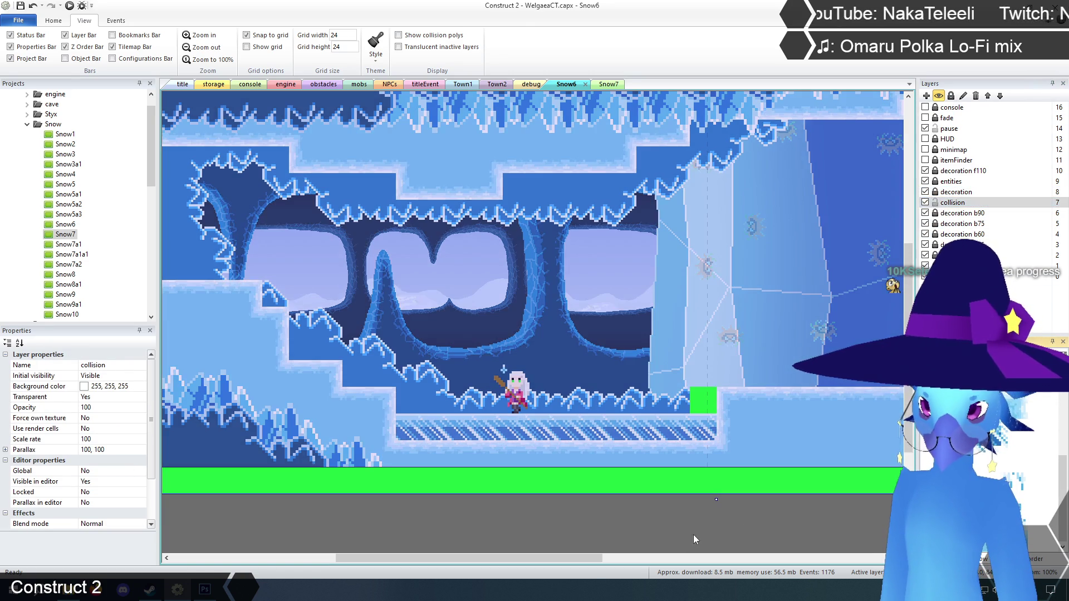
left_click(694, 530)
left_click(656, 476)
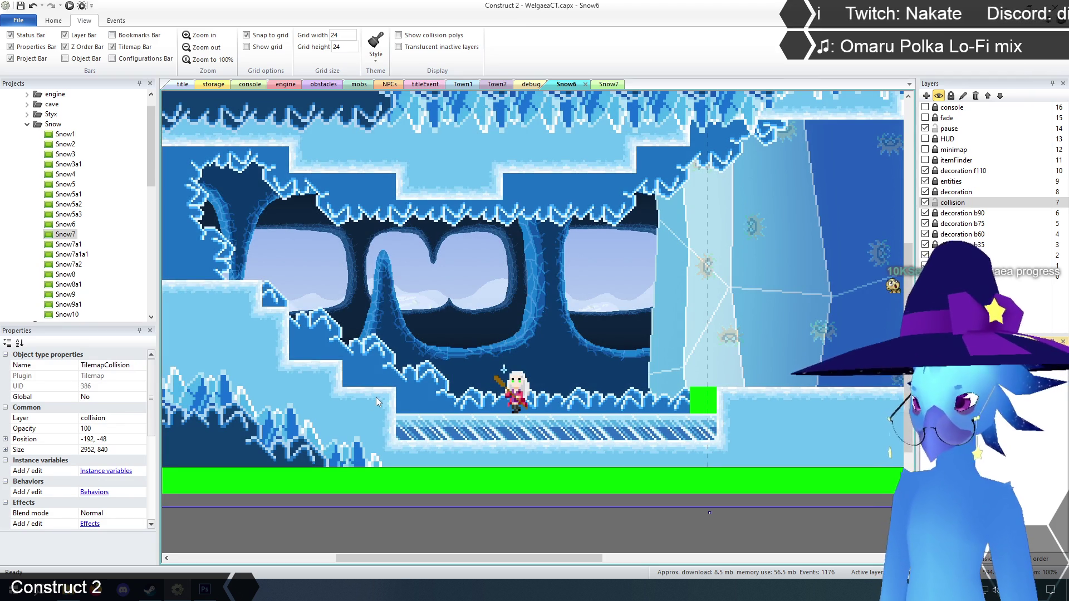
left_click(925, 192)
left_click(926, 192)
left_click(926, 192)
left_click(925, 192)
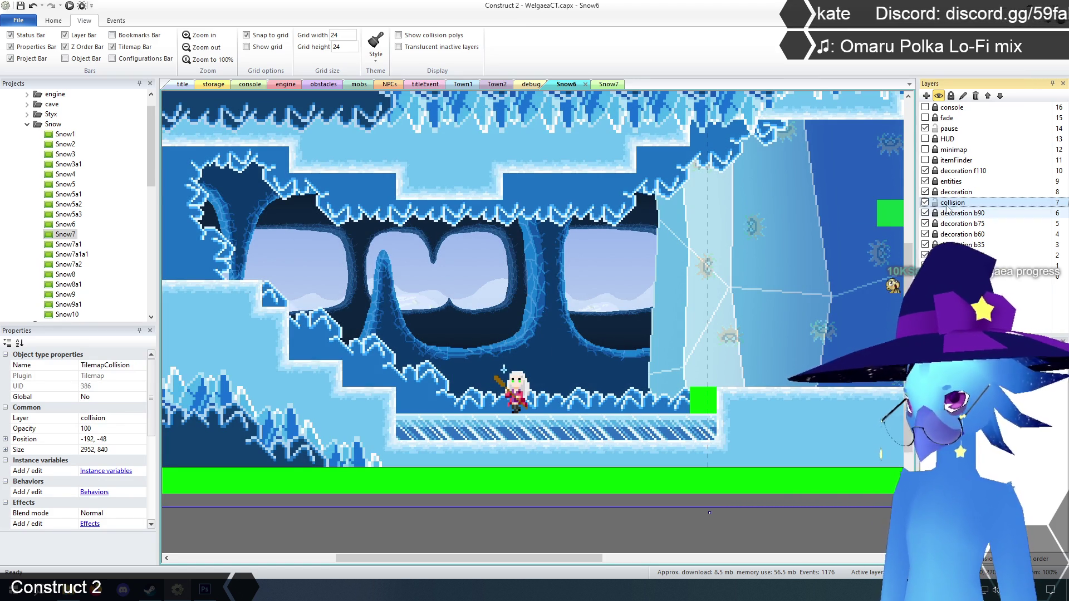
left_click(926, 192)
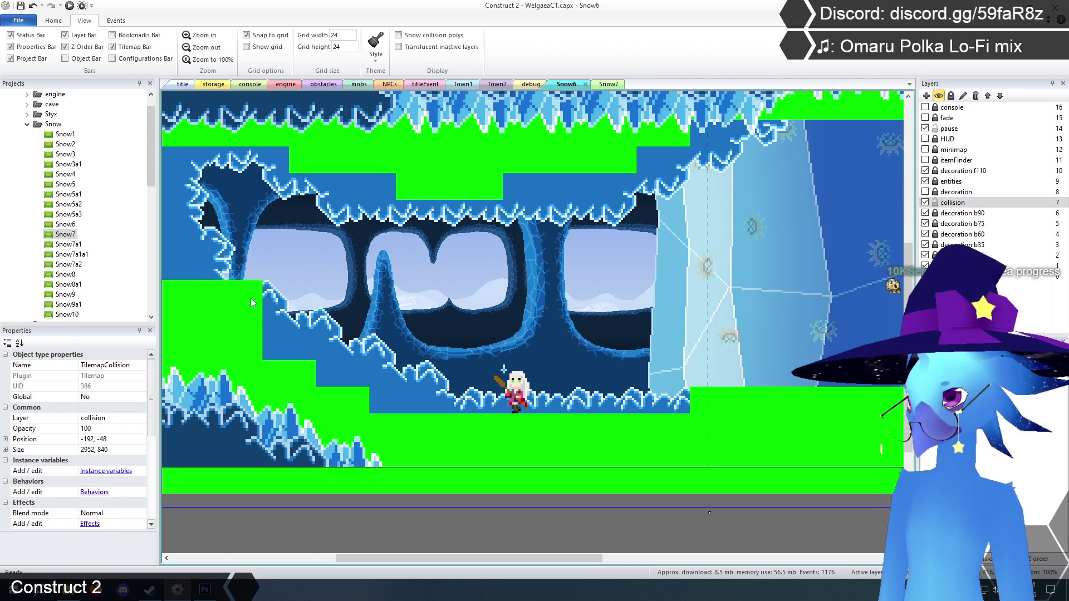
left_click(377, 400)
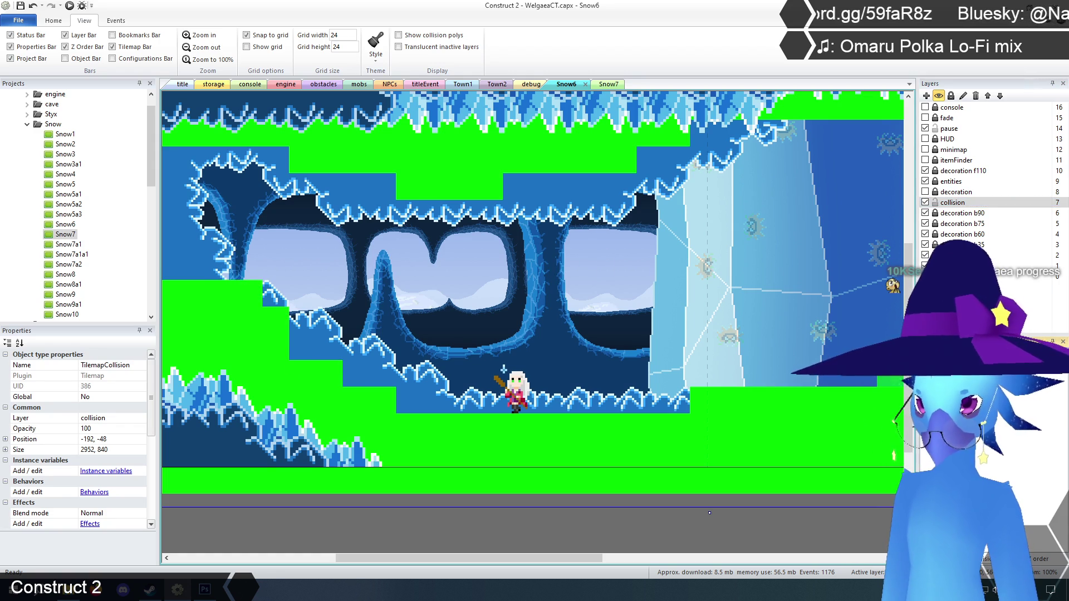
- Compare decoration with the collision tiles, show decoration again, and launch a browser preview
left_click(926, 192)
left_click(926, 193)
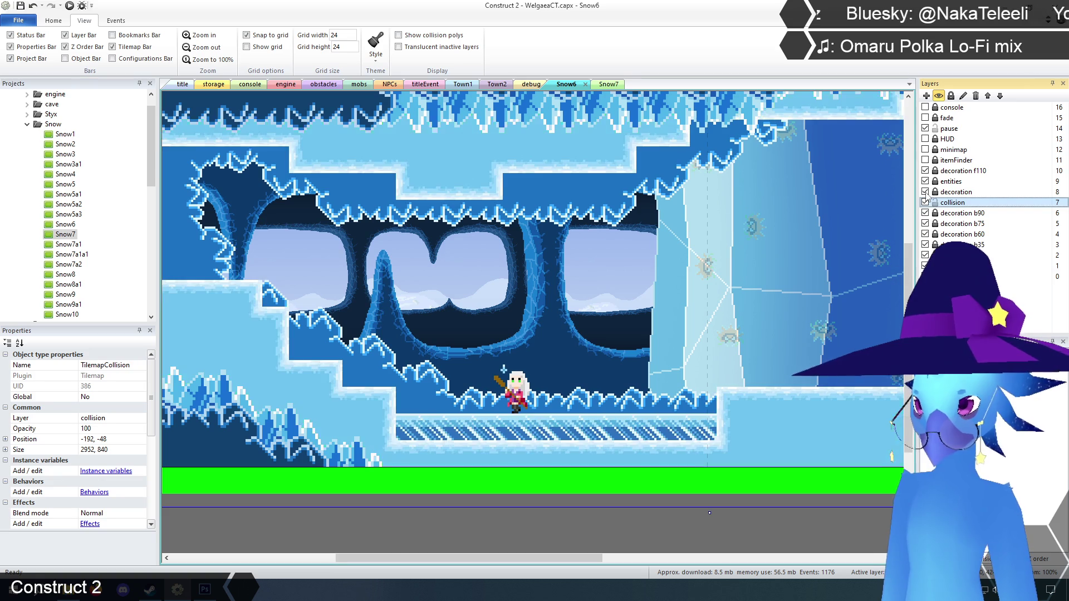
left_click(926, 192)
left_click(926, 193)
left_click(926, 192)
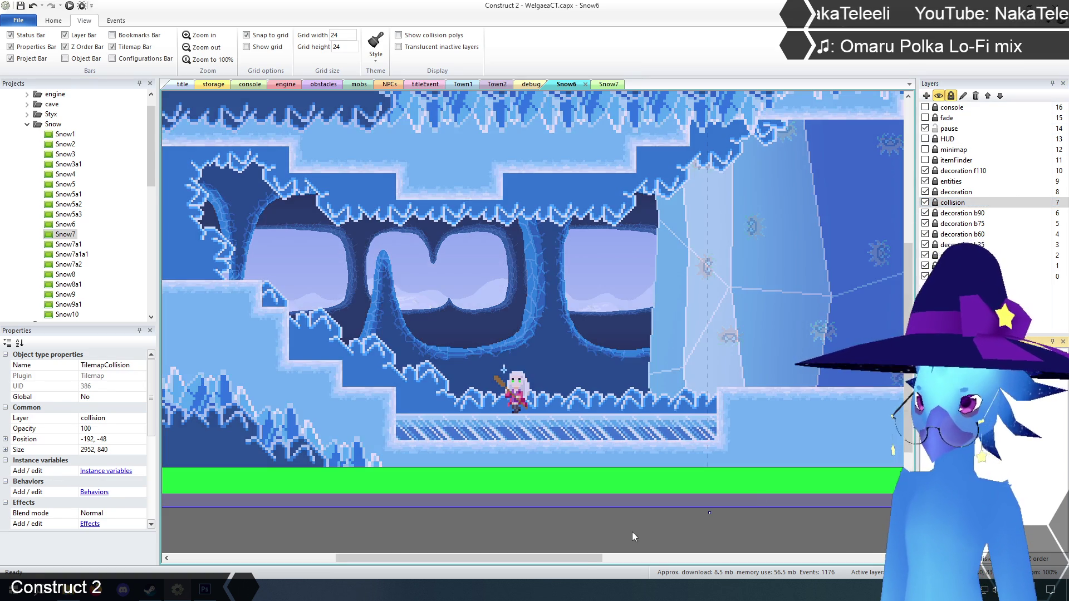
middle_click(633, 537)
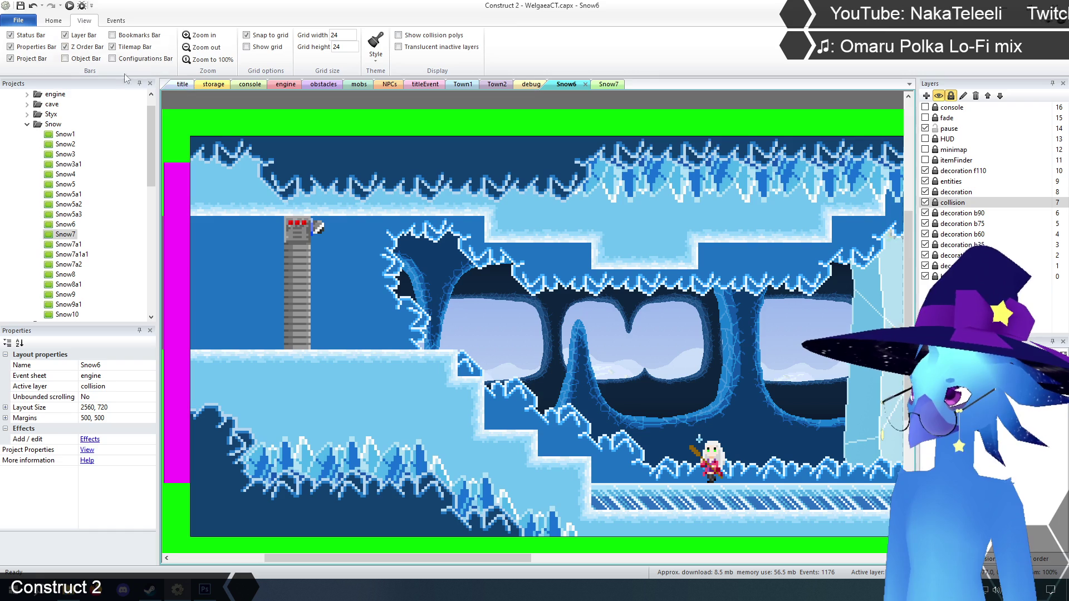
left_click(70, 7)
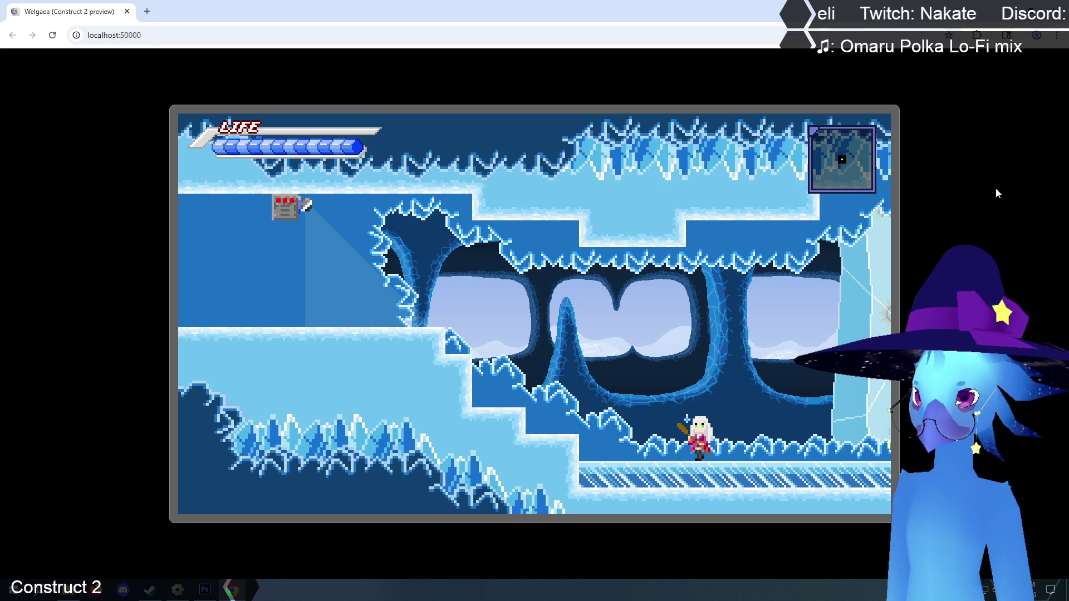
- Close the preview, rerun the game from the title layout, and load a save with Z
key("ctrl+w")
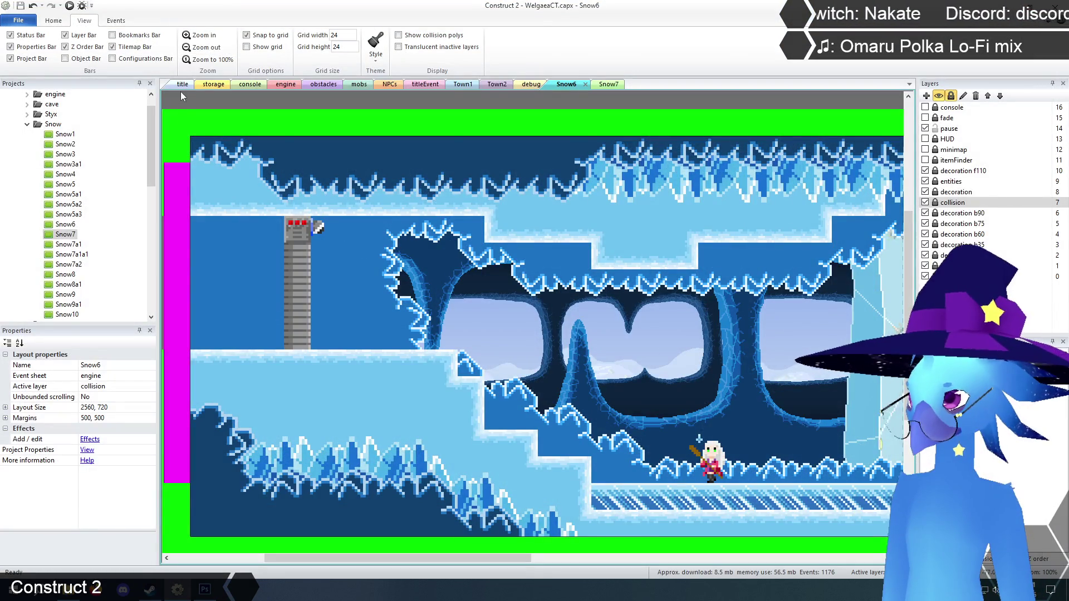
left_click(182, 84)
left_click(70, 6)
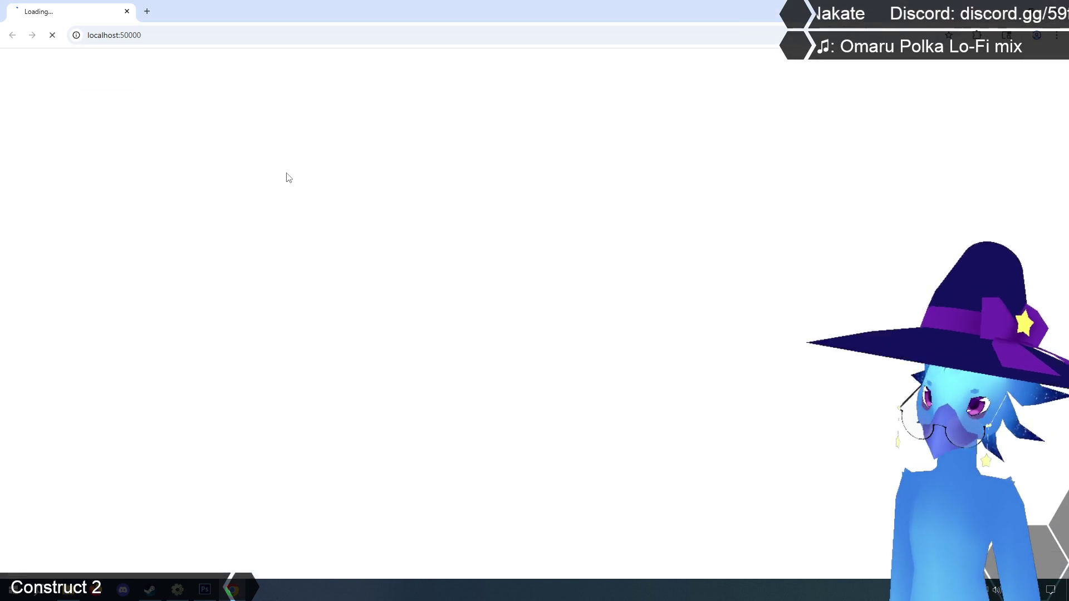
key("z")
key("z")
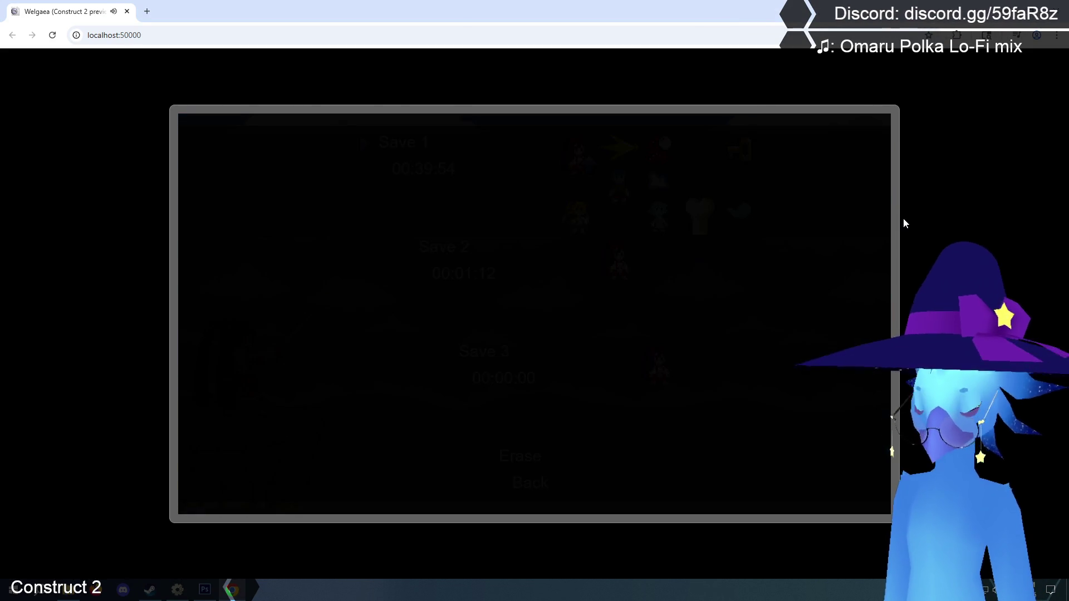
- Walk the heroine through the ice cave steps toward the snowy forest
key("Right")
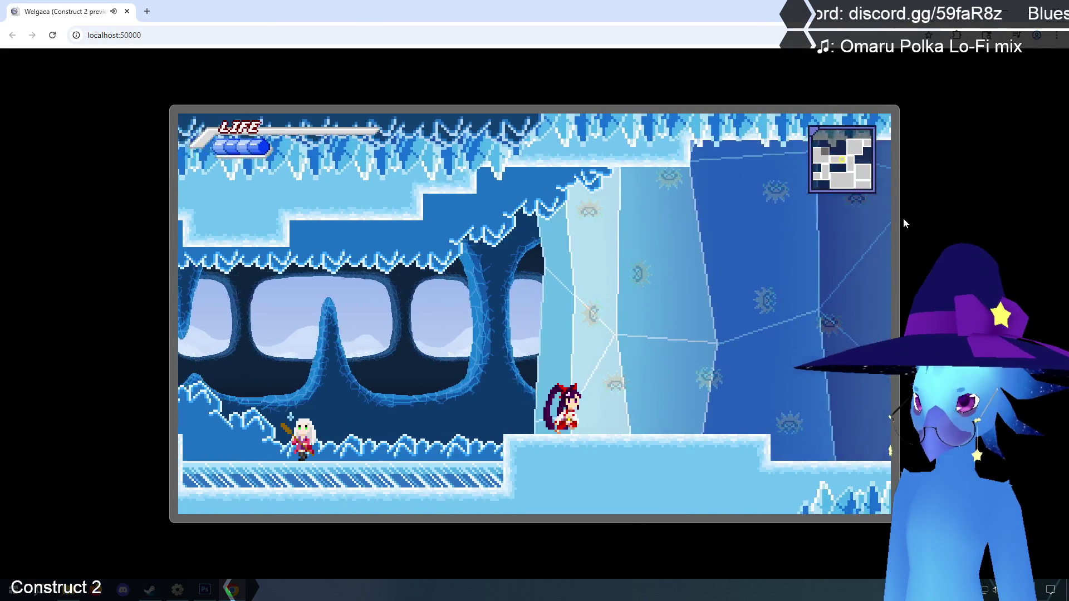
key("Left")
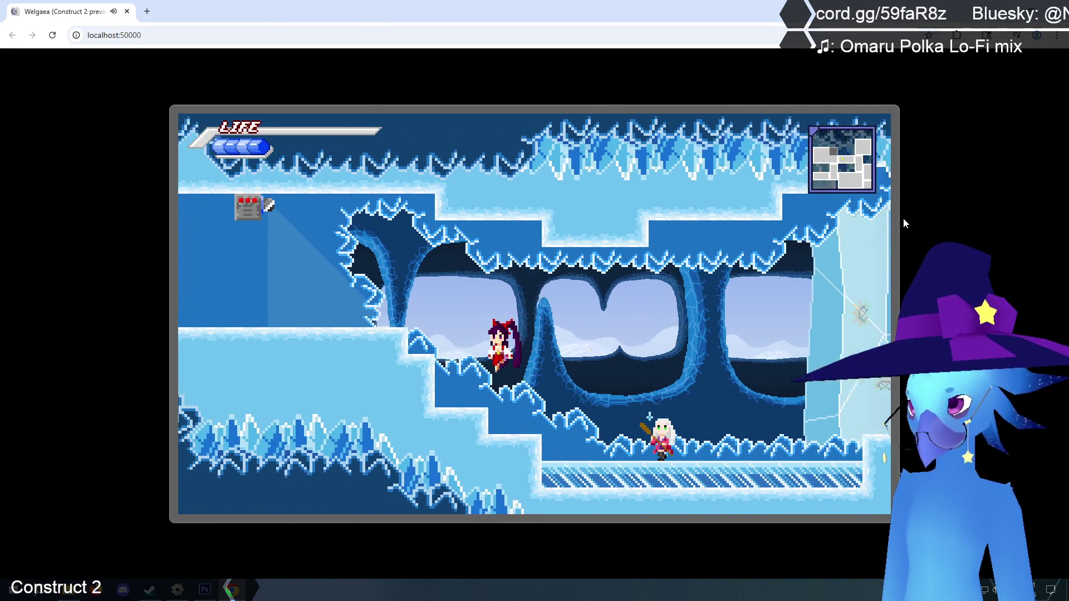
key("Right")
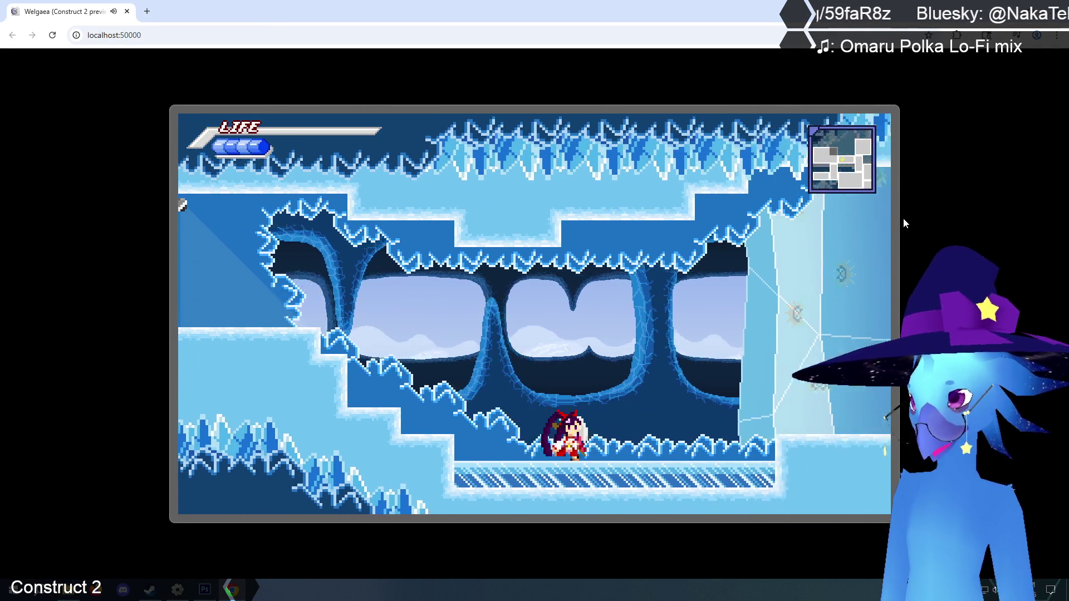
key("Left")
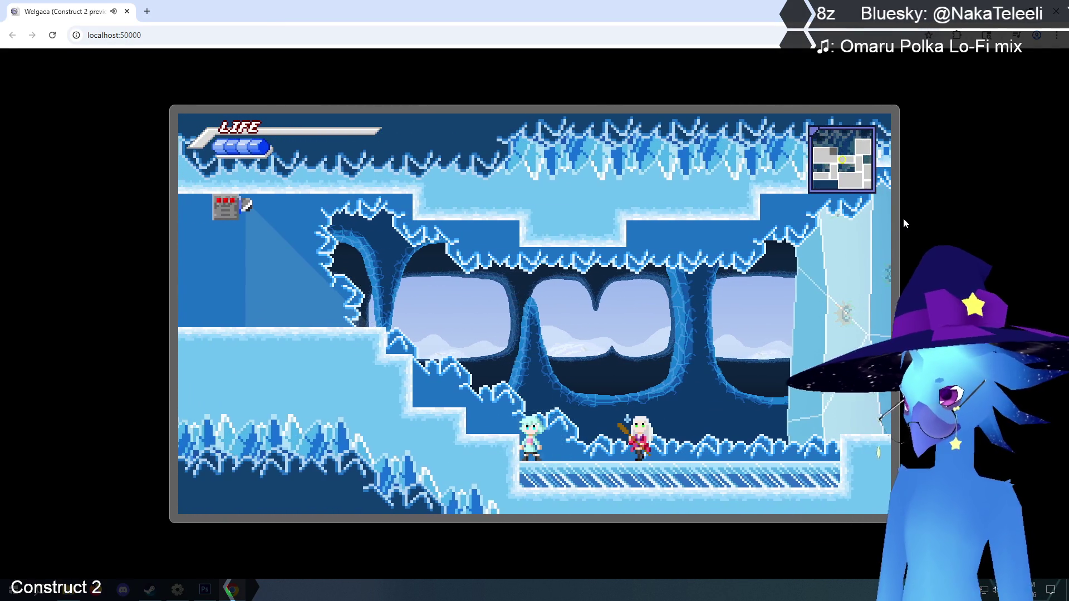
key("Left")
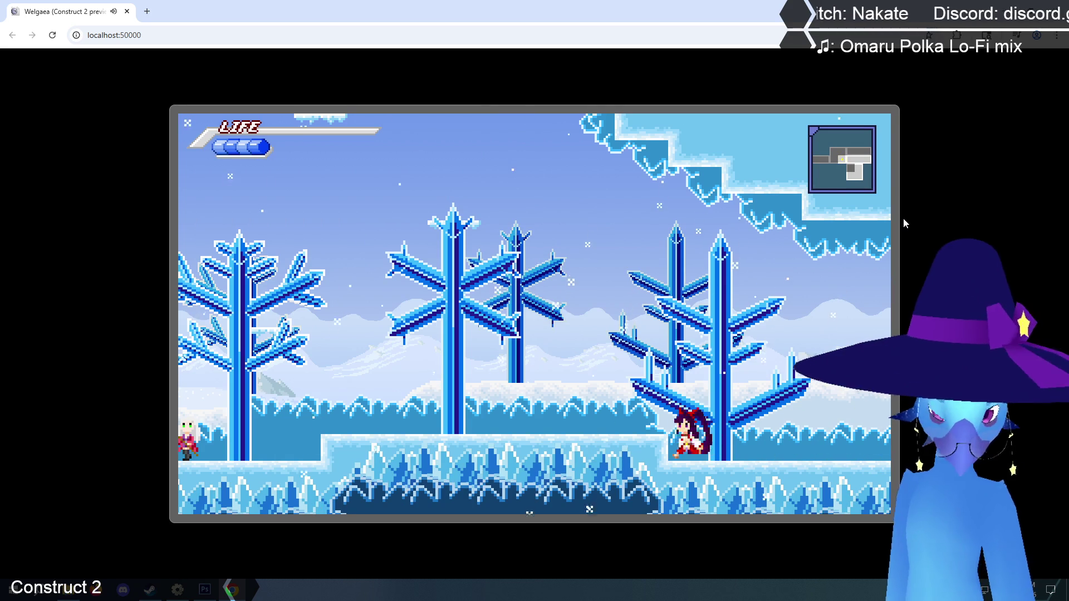
- Run the heroine left from the snow field through the dirt cave to the grey pillar
key("Right")
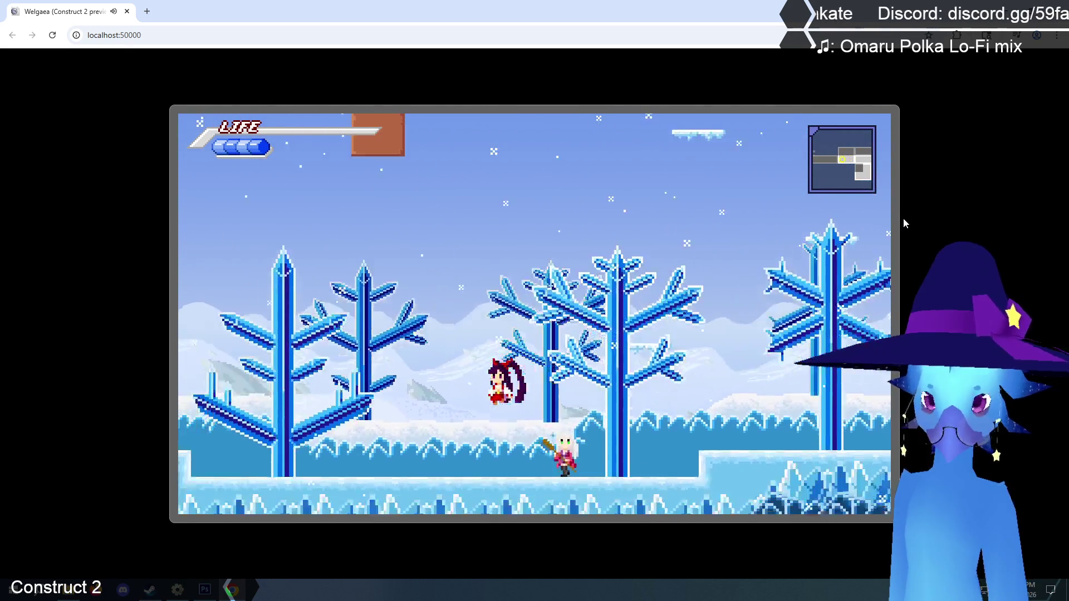
key("Left")
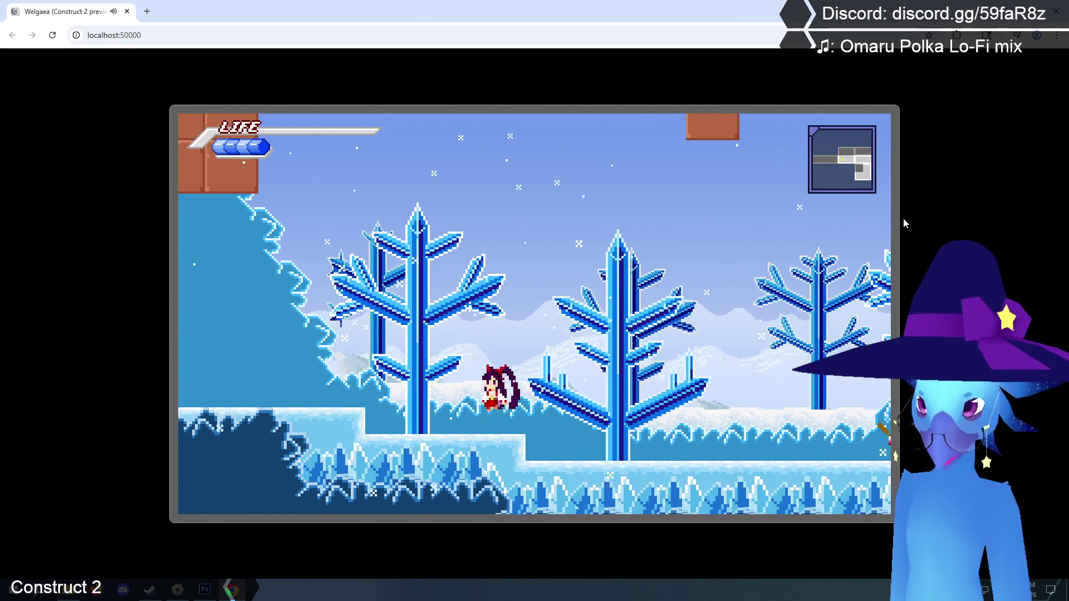
key("Left")
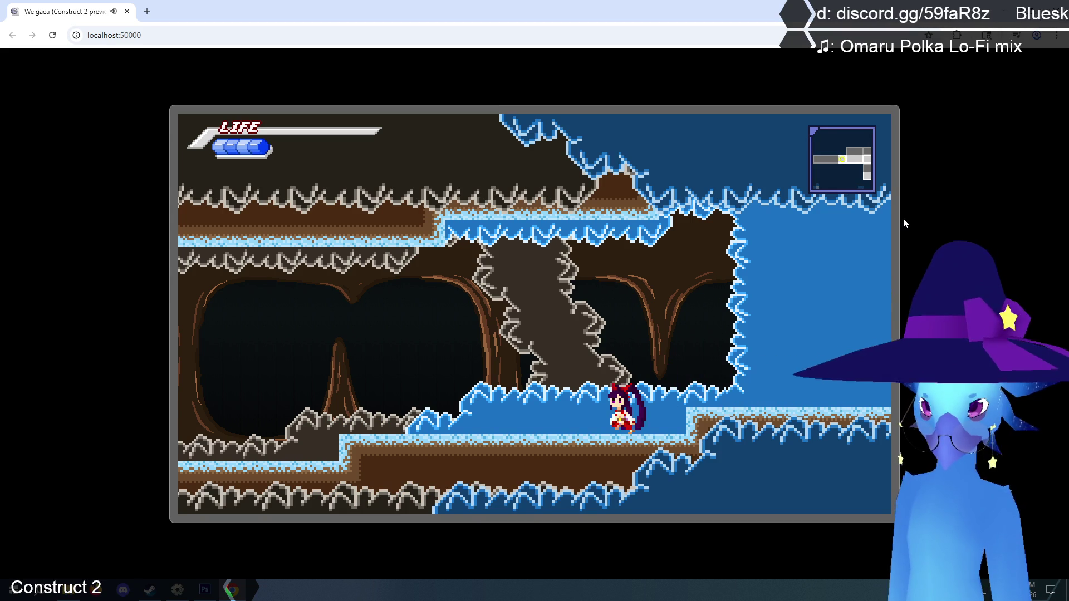
key("Left")
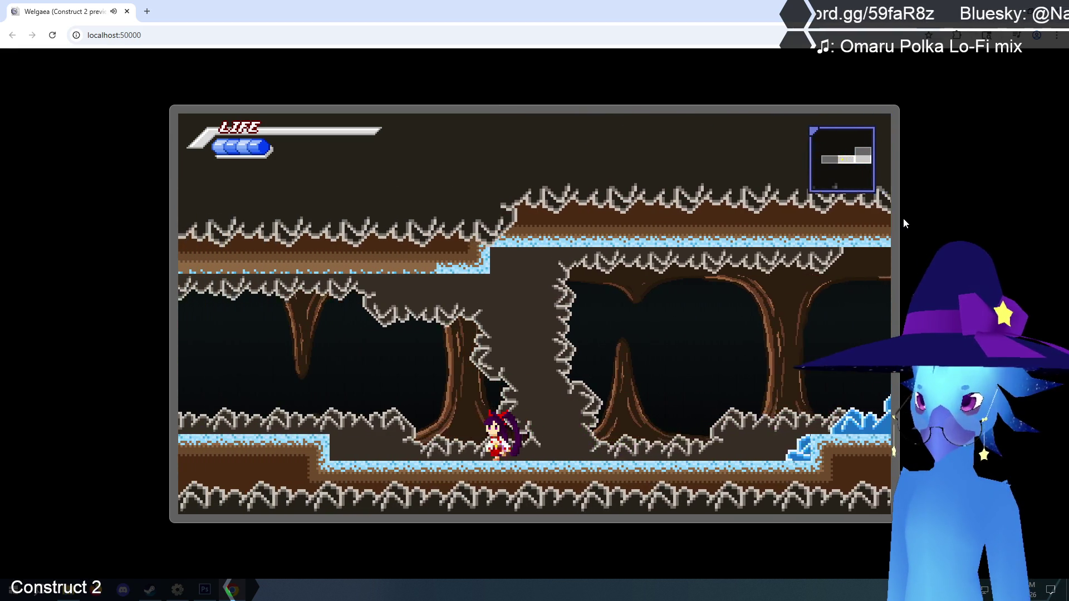
key("Left")
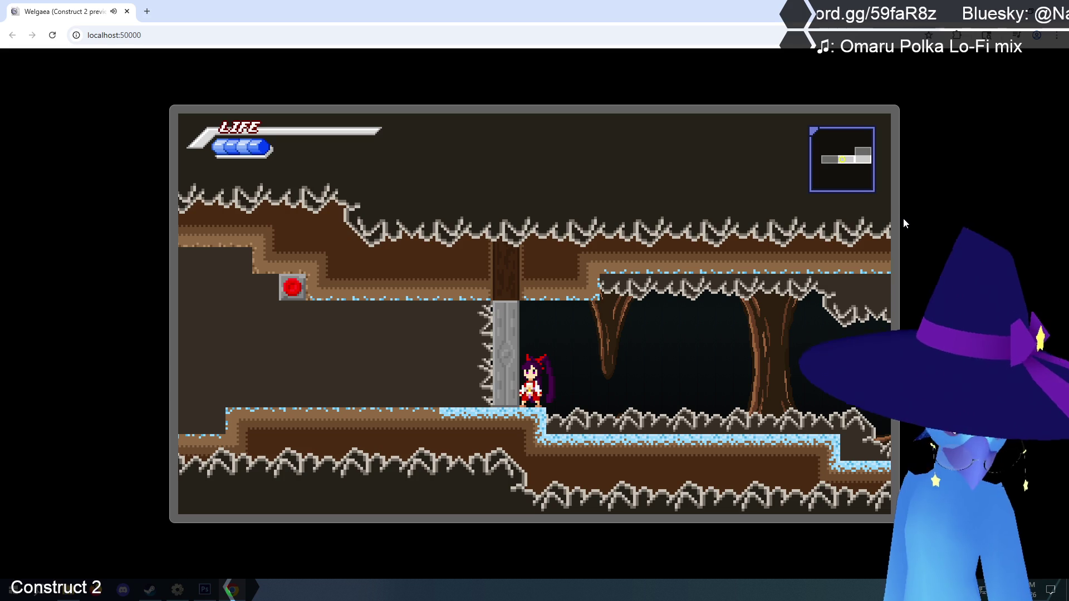
- Run and jump the character right through the cave into the Phendrana Drifts snow area
key("Right")
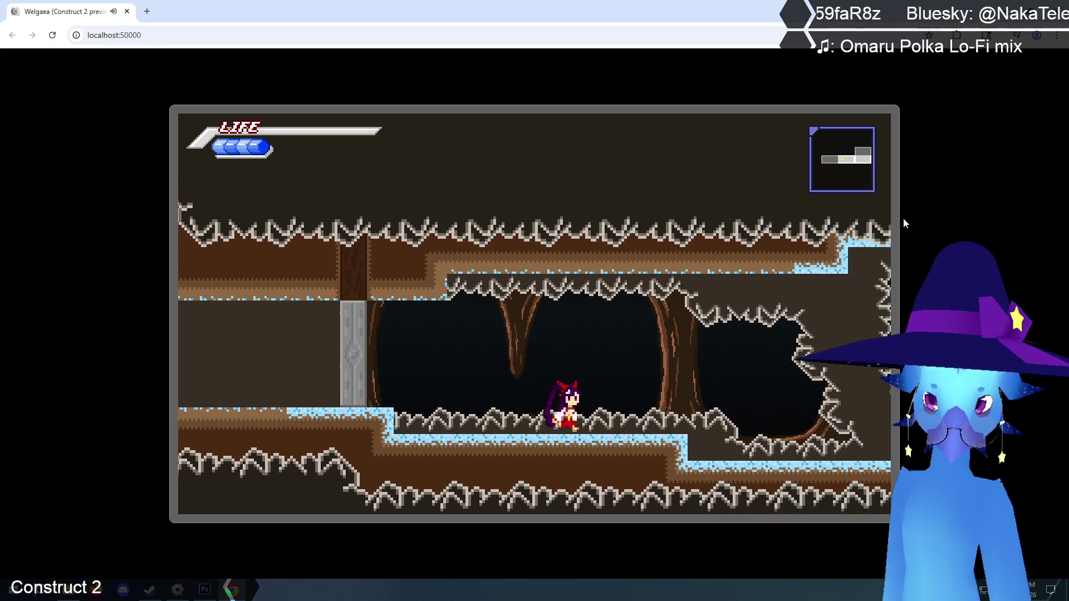
key("Up")
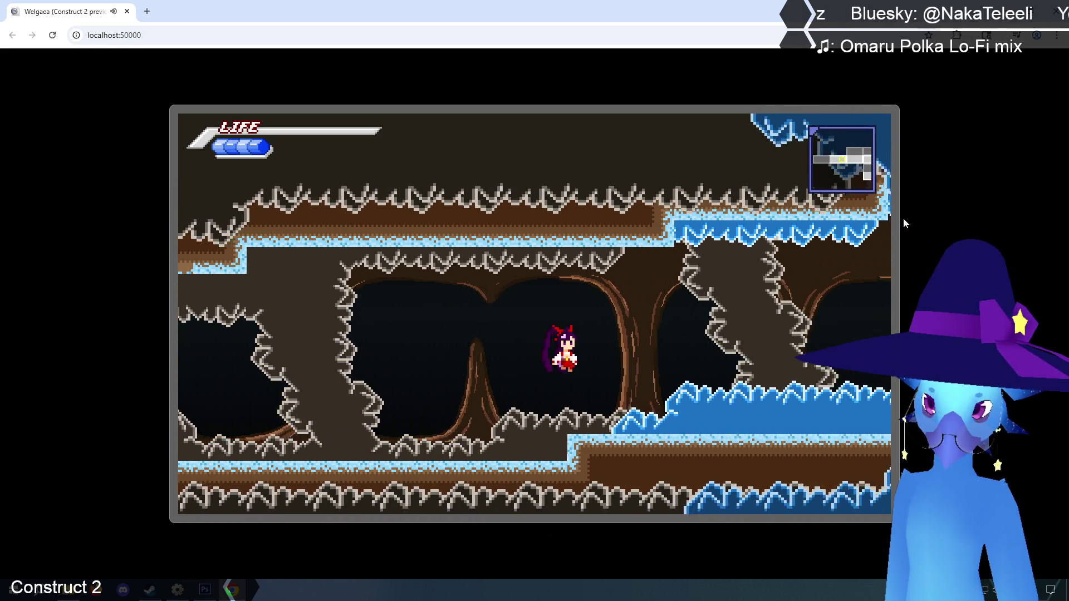
key("Right")
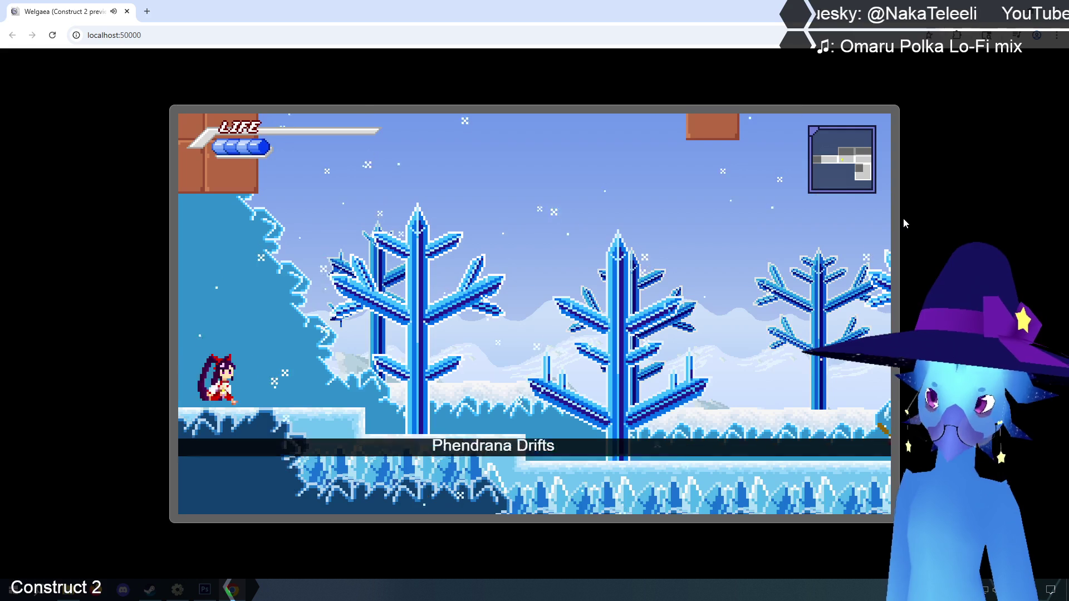
key("Right")
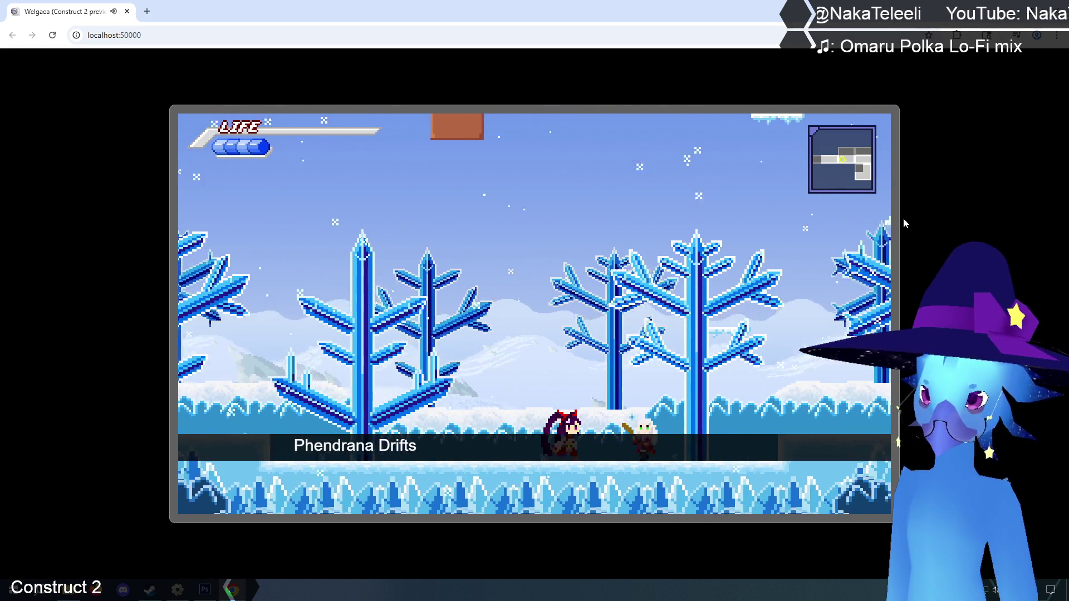
key("Up")
key("Up")
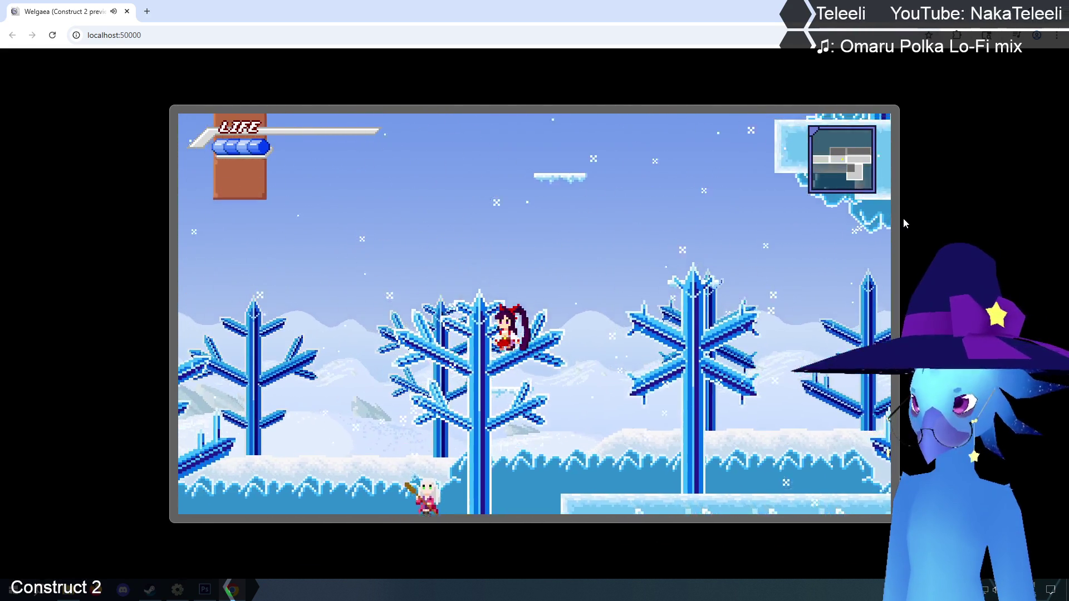
key("Right")
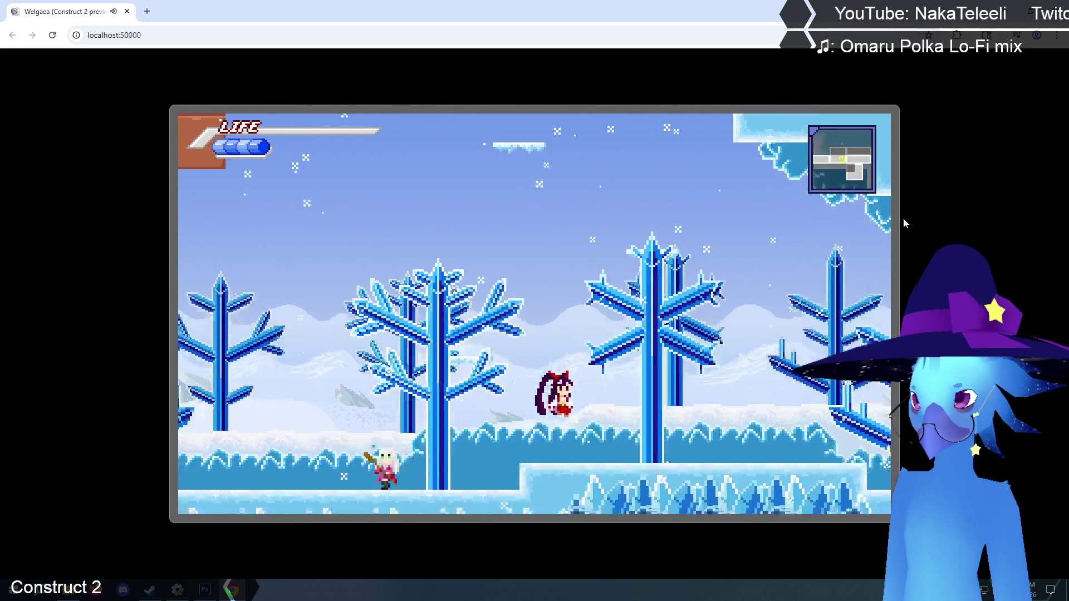
key("Left")
key("Up")
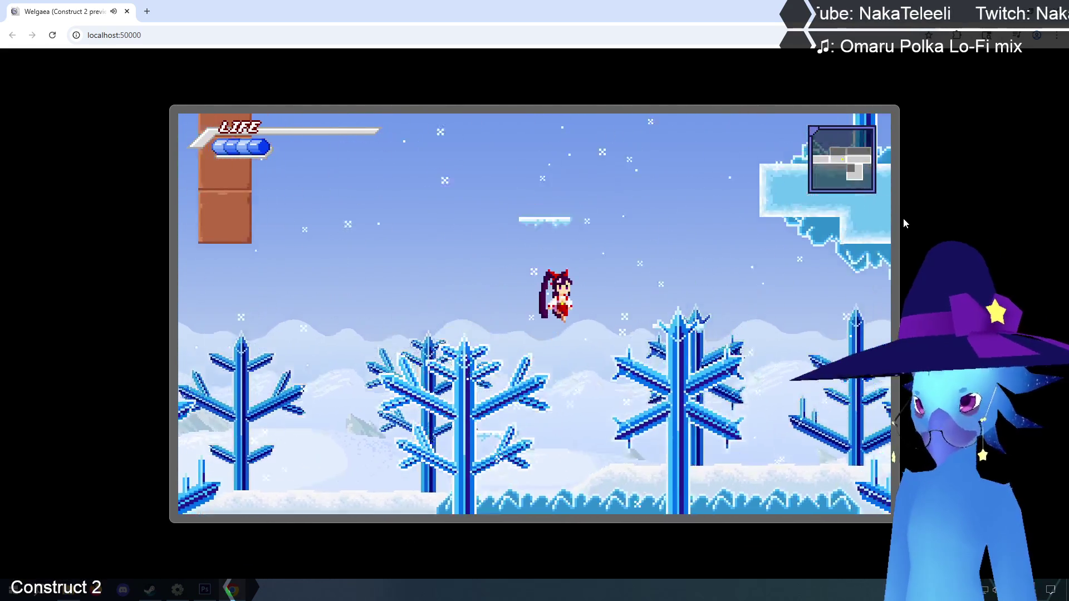
- Cross the ice platform into the stone-pillar room, then return to the Construct 2 editor
key("Right")
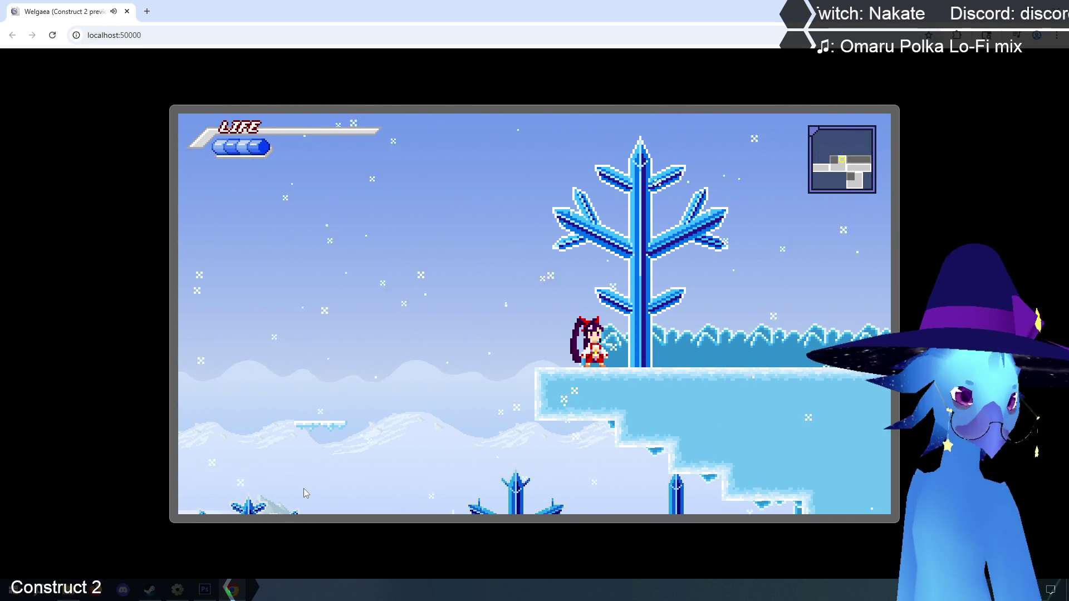
key("Right")
key("Right")
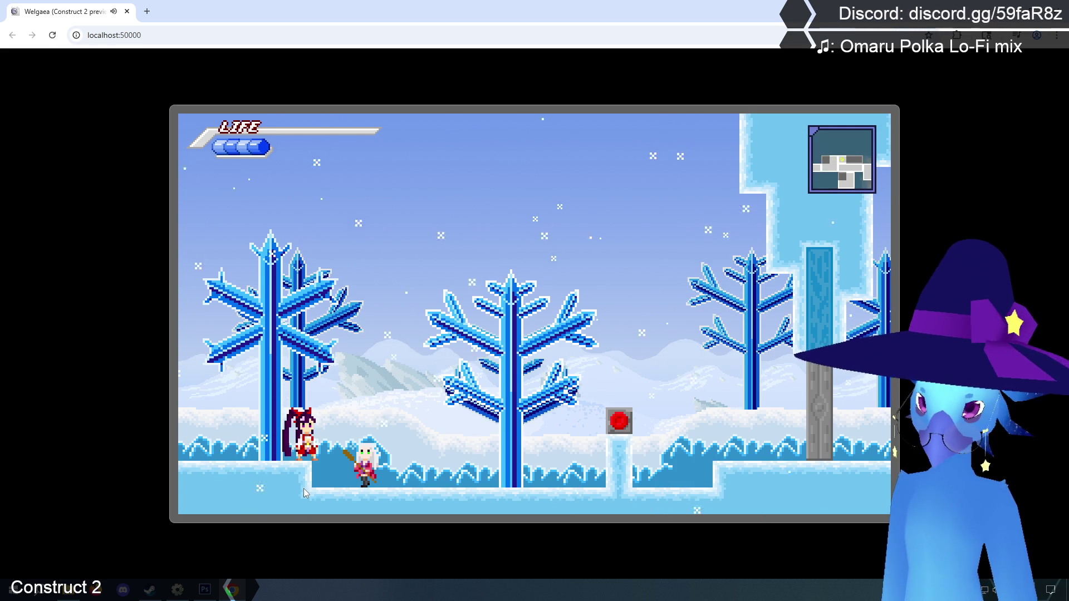
key("Right")
key("Up")
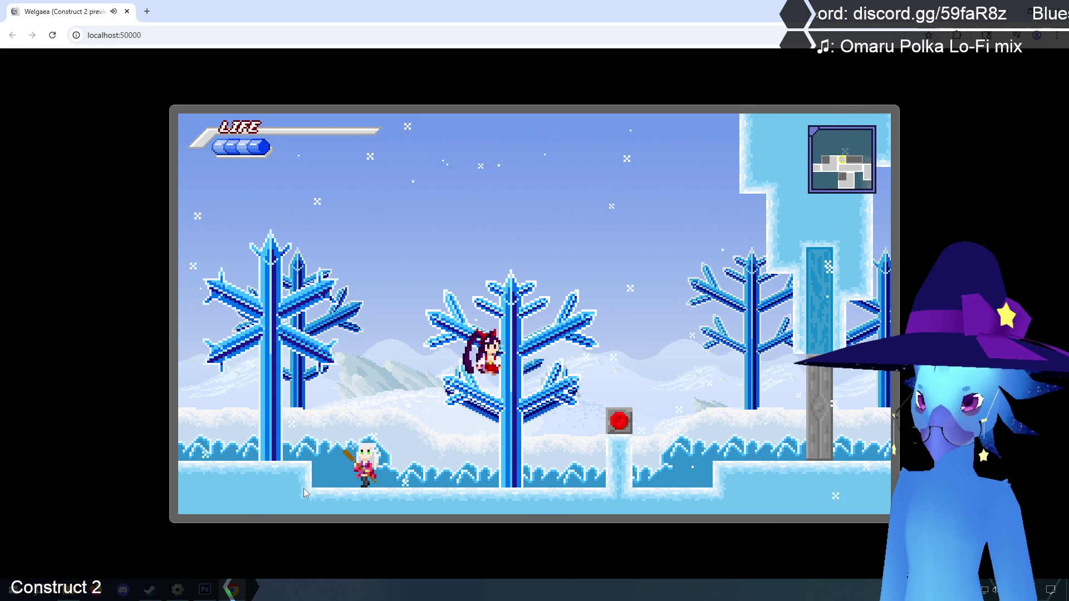
key("Right")
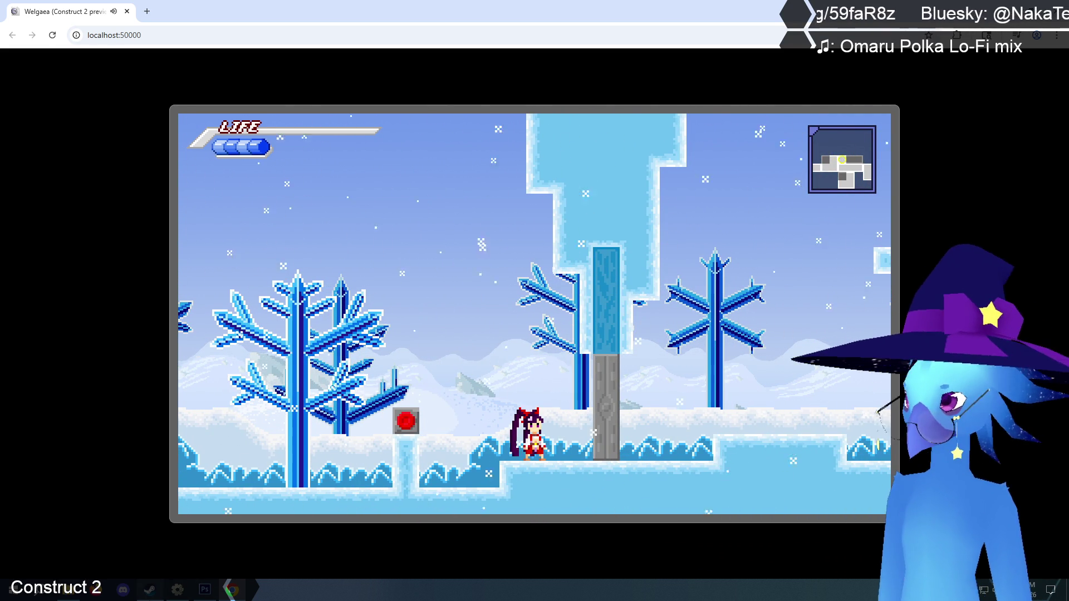
left_click(177, 590)
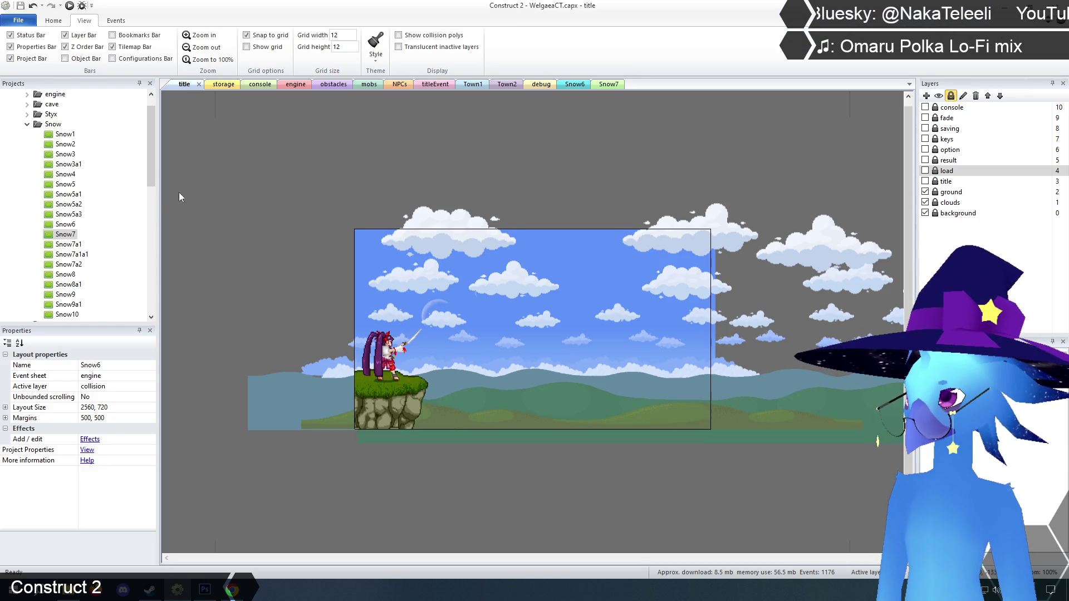
- Open the Snow9 layout and select its collision tilemap on the collision layer
scroll(70, 185, "down", 4)
scroll(71, 185, "up", 2)
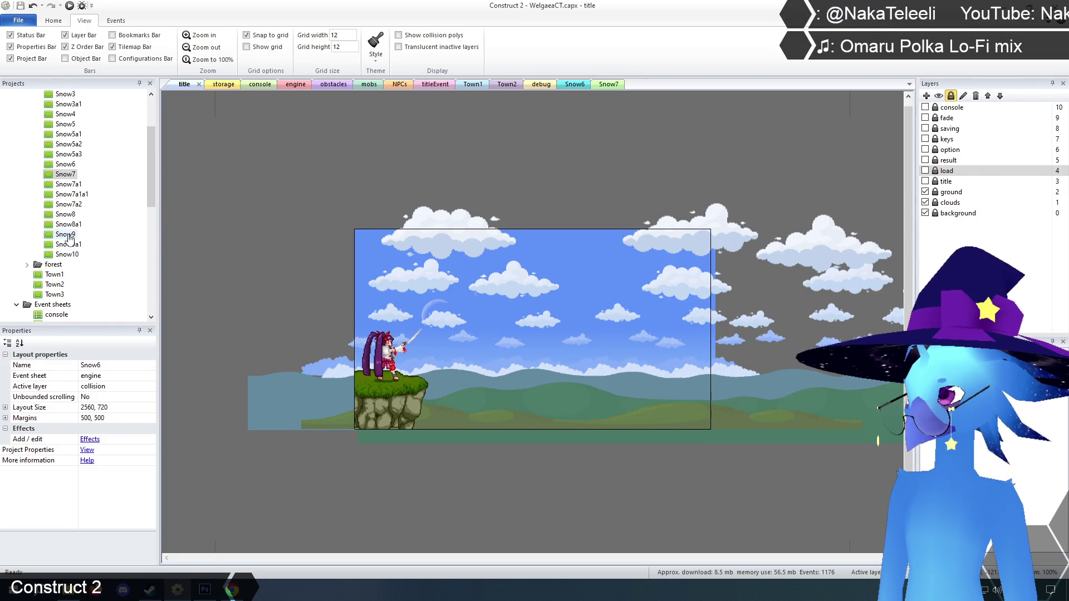
double_click(68, 236)
scroll(356, 390, "down", 1)
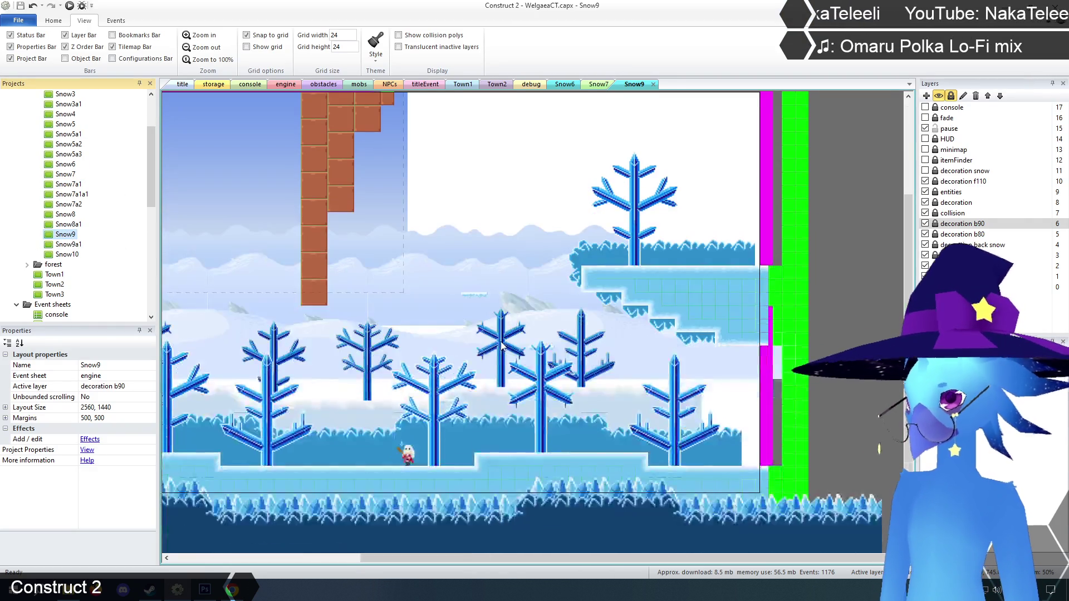
left_click_drag(577, 557, 527, 557)
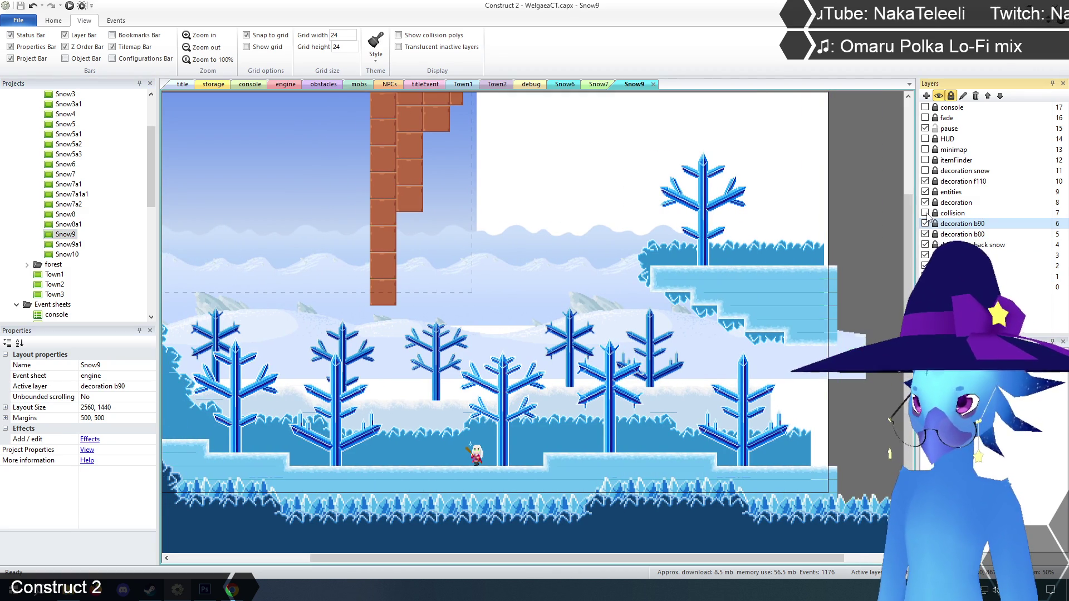
left_click(952, 213)
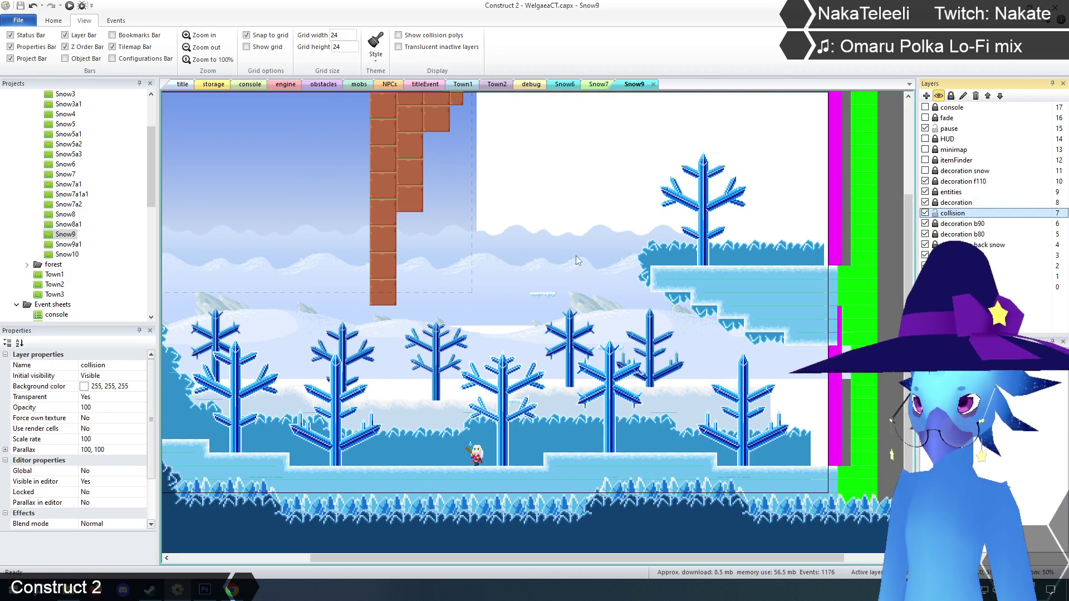
left_click(573, 238)
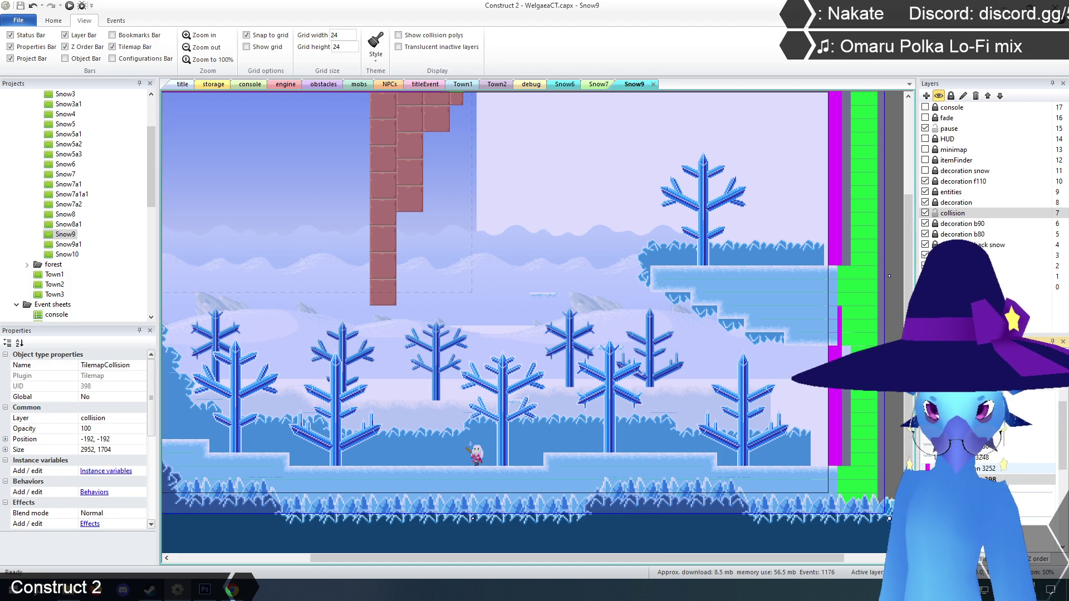
- Check two one-way platforms in Snow9, then open the Snow10 layout
left_click(988, 439)
left_click(976, 471)
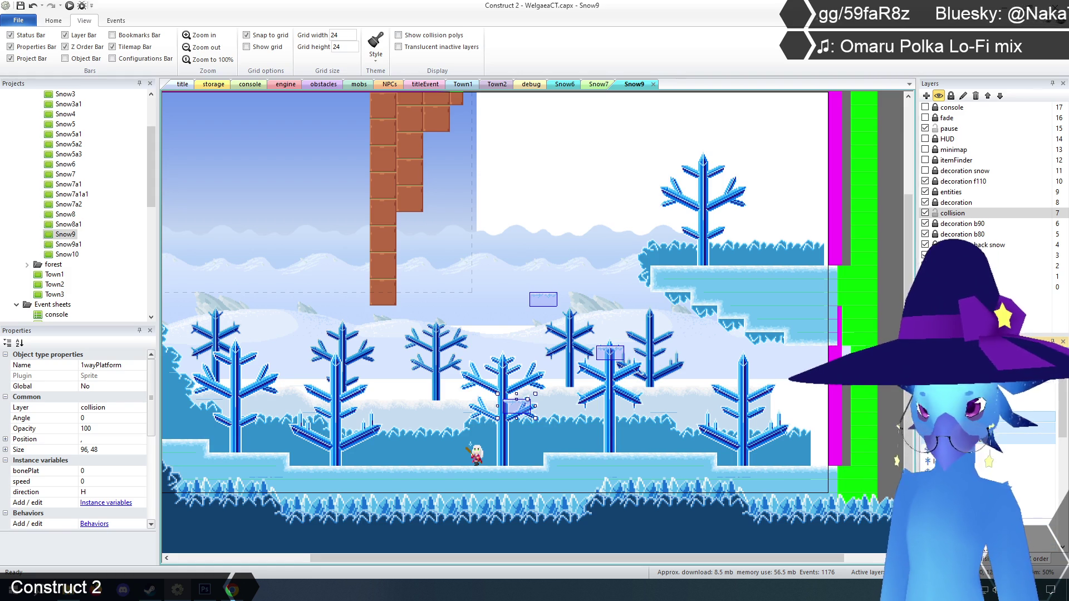
left_click(888, 319)
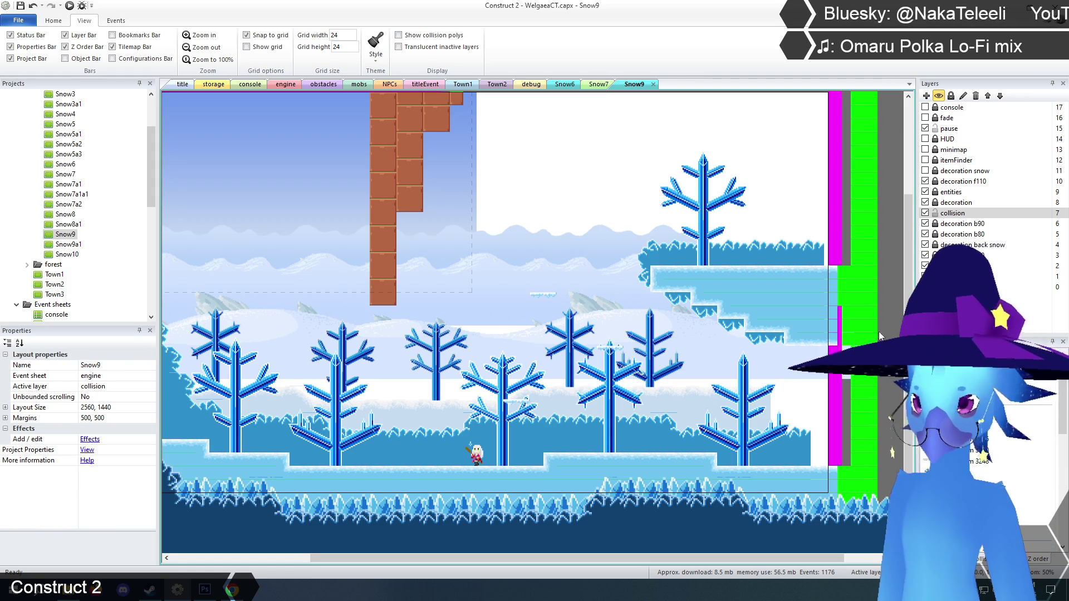
left_click_drag(552, 557, 481, 557)
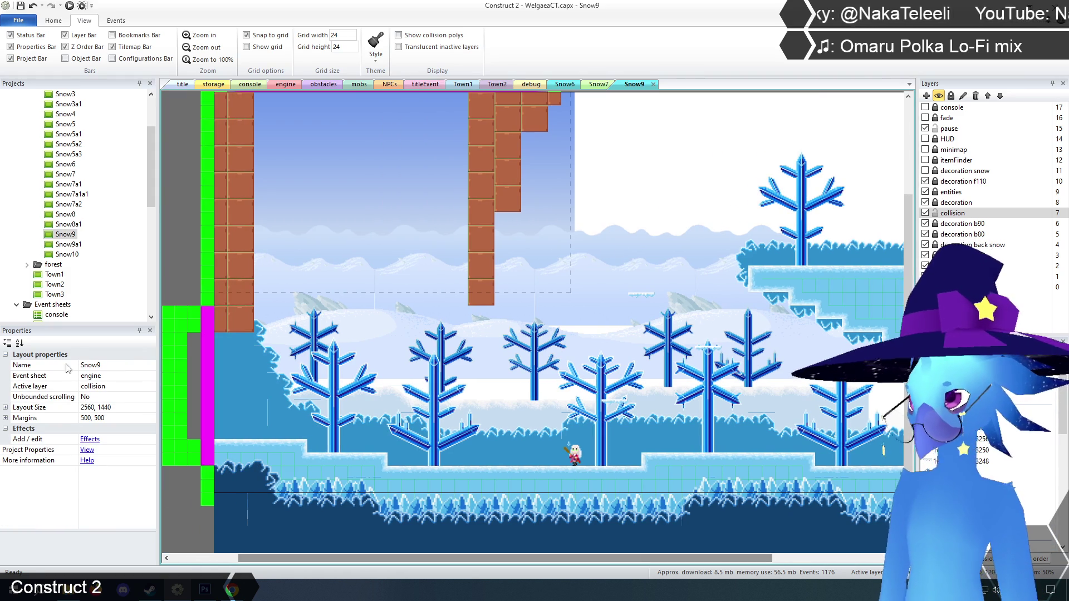
double_click(65, 256)
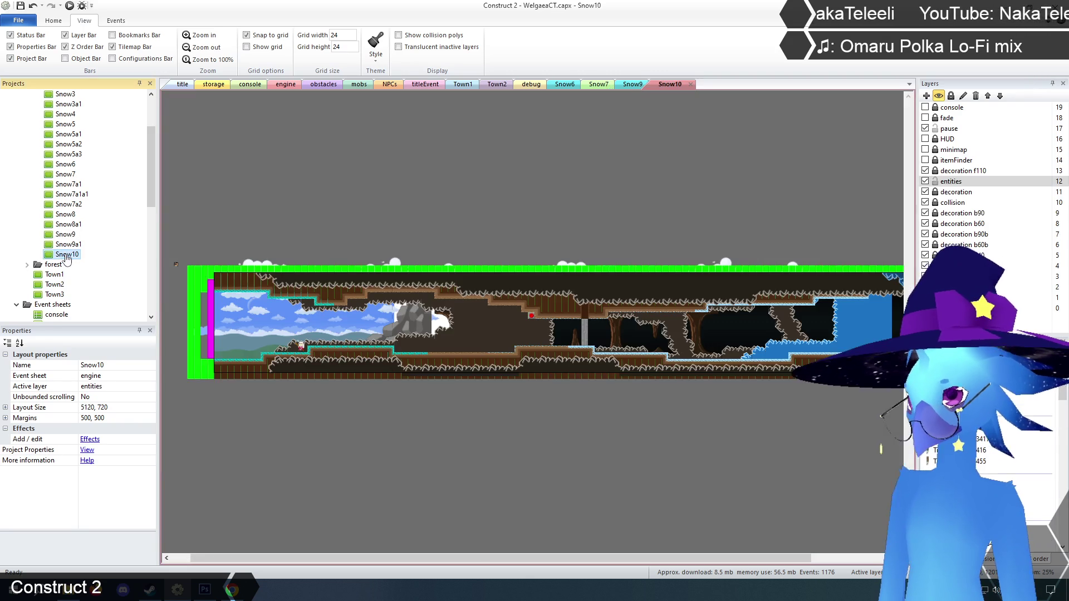
- Zoom the Snow10 cave in to actual size
left_click(194, 37)
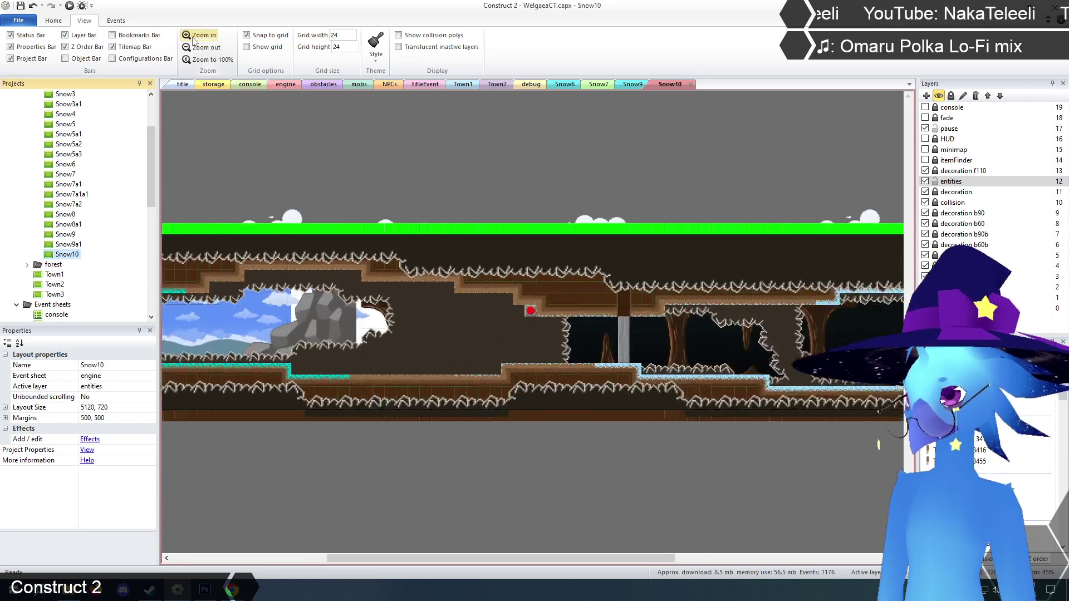
left_click(195, 37)
left_click(194, 36)
left_click(194, 37)
left_click_drag(460, 558, 493, 564)
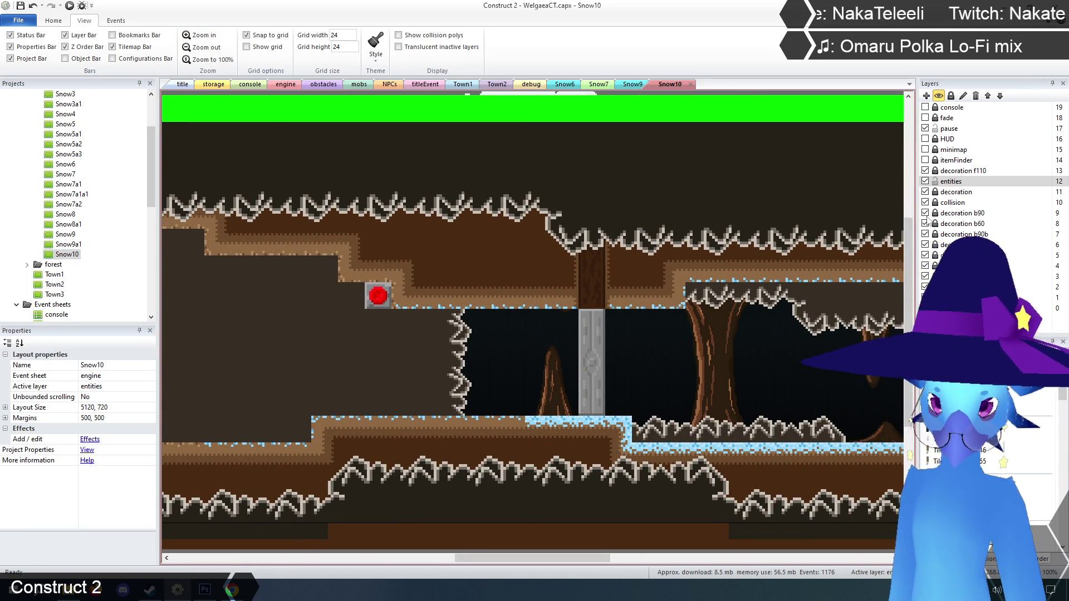
- Delete the dark door hole overlay on the decoration layer, then lock decoration
left_click(925, 192)
left_click(925, 192)
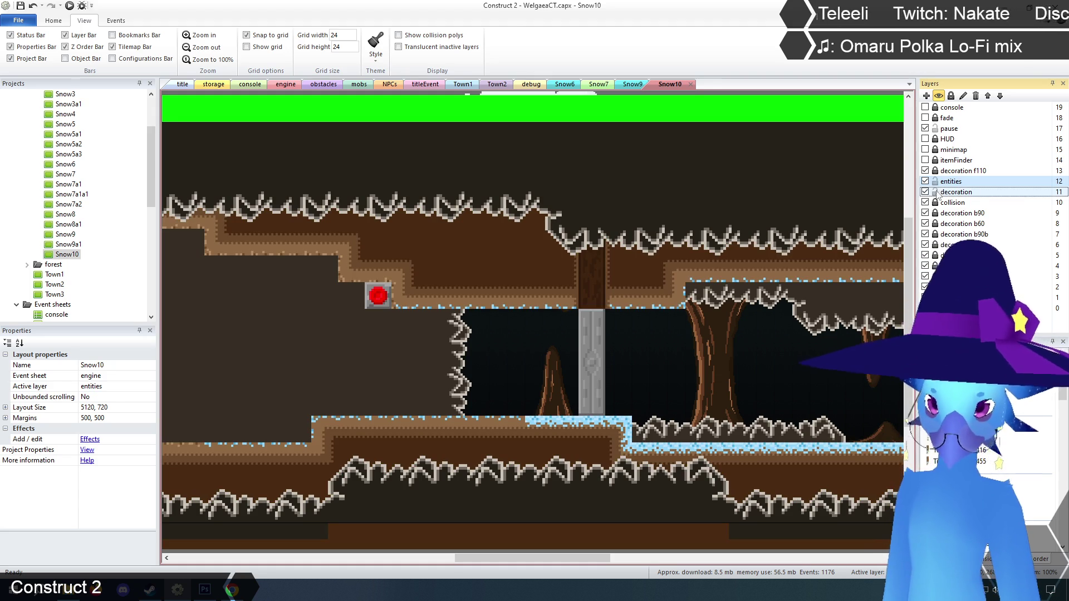
left_click(956, 192)
left_click(596, 283)
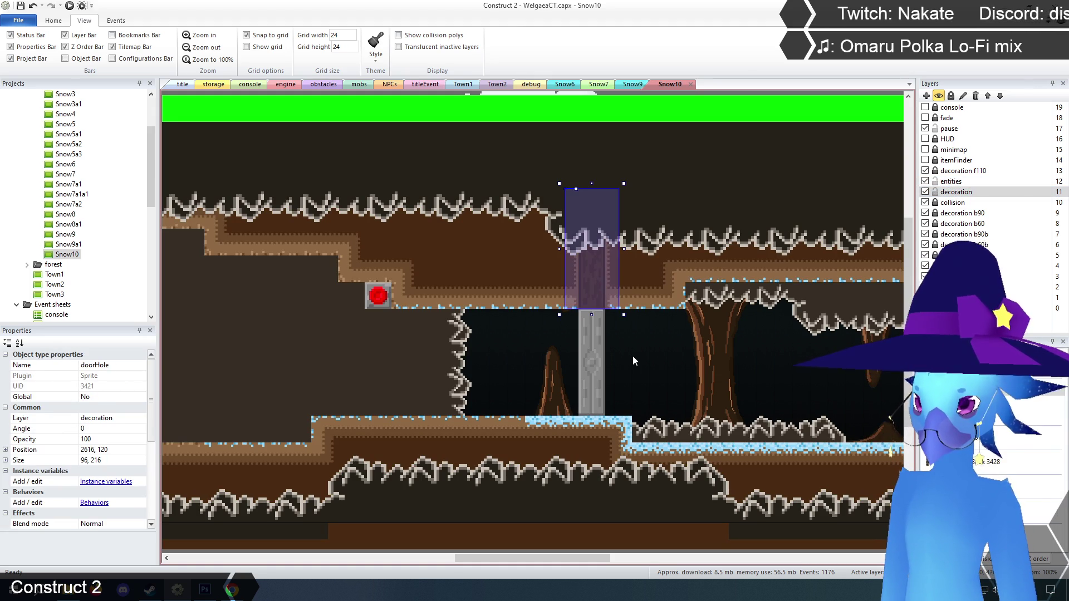
key("Delete")
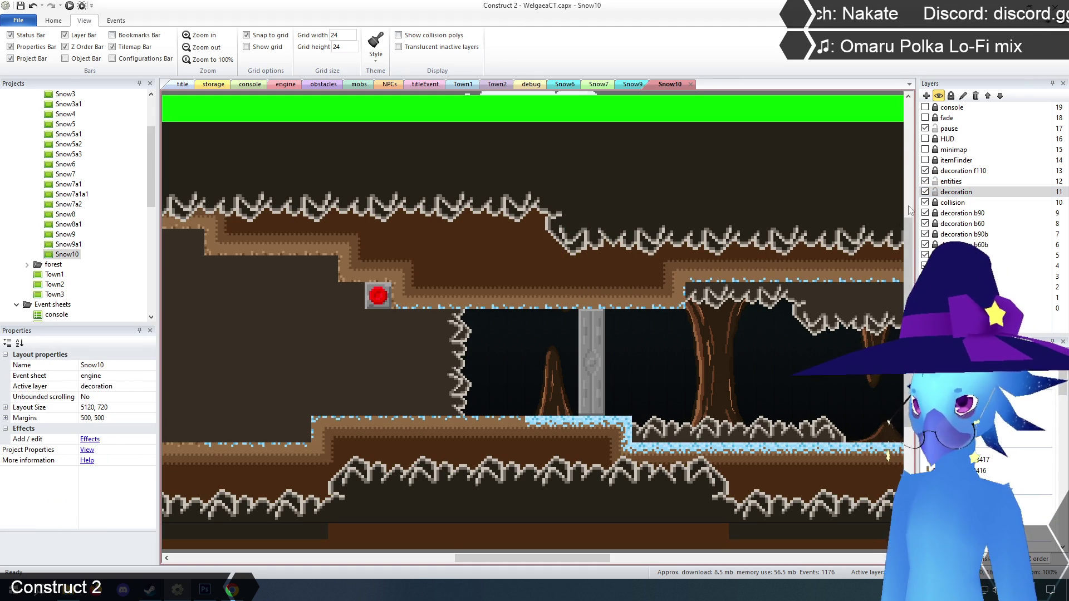
left_click(936, 192)
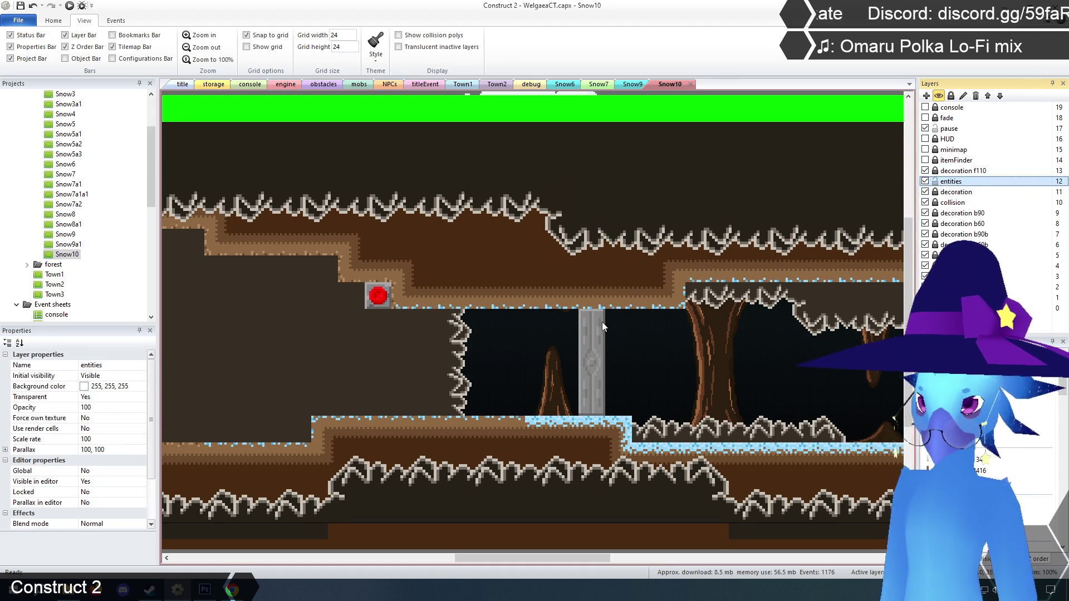
- Delete the stone door and the red switch from the cave
left_click(593, 335)
key("Delete")
left_click(389, 304)
key("Delete")
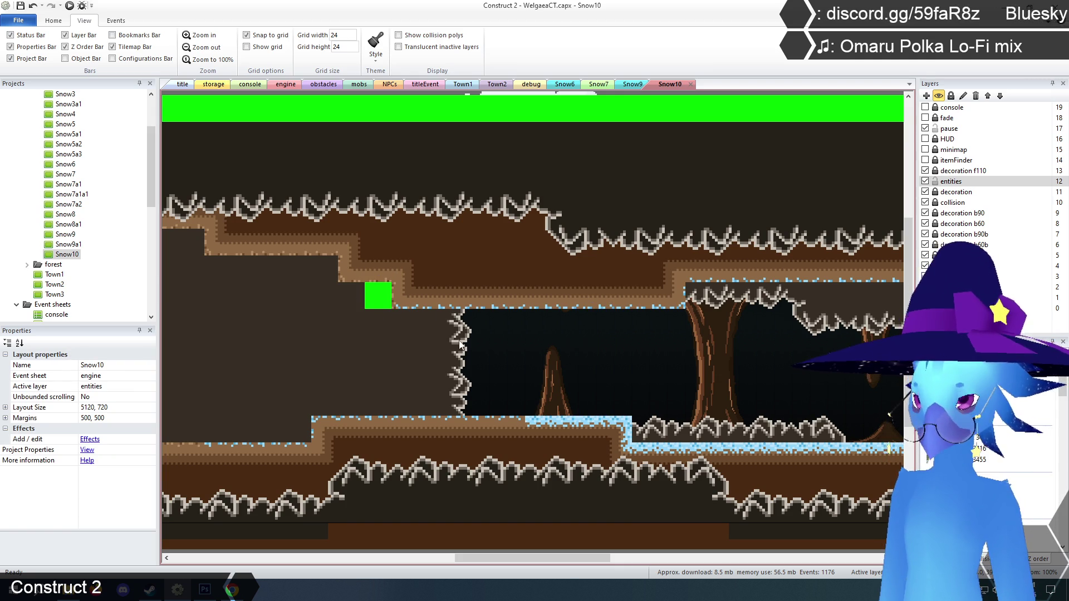
- Unlock collision, lock entities, and select the collision tilemap in Z order view
left_click(935, 202)
left_click(936, 181)
left_click(953, 202)
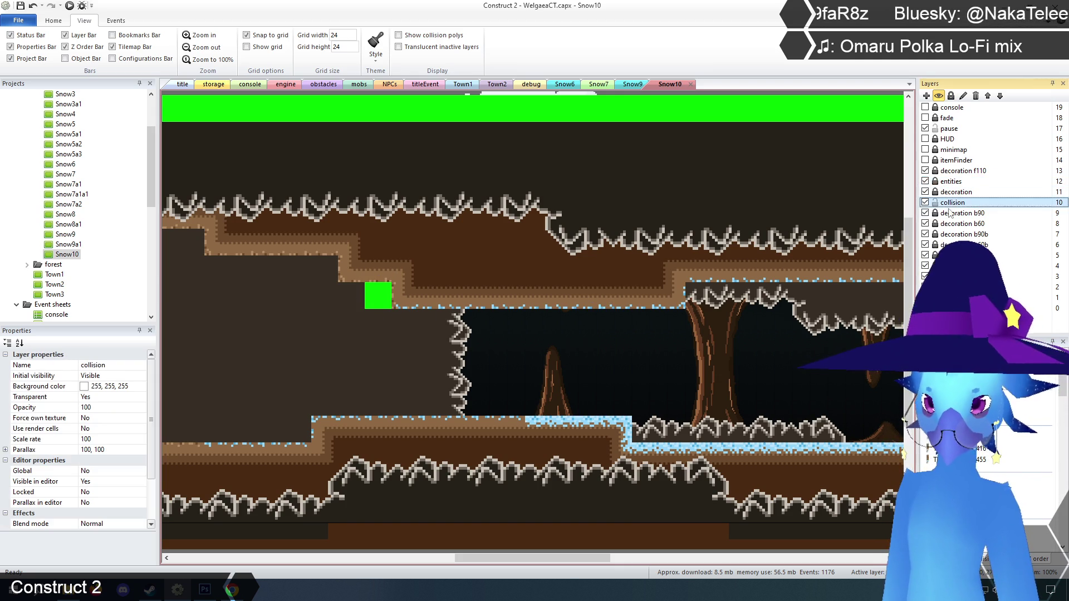
left_click(443, 340)
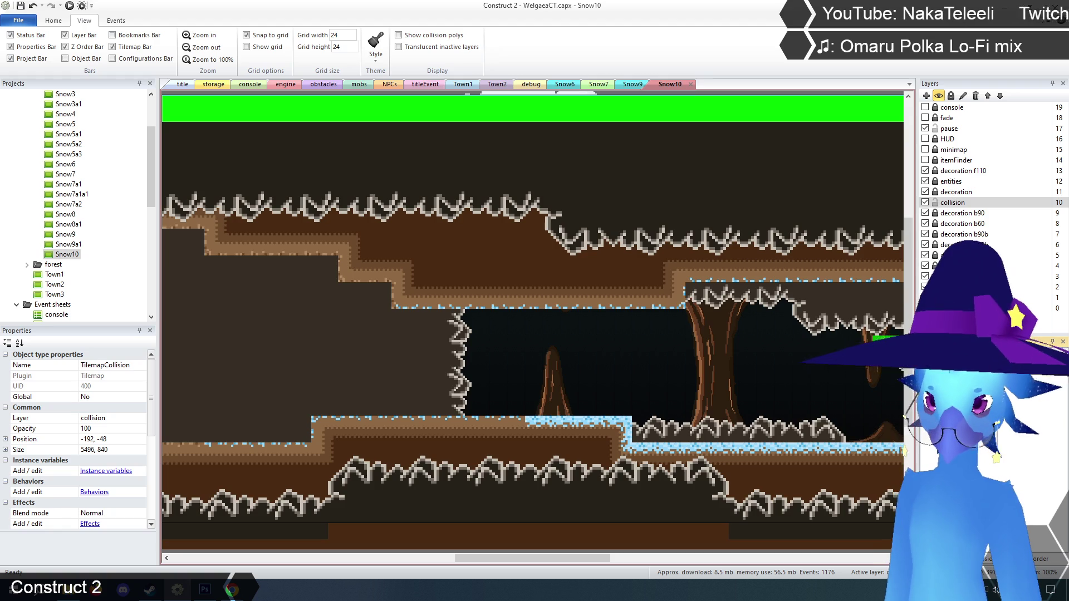
left_click(1039, 559)
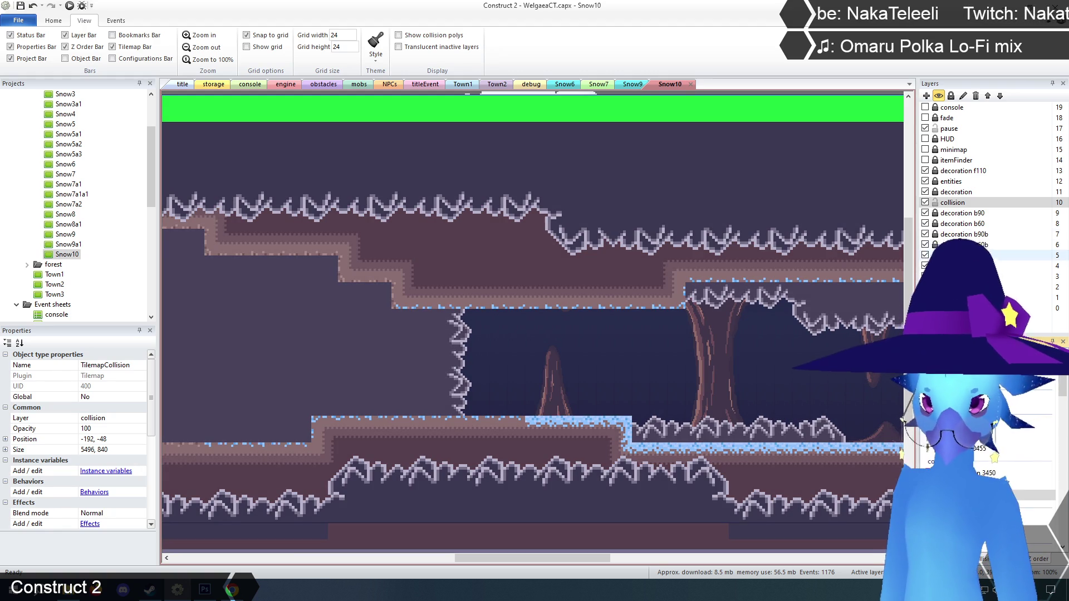
left_click(941, 203)
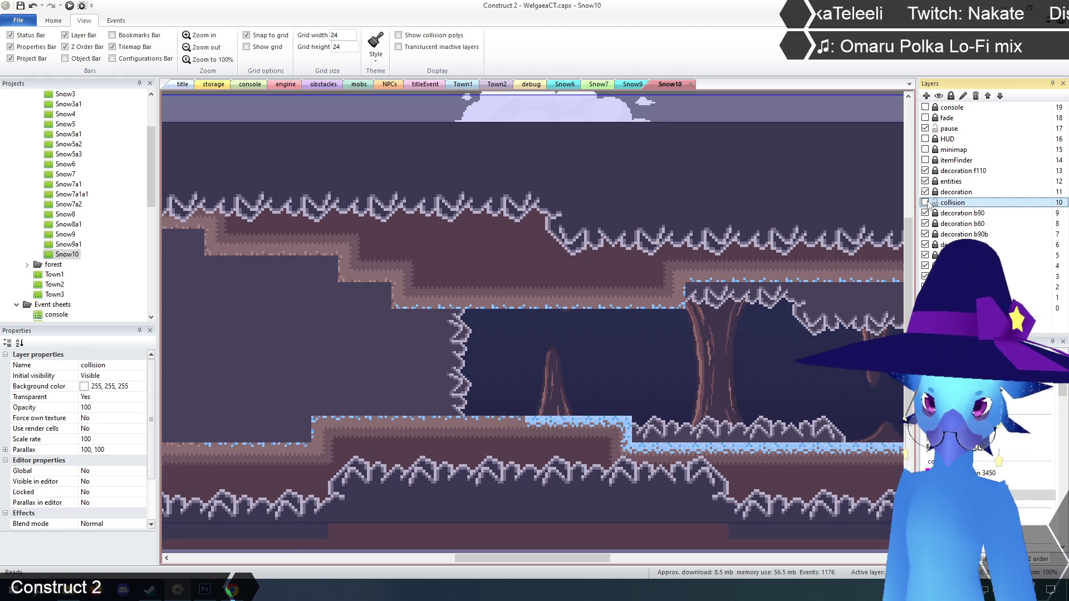
- Lock the collision layer again, unlock entities, and clear the canvas selection
left_click(935, 203)
left_click(936, 181)
left_click(946, 192)
left_click(947, 182)
left_click(940, 203)
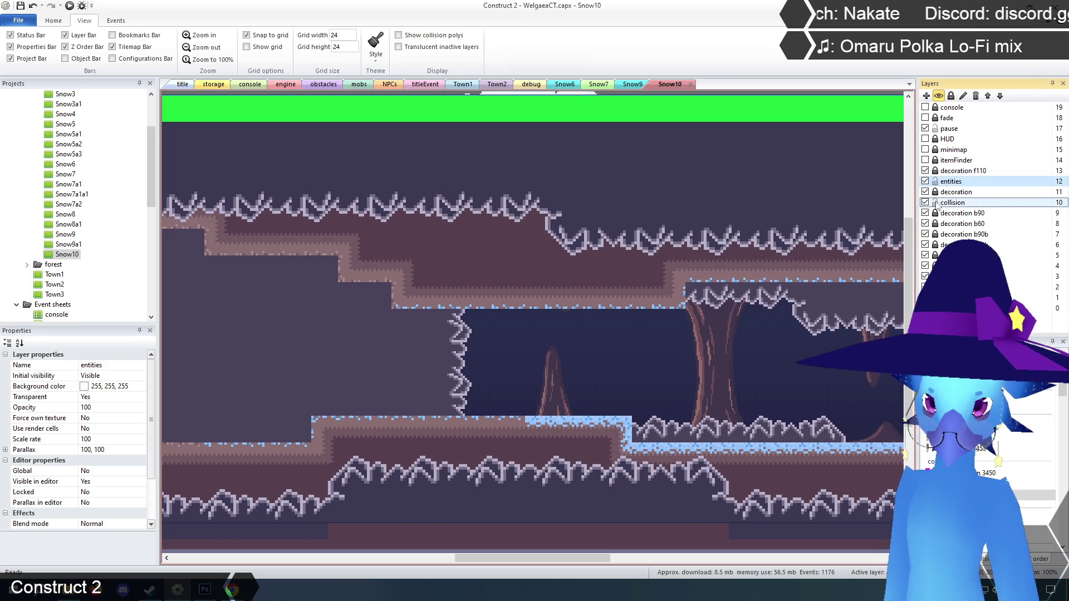
left_click(784, 333)
scroll(781, 313, "up", 2)
left_click(685, 146)
scroll(583, 329, "down", 3)
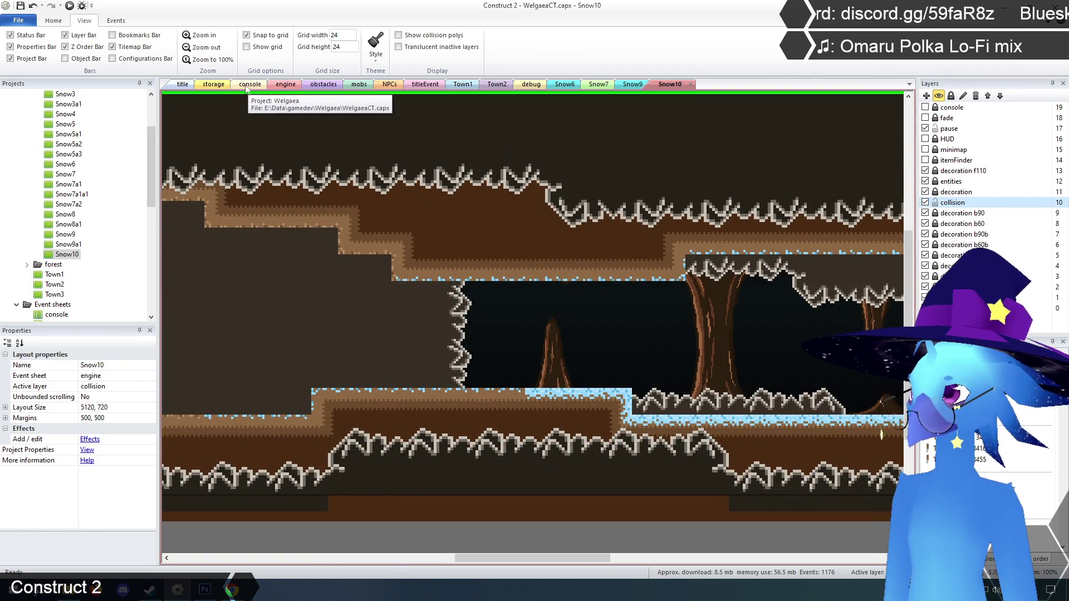
- Copy the firewall gate group from the storage layout and paste it into the Snow10 cave
left_click(213, 84)
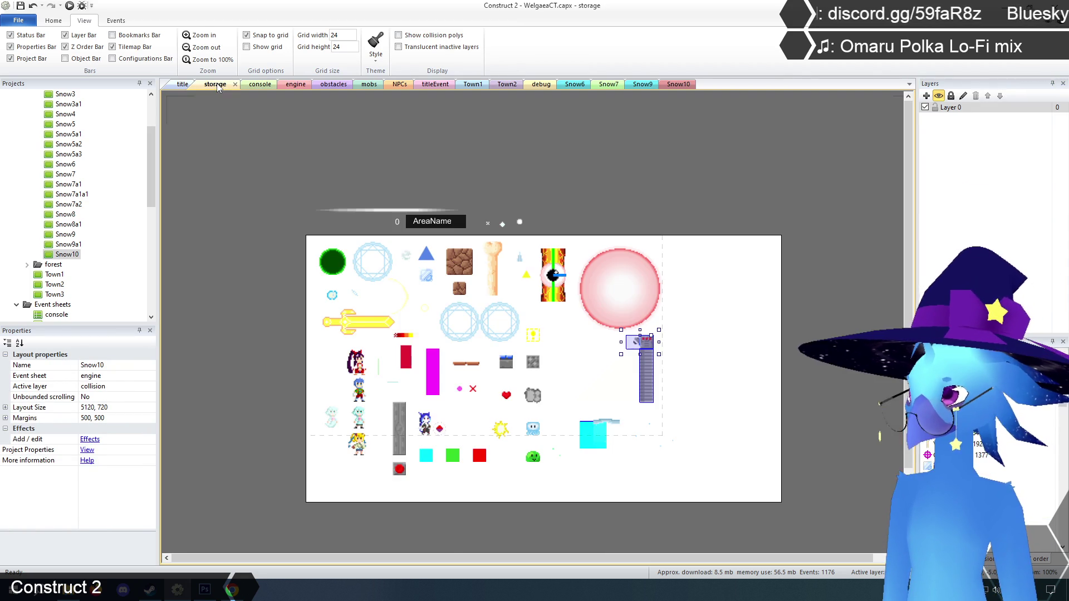
left_click(646, 342)
left_click(651, 358, "shift")
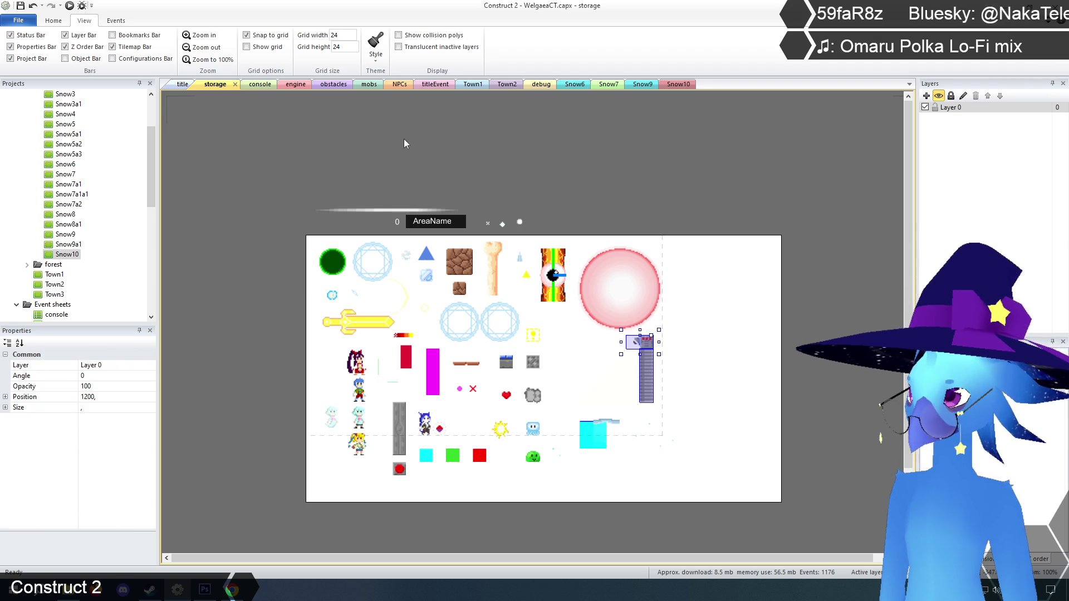
left_click(678, 84)
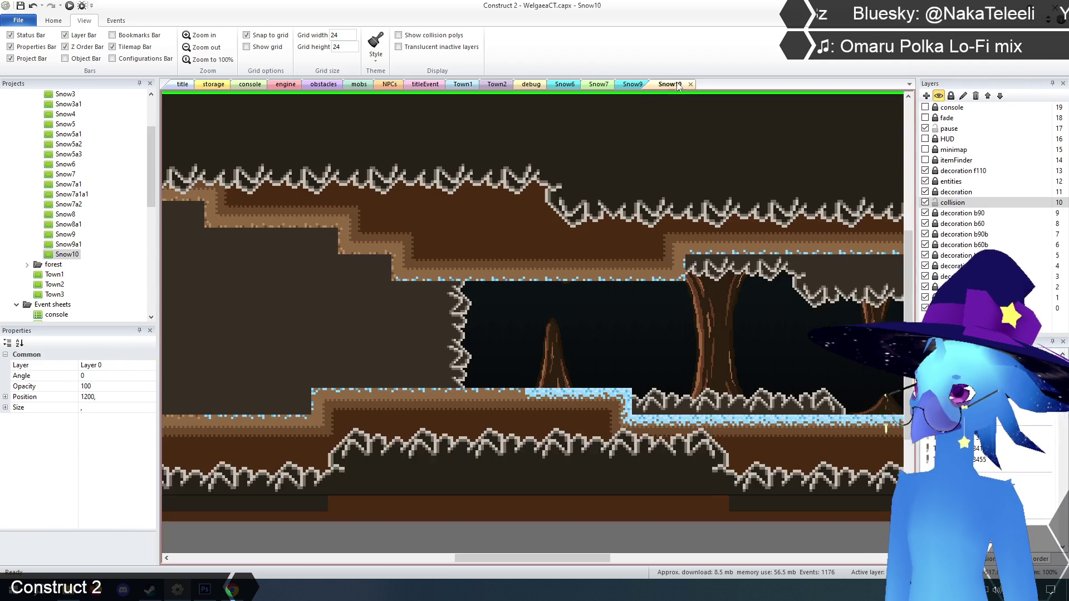
scroll(598, 258, "down", 2)
key("ctrl+v")
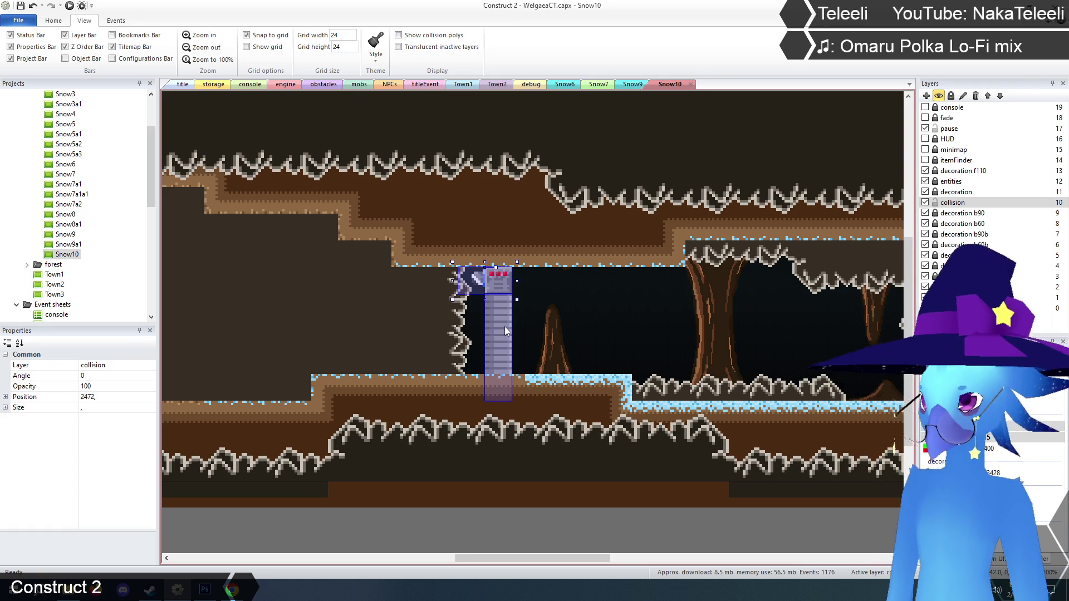
left_click(511, 326)
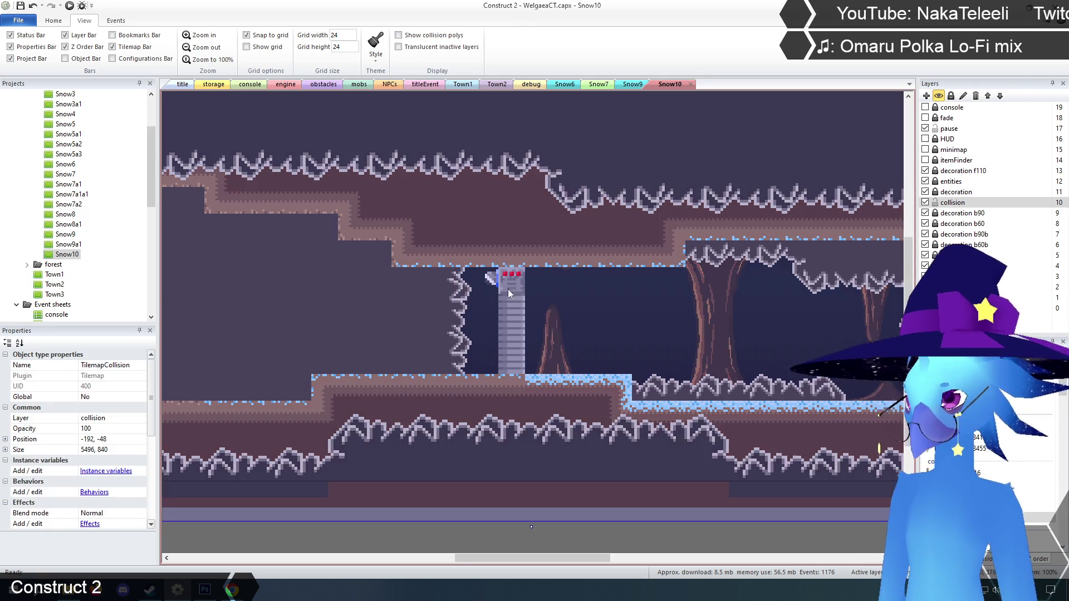
- Set the Flamethrower's Initial frame to 1
scroll(114, 430, "down", 2)
scroll(110, 490, "down", 5)
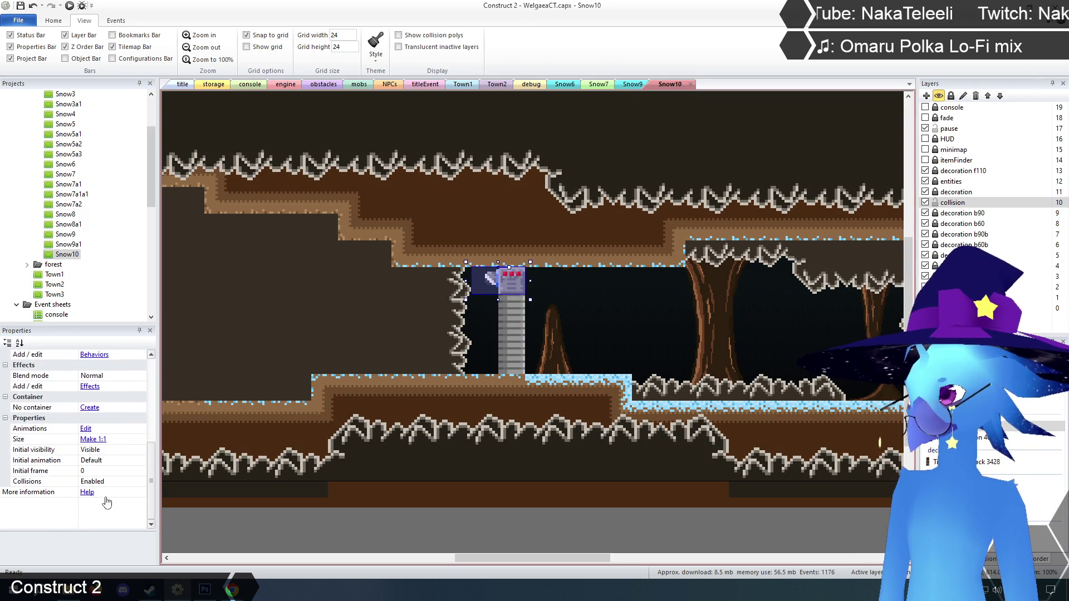
left_click(102, 471)
type("1")
key("Return")
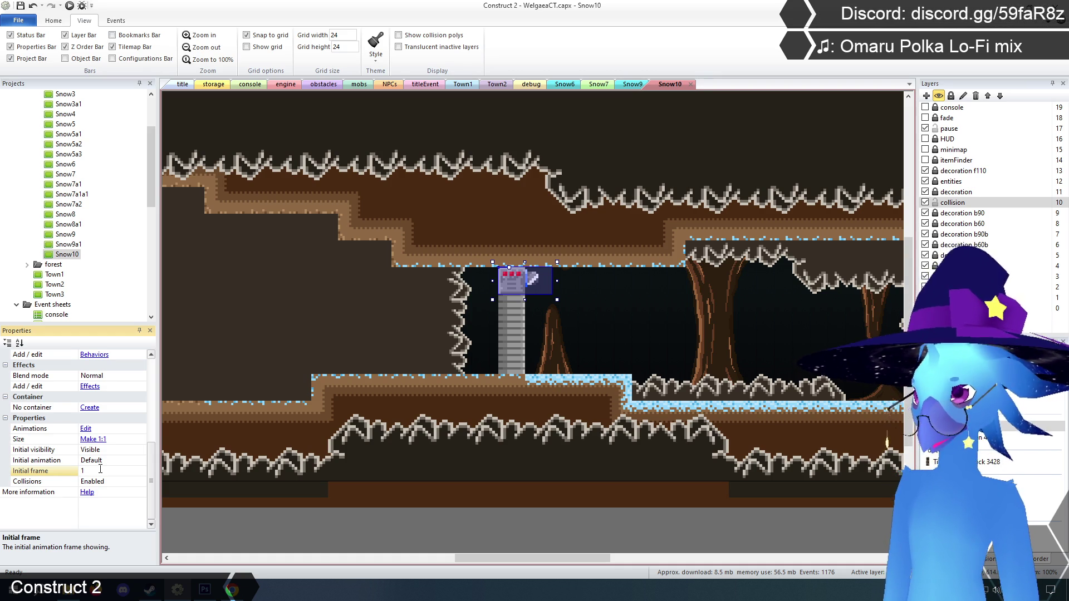
- Raise the FirewallGate 48 px to the ceiling and bring the Flamethrower to front
left_click(512, 335)
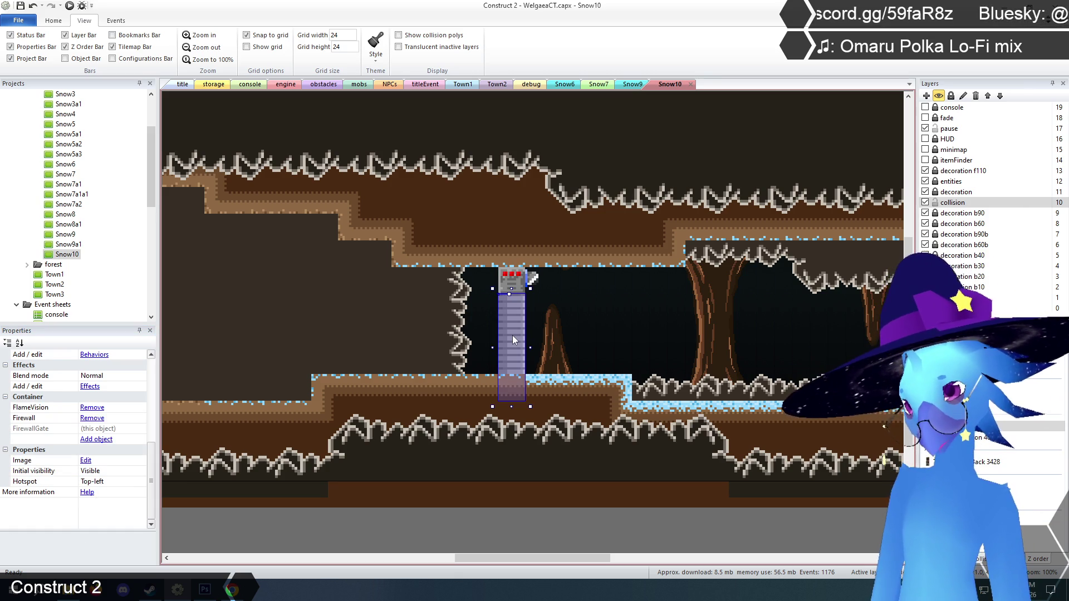
mouse_move(512, 335)
left_mouse_down()
mouse_move(516, 311)
mouse_move(485, 313)
mouse_move(507, 312)
left_mouse_up()
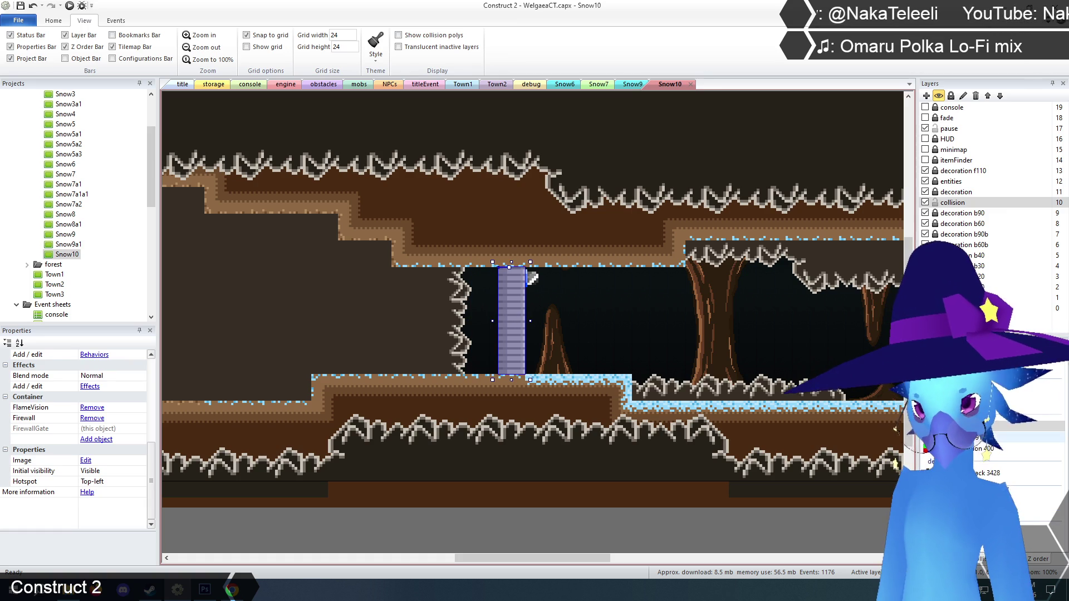
left_click(991, 437)
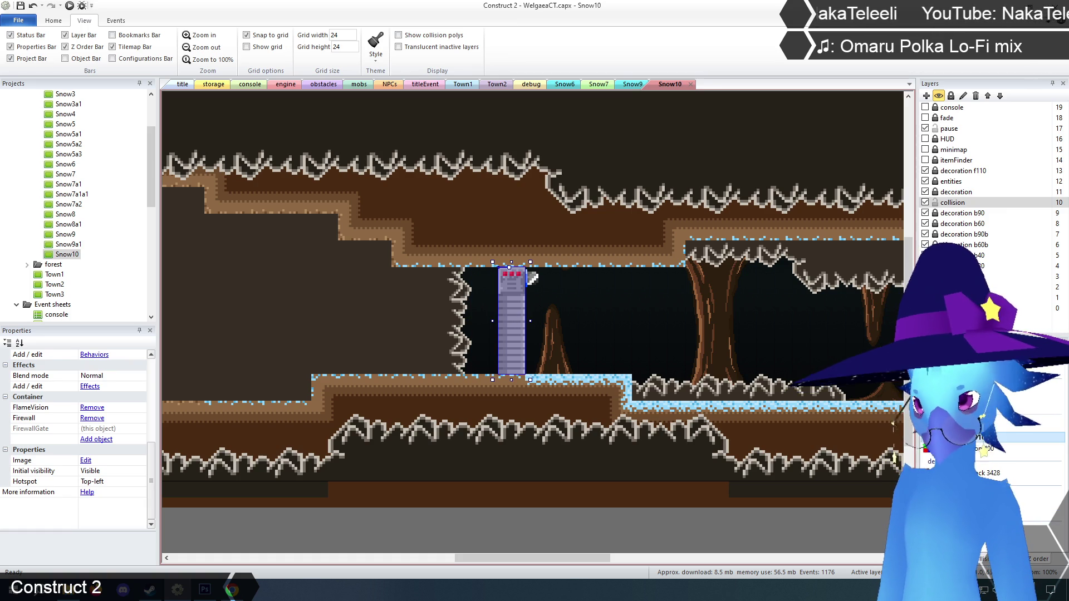
left_click(595, 534)
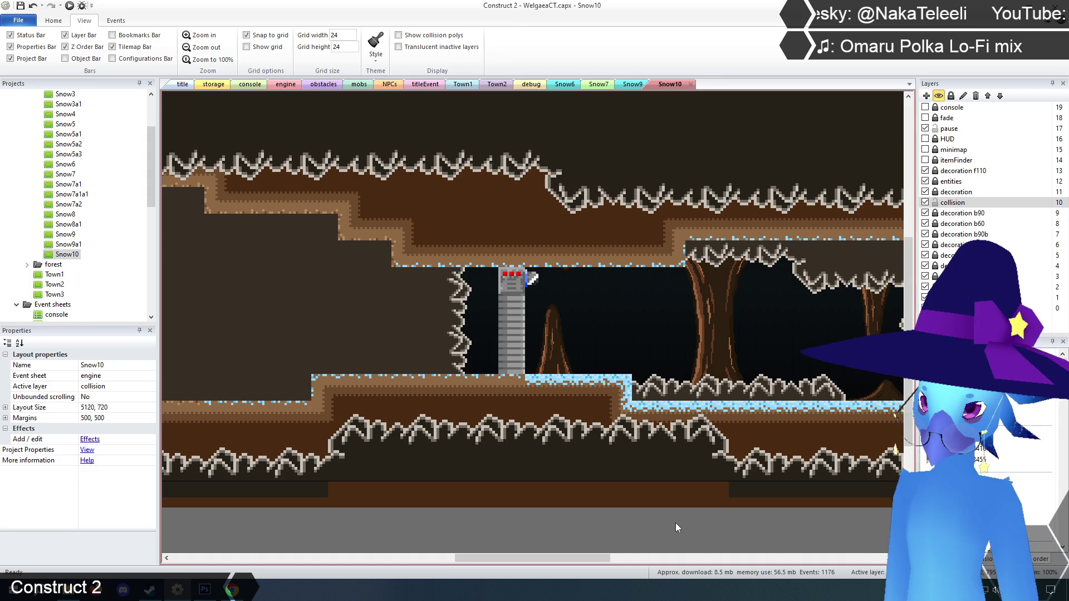
- Inspect the Flamethrower's properties and scroll along the Snow10 layout
left_click(511, 287)
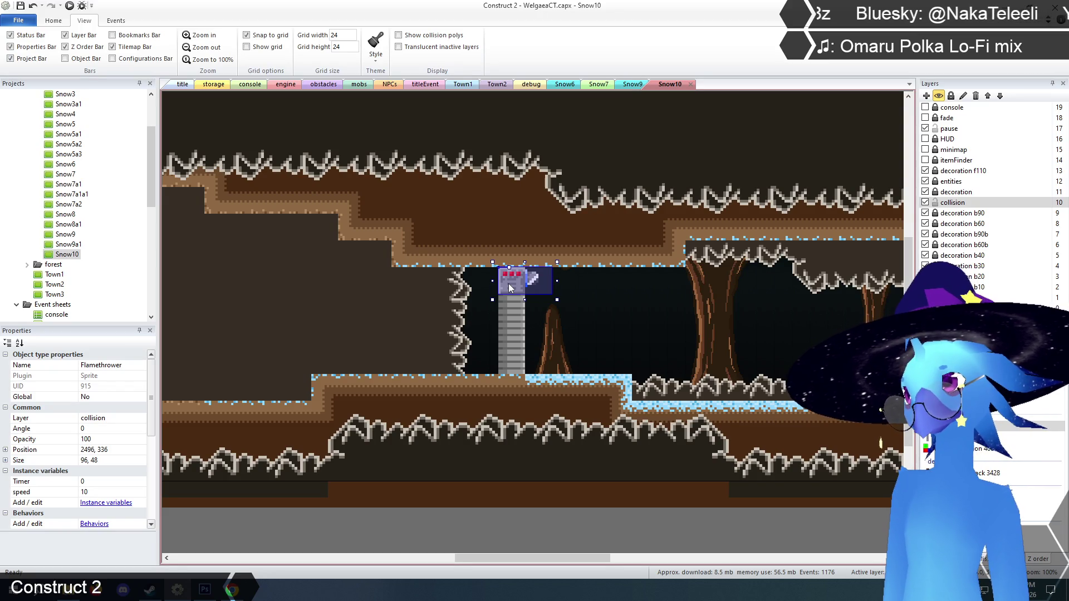
left_click(486, 538)
mouse_move(493, 557)
left_mouse_down()
mouse_move(472, 564)
mouse_move(590, 557)
mouse_move(472, 544)
mouse_move(503, 546)
left_mouse_up()
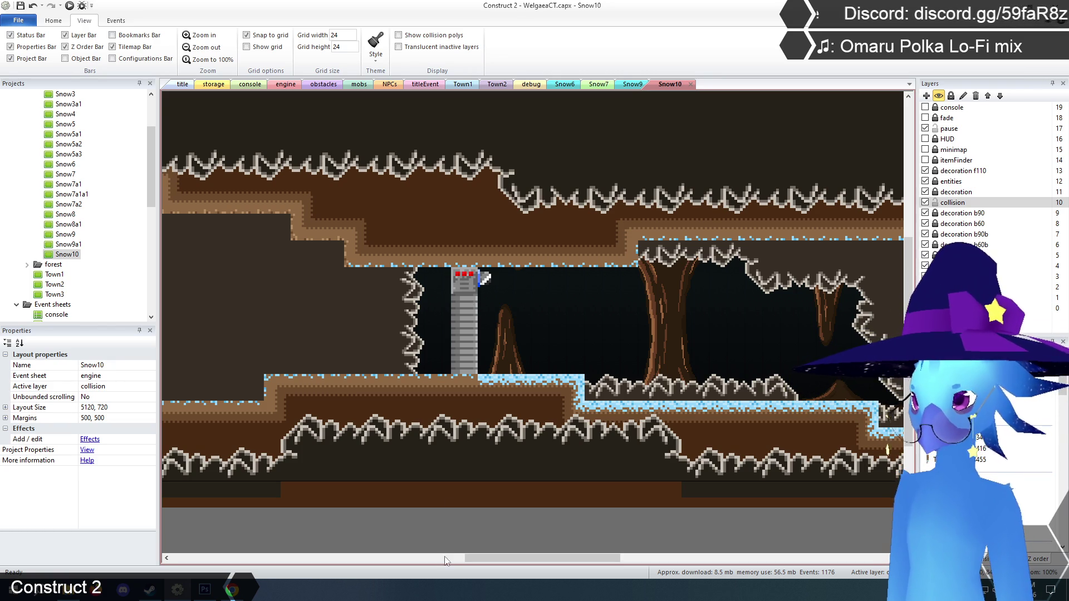
mouse_move(504, 560)
left_mouse_down()
mouse_move(461, 561)
mouse_move(503, 560)
left_mouse_up()
- Drop the FirewallGate column one 48 px grid step, then open the Snow9a1 layout
left_click(471, 331)
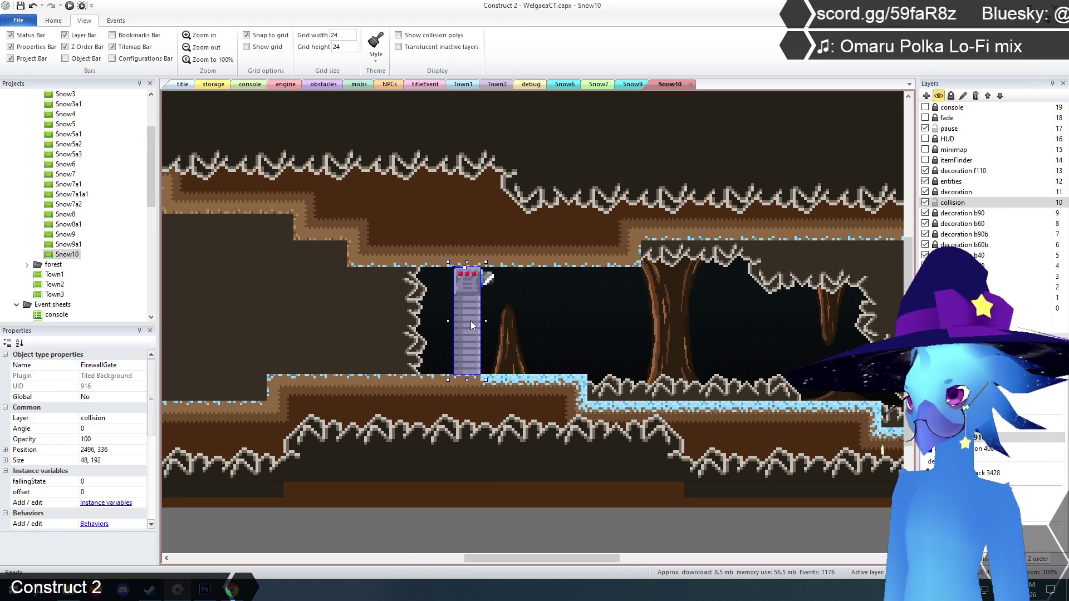
left_click_drag(470, 319, 471, 341)
left_click(463, 518)
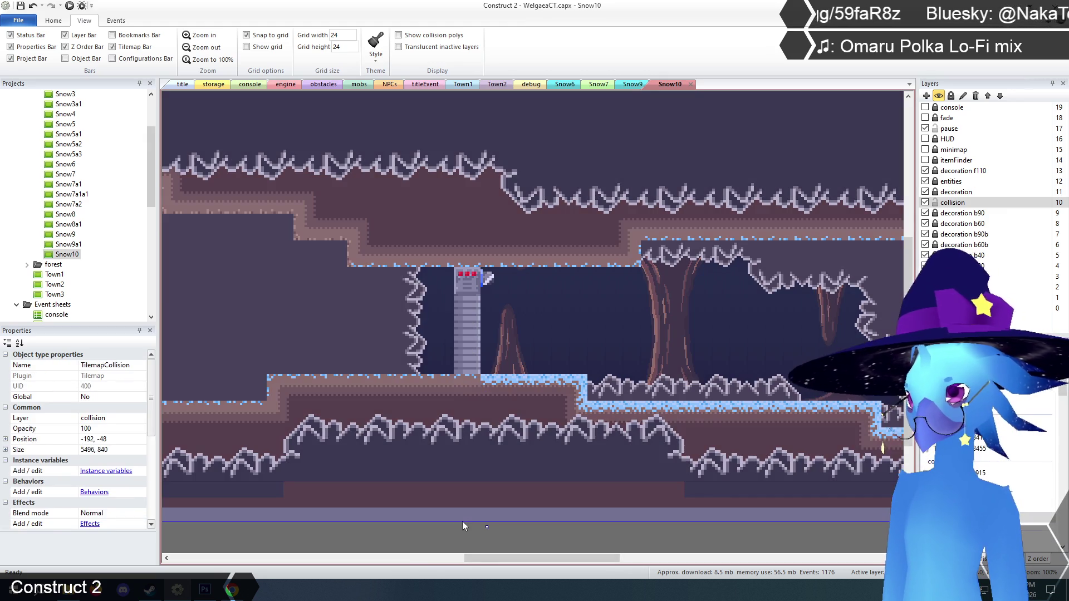
left_click(472, 540)
mouse_move(479, 558)
left_mouse_down()
mouse_move(645, 568)
mouse_move(495, 560)
left_mouse_up()
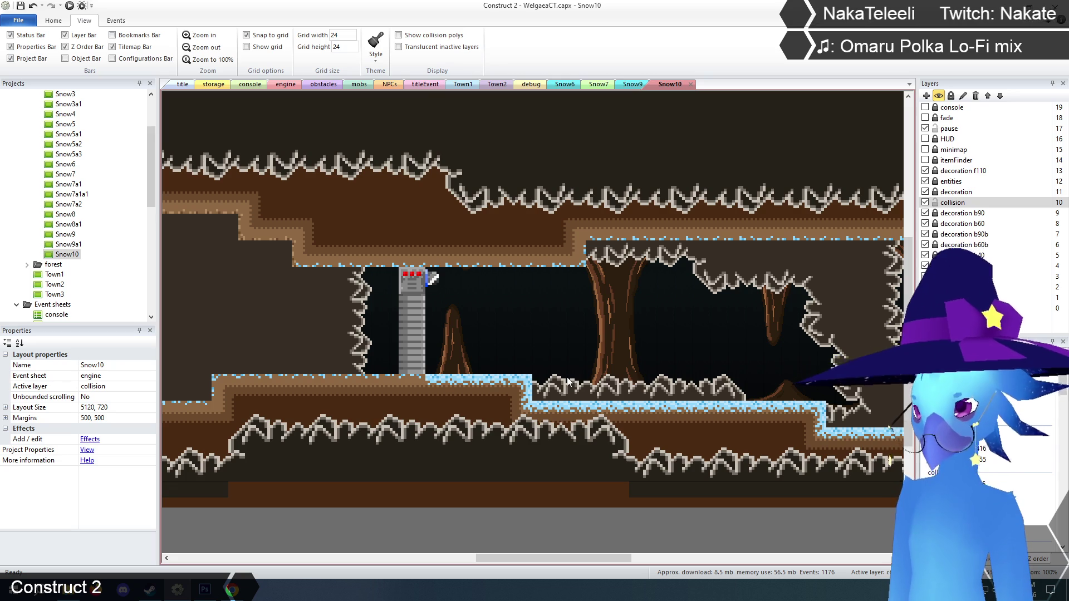
mouse_move(520, 562)
left_mouse_down()
mouse_move(422, 548)
mouse_move(533, 546)
mouse_move(537, 561)
mouse_move(562, 568)
mouse_move(552, 580)
mouse_move(518, 580)
left_mouse_up()
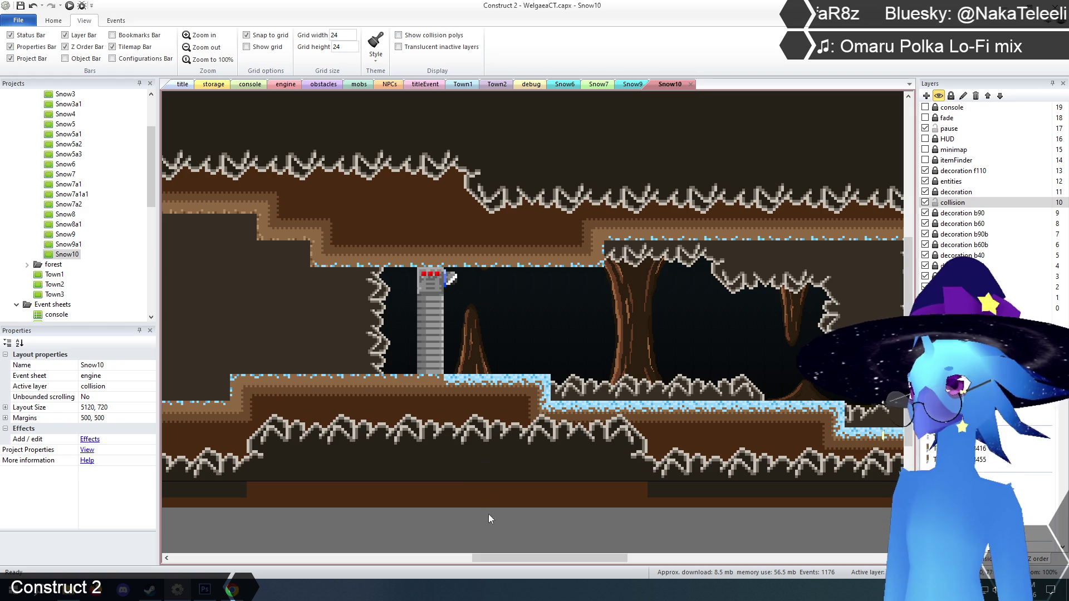
double_click(69, 245)
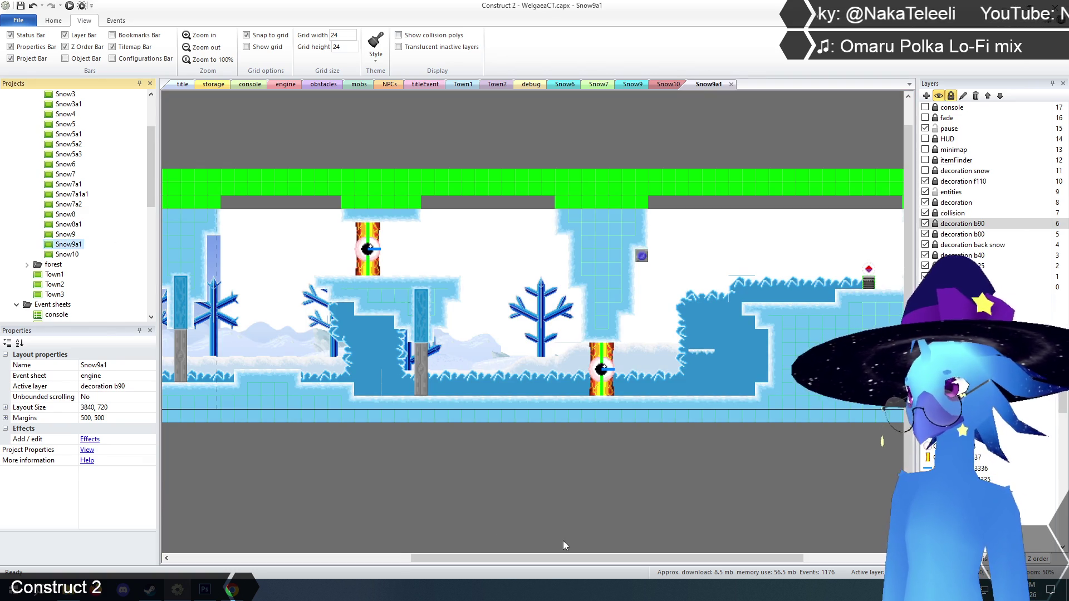
- Scroll the Snow9a1 layout all the way to its left edge
mouse_move(556, 557)
left_mouse_down()
mouse_move(342, 564)
mouse_move(617, 563)
mouse_move(359, 562)
left_mouse_up()
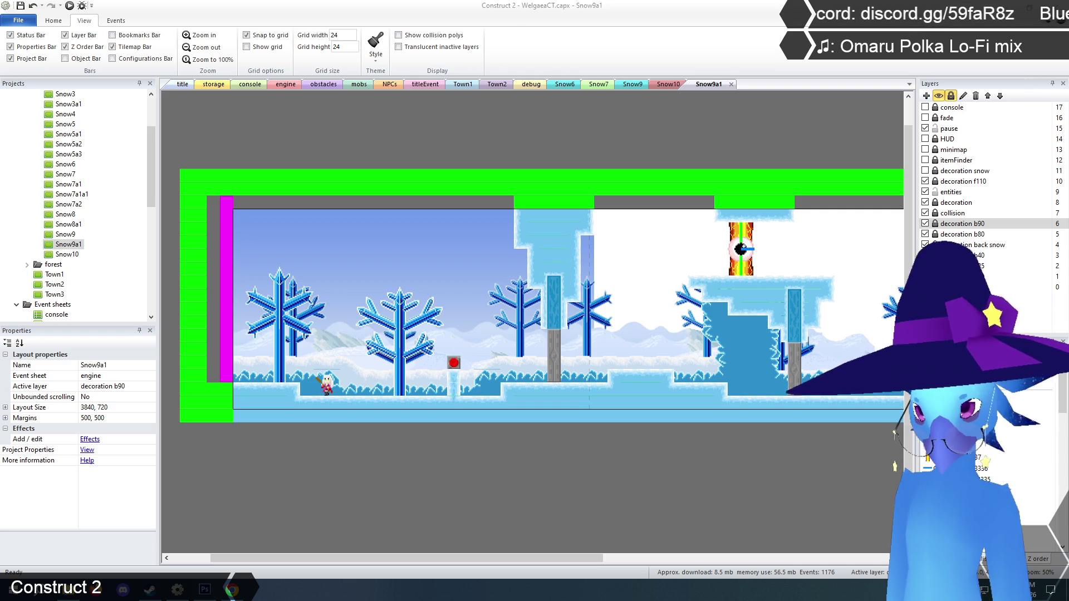
- Zoom in on Snow9a1 near the fire-eye and stone pillars, then preview with F5
mouse_move(540, 553)
left_mouse_down()
mouse_move(667, 561)
mouse_move(634, 564)
left_mouse_up()
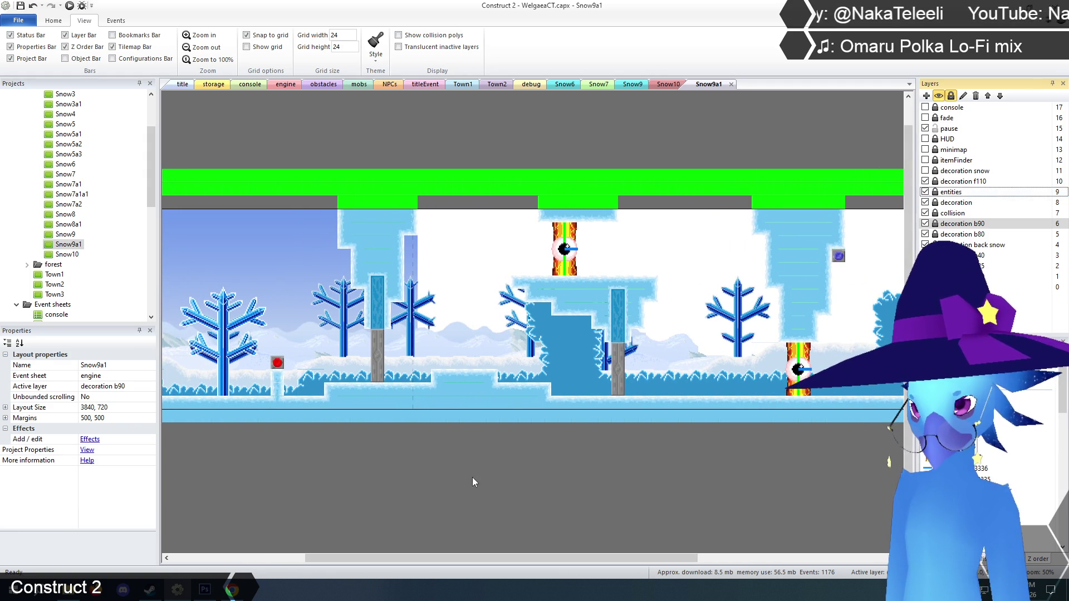
mouse_move(532, 560)
left_mouse_down()
mouse_move(670, 547)
mouse_move(508, 539)
mouse_move(570, 557)
left_mouse_up()
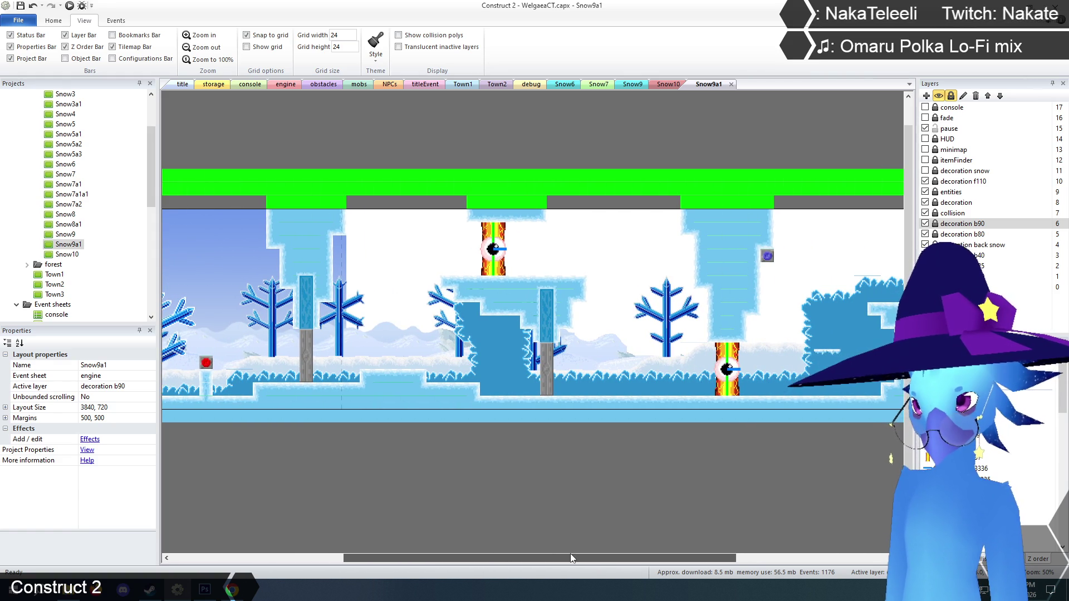
left_click_drag(573, 559, 569, 559)
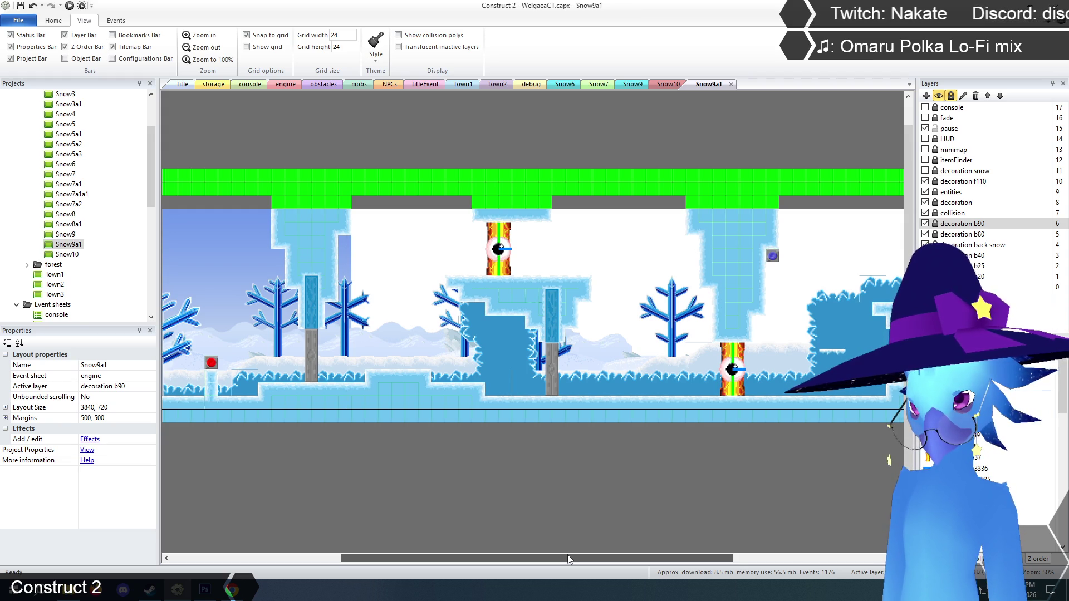
left_click(202, 36)
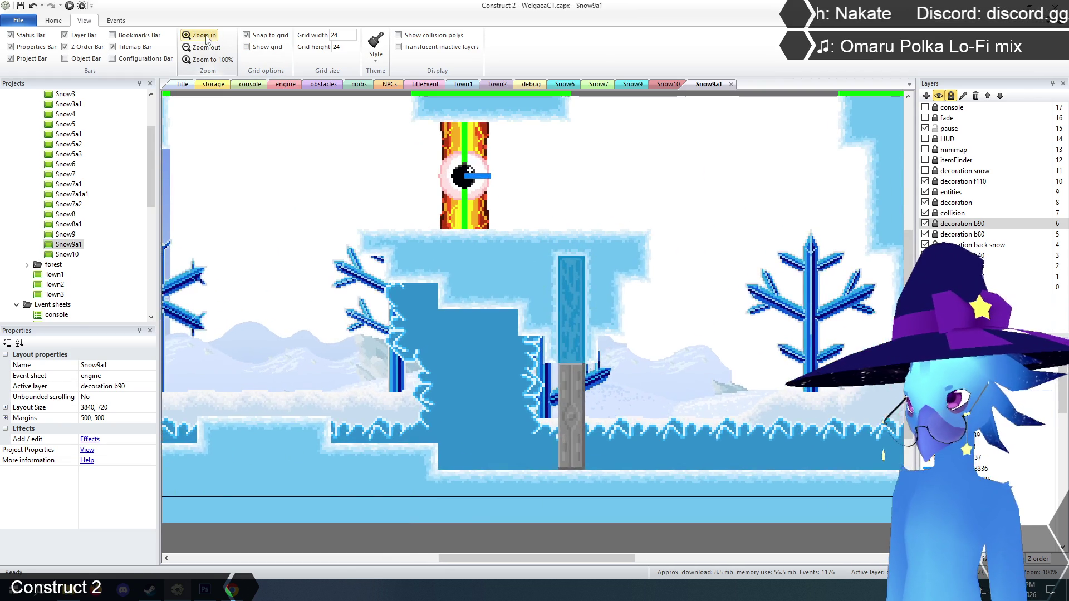
mouse_move(531, 559)
left_mouse_down()
mouse_move(453, 549)
mouse_move(465, 550)
left_mouse_up()
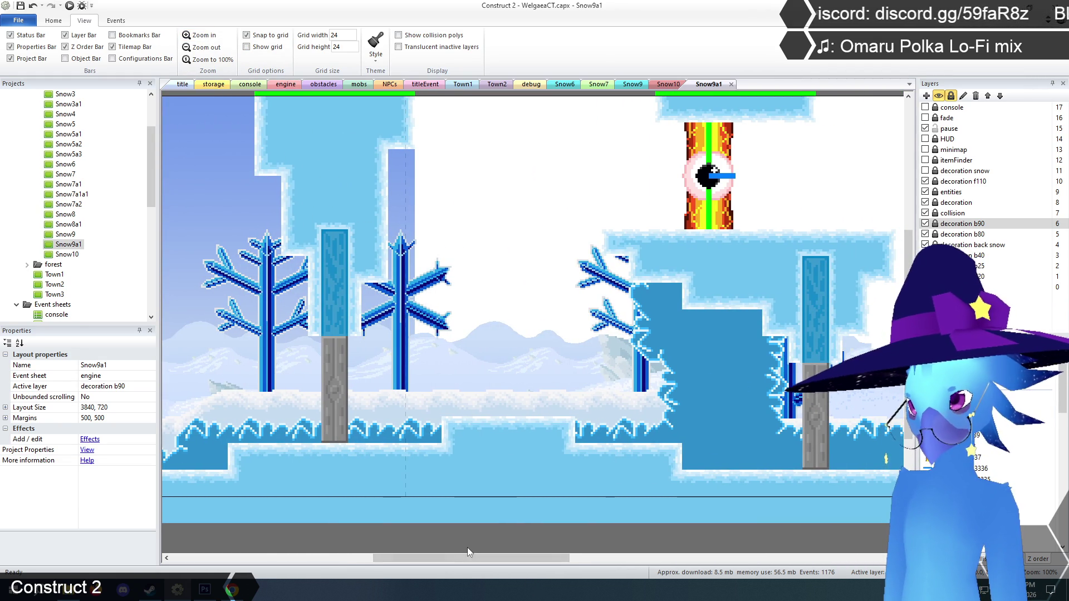
key("F5")
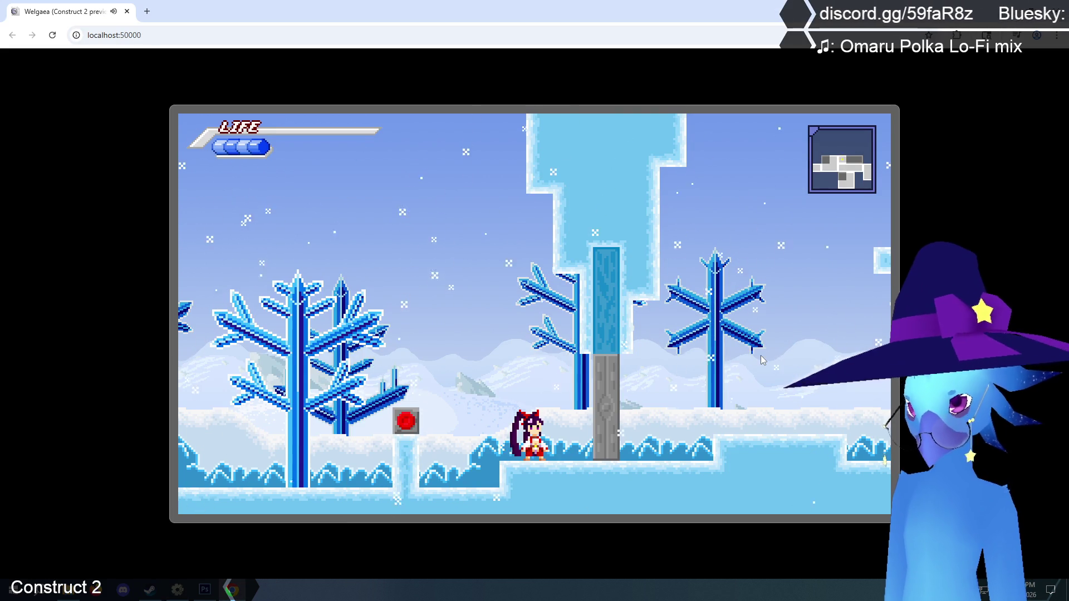
- Attack the enemy on the left, run right to lower ground, then jump up onto the snow ledges
key("Left")
key("x")
key("Right")
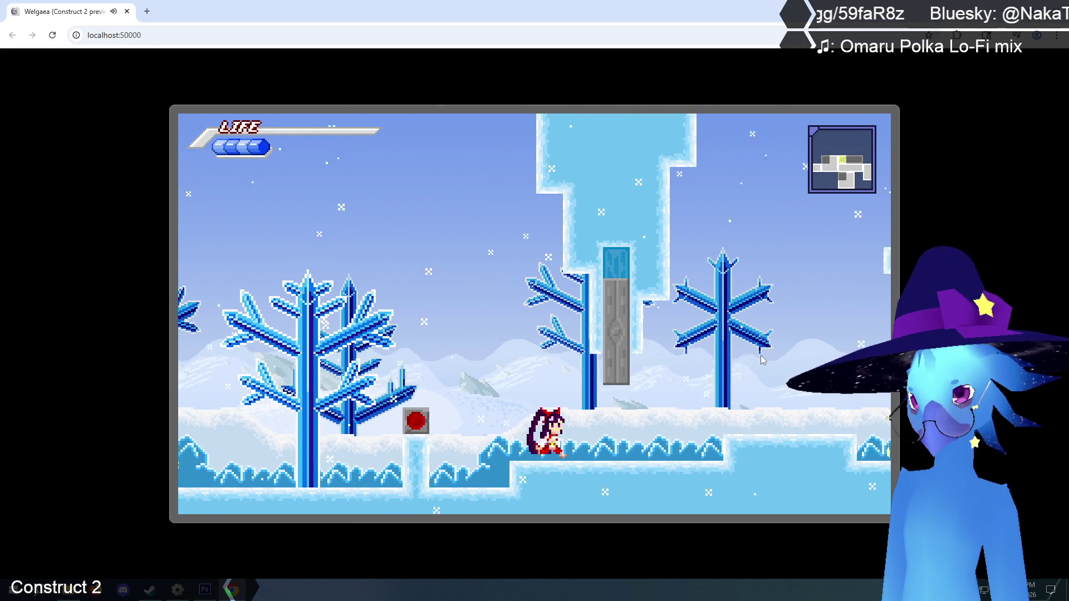
key("Right")
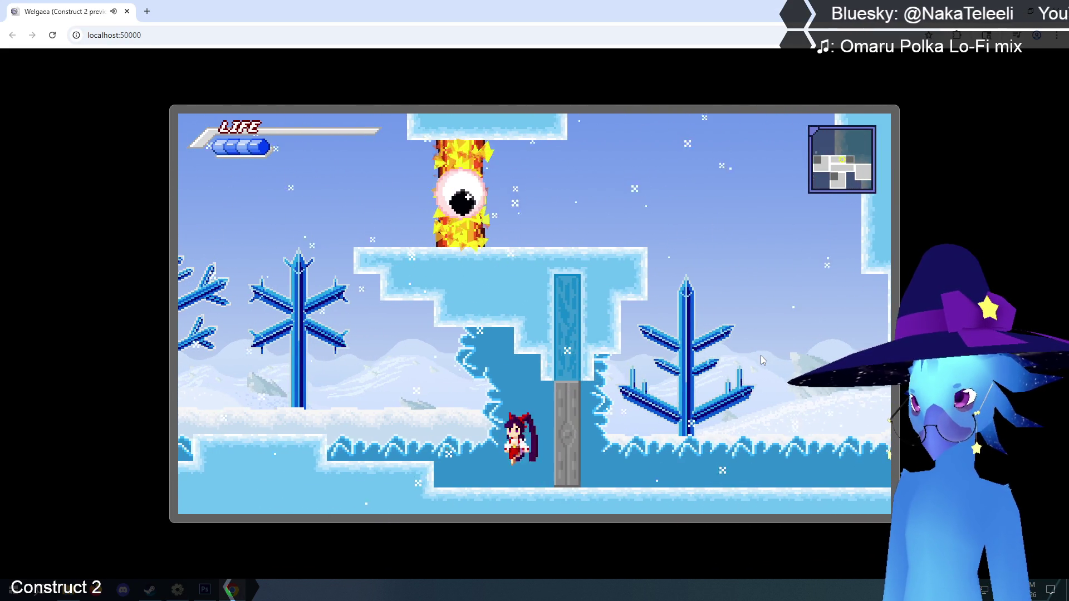
key("Left")
key("z")
key("Left")
key("z")
key("Right")
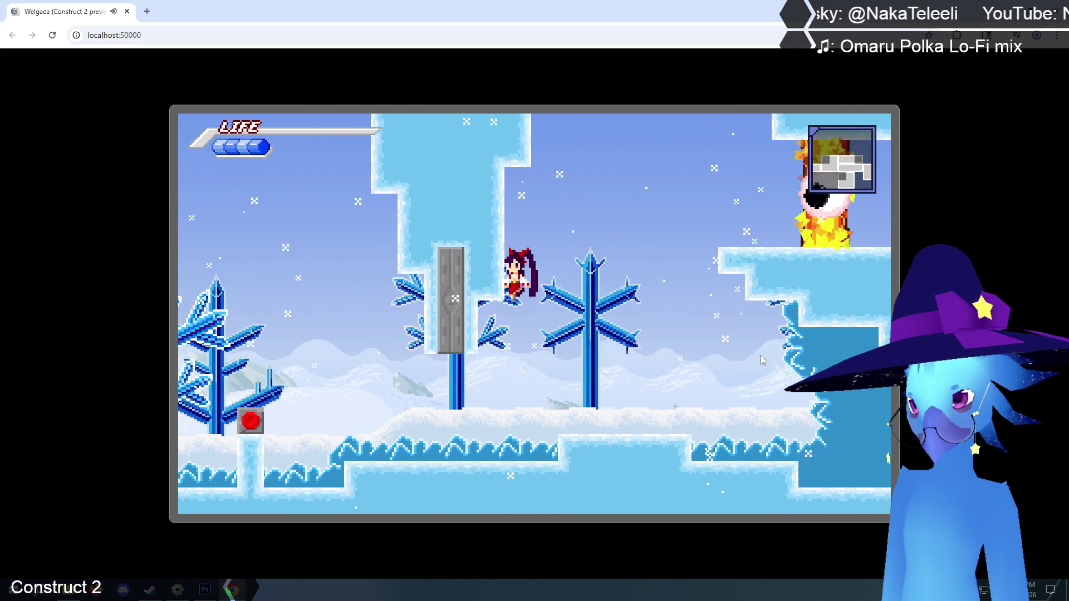
key("Right")
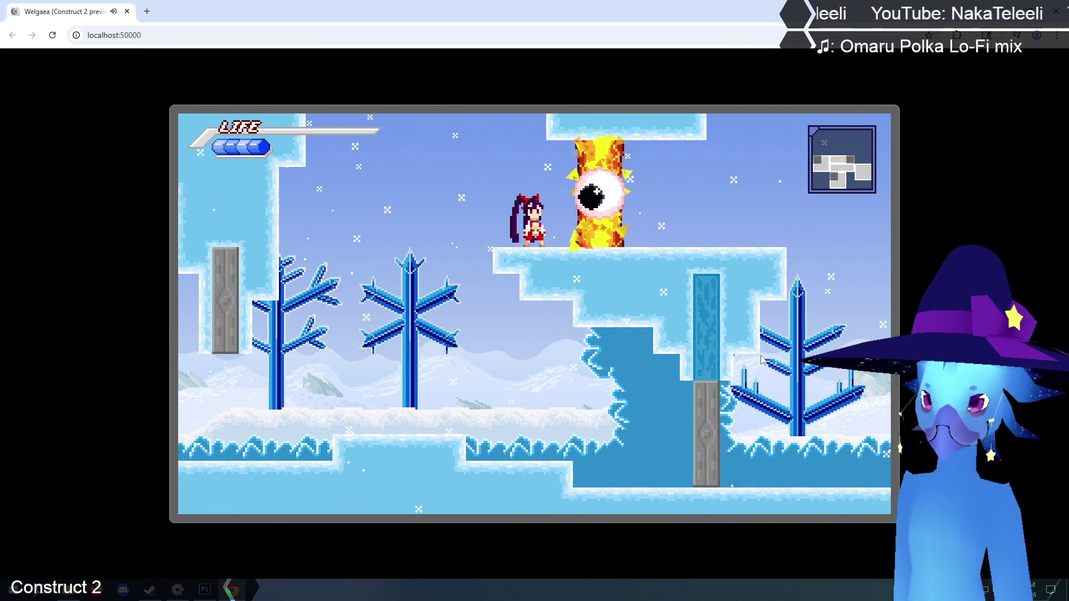
- Drop near the pillar, return to the fire-eye ledge and unleash an ice burst beside it
key("Left")
key("z")
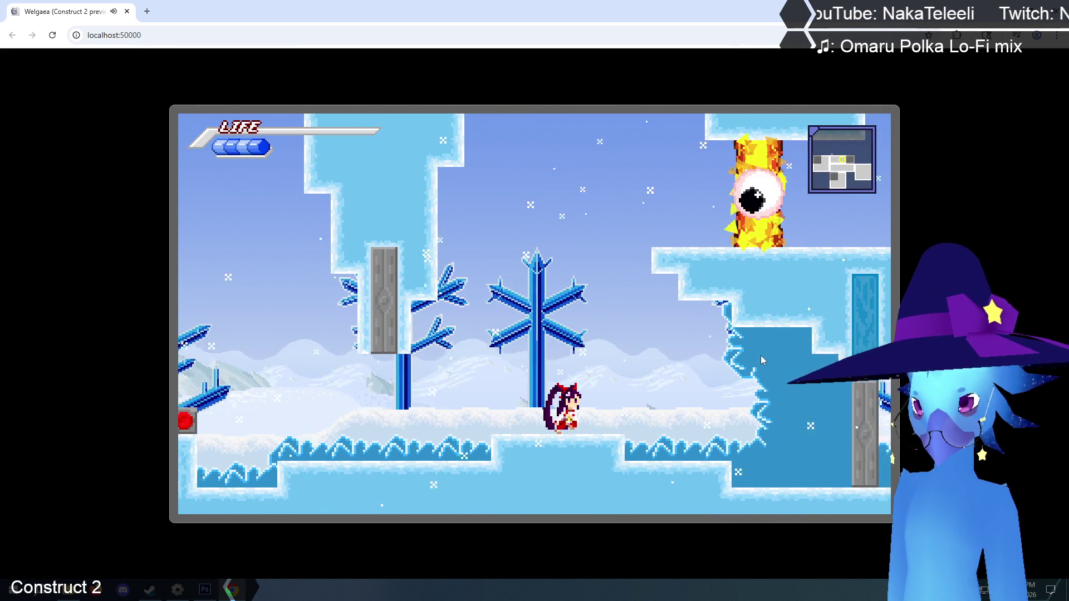
key("z")
key("Right")
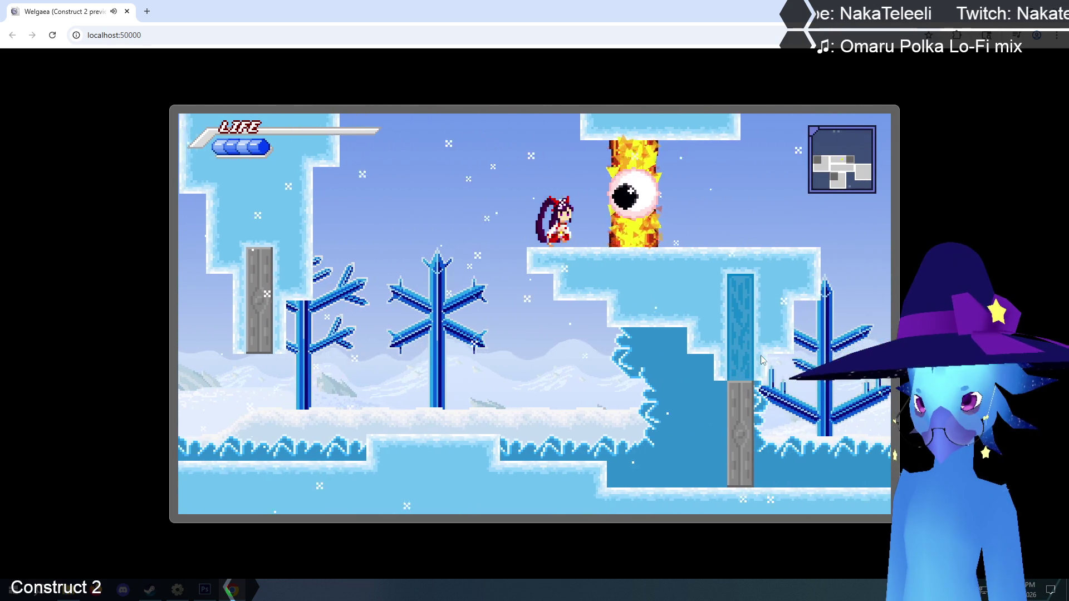
key("Left")
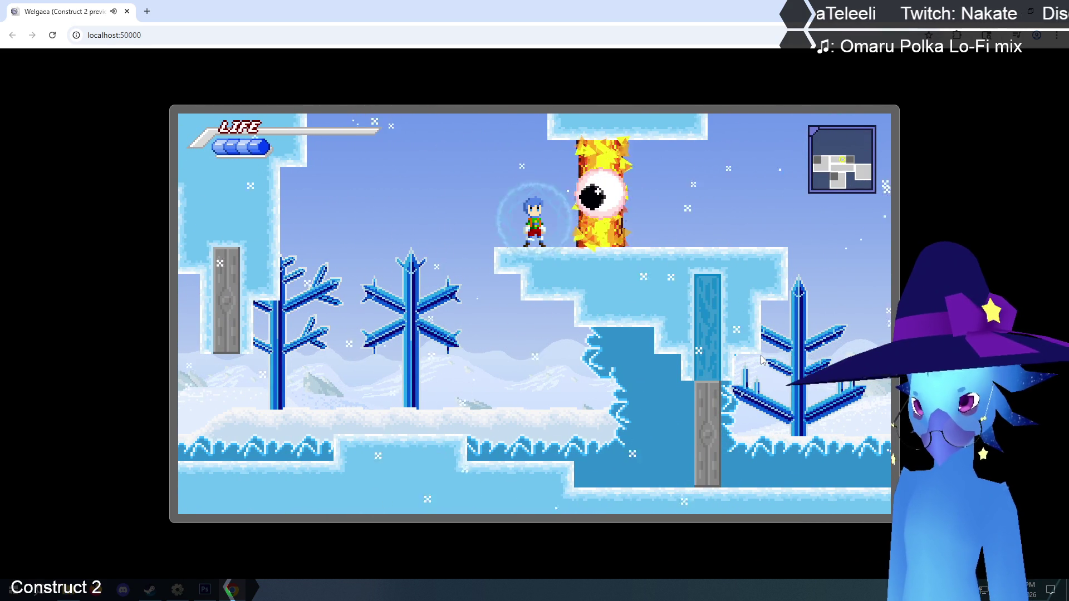
key("Right")
key("x")
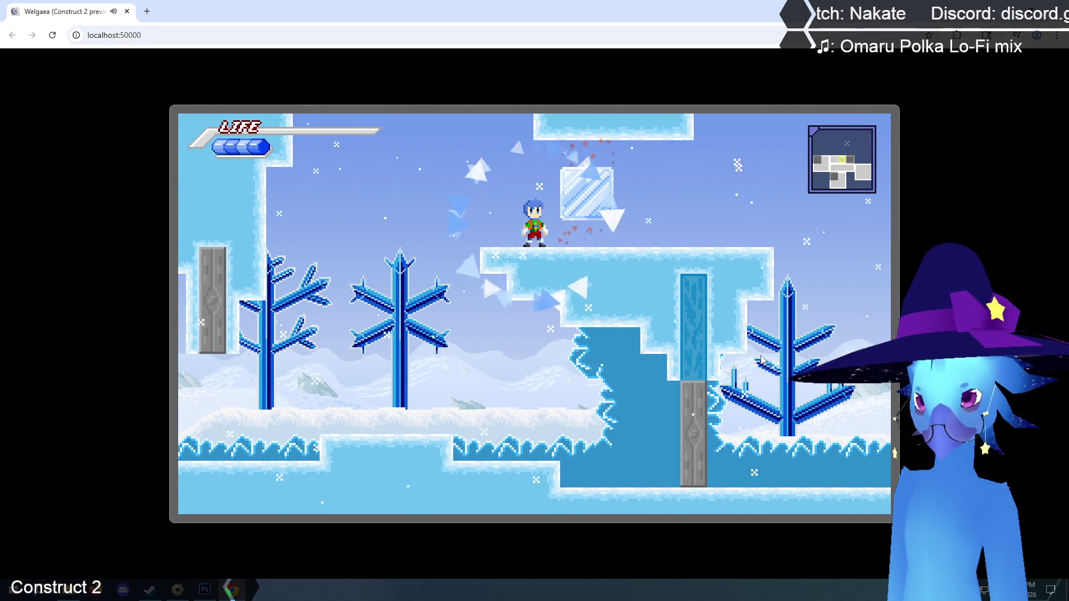
key("Right")
key("x")
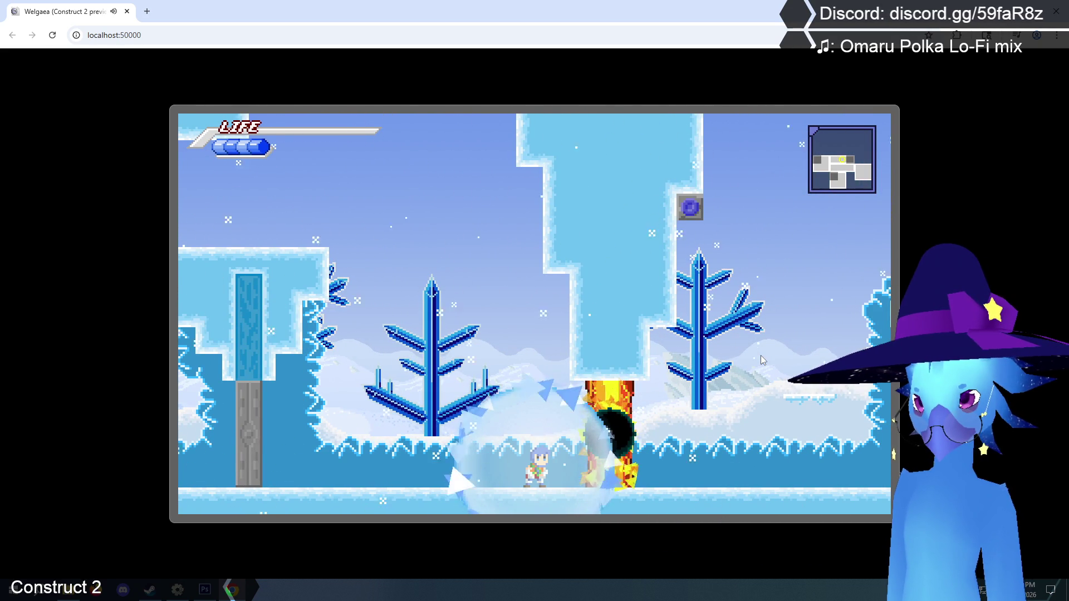
- Reach the small ice platform, switch form and back, then run past the grey pillar
key("Right")
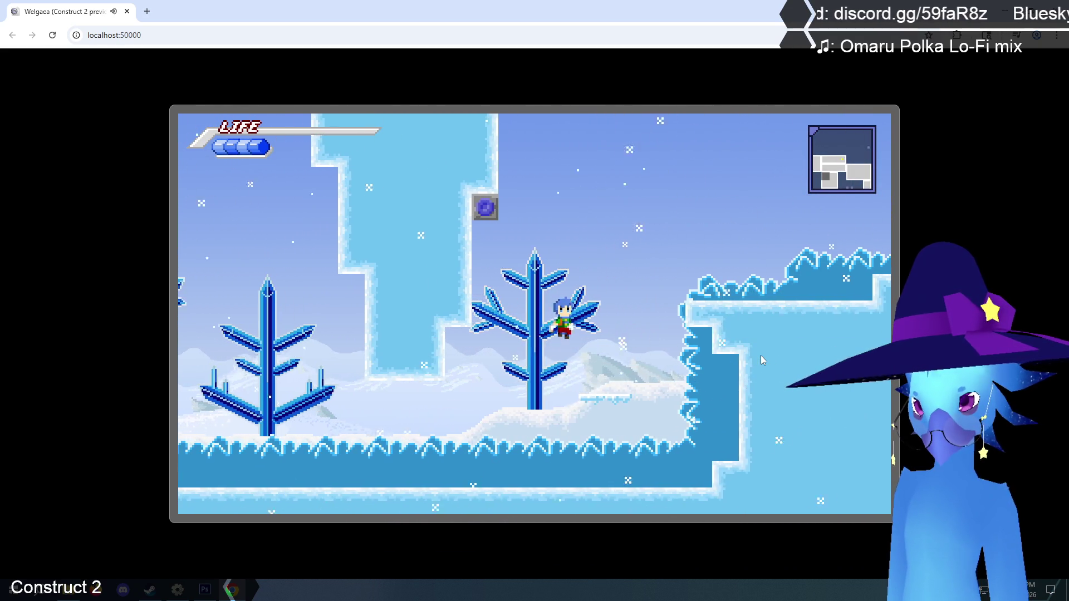
key("z")
key("c")
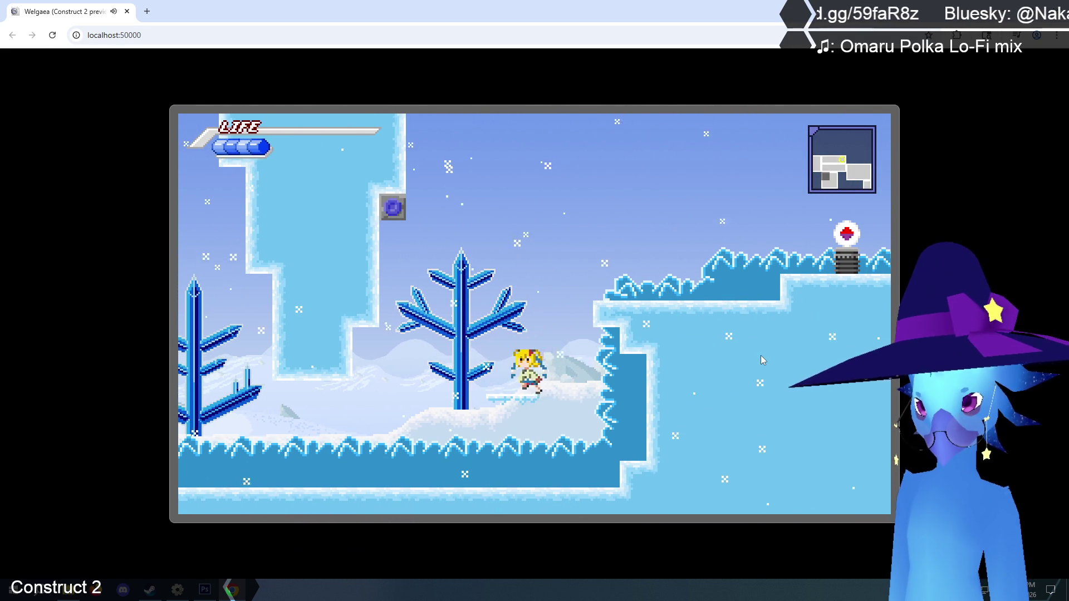
key("c")
key("Left")
key("z")
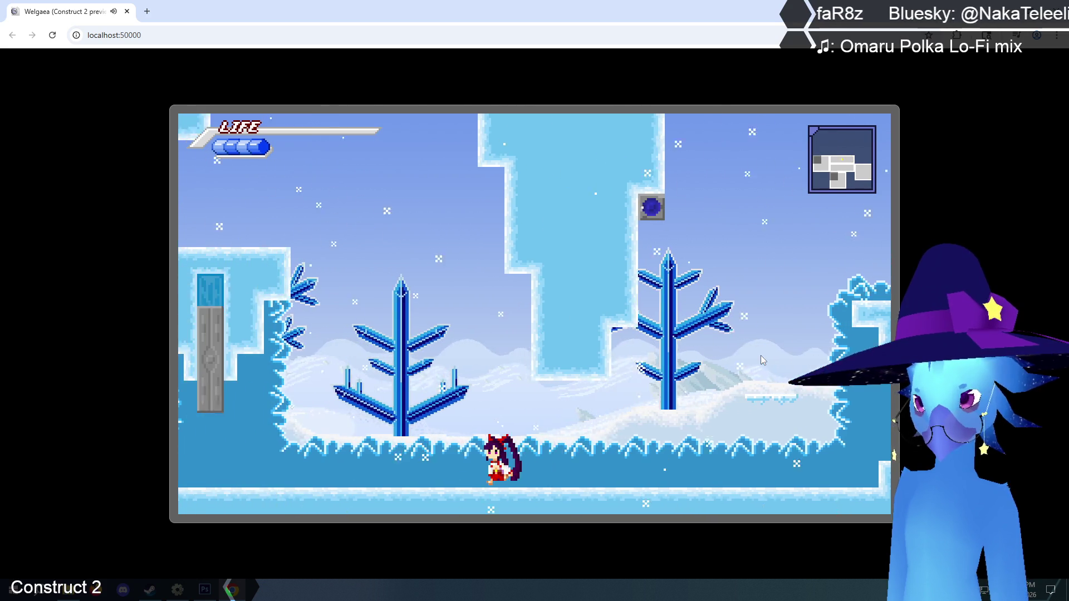
key("Left")
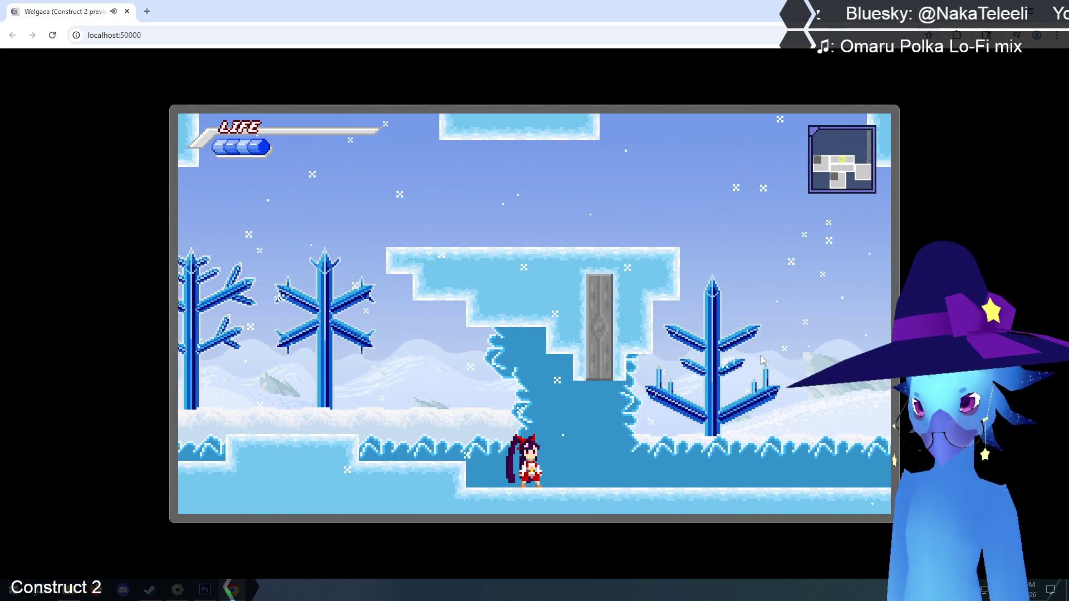
key("Right")
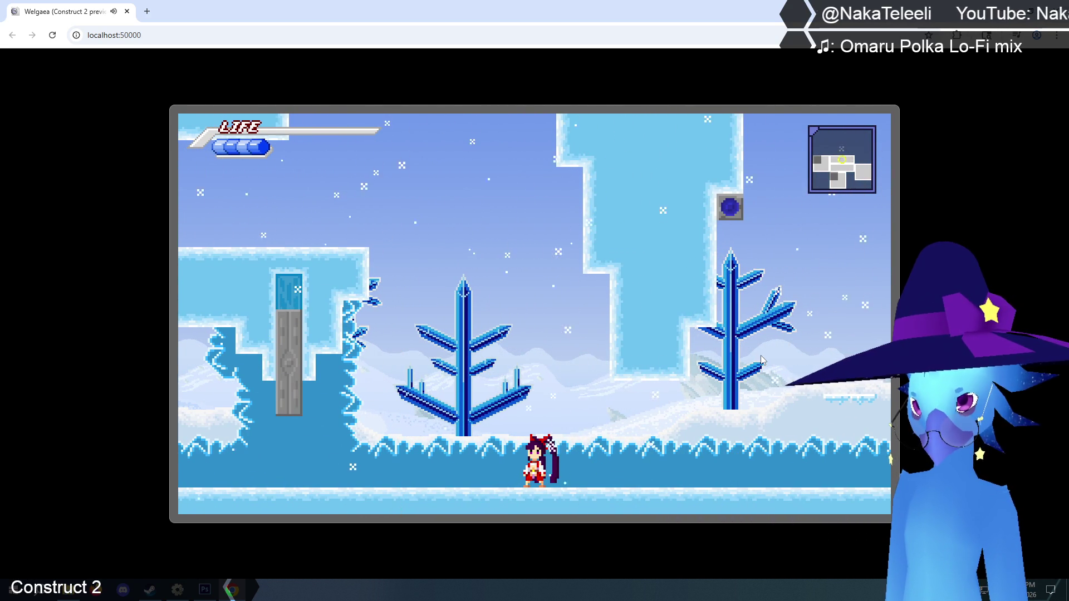
key("Right")
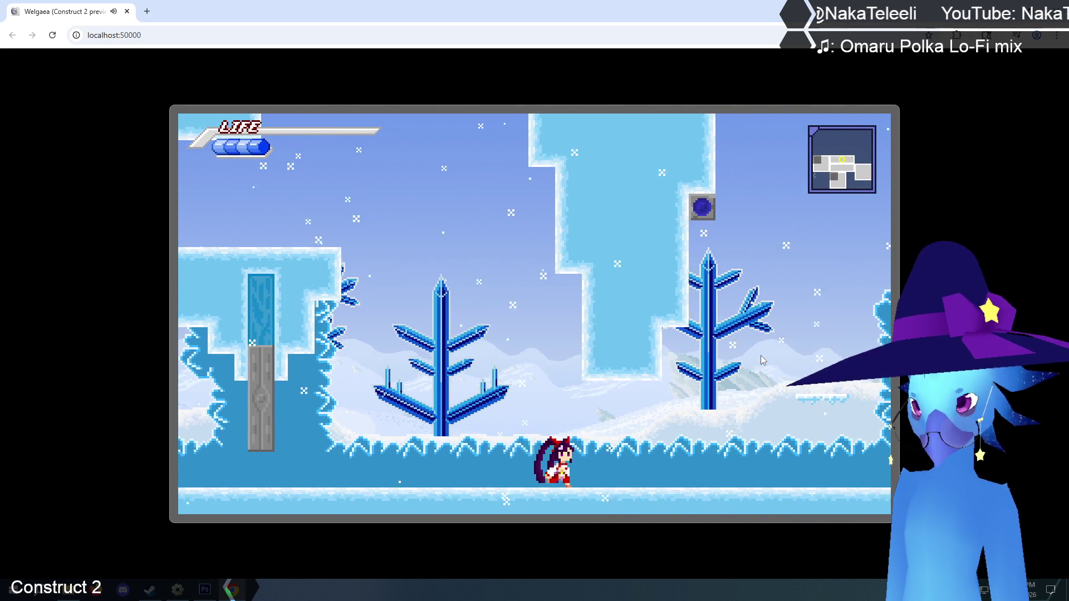
- Jump up onto the ice ledges and upper area, then run back and forth toward the tree
key("Up")
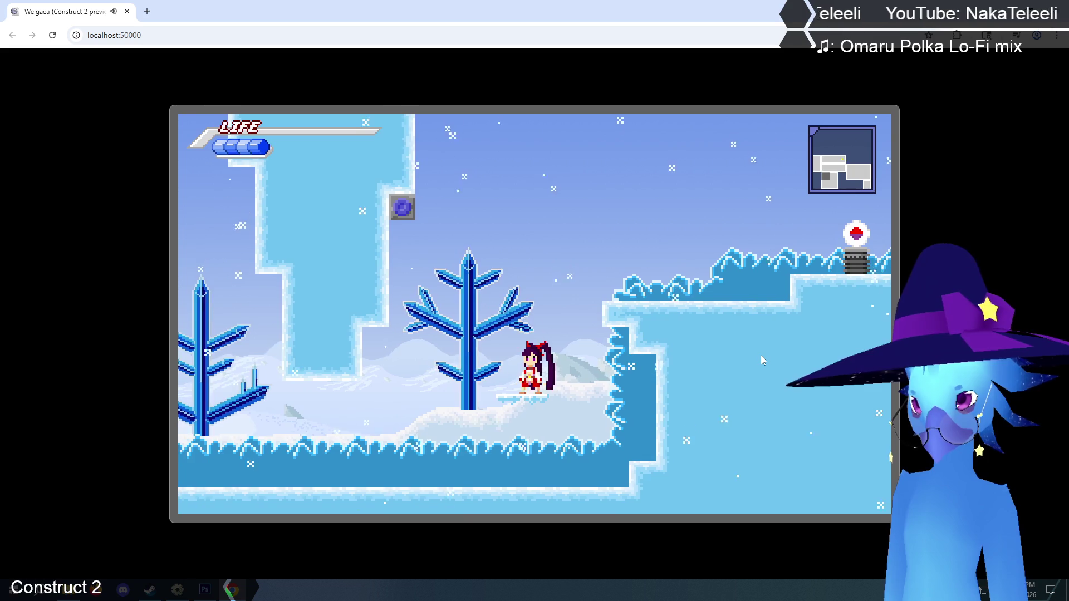
key("Up")
key("Left")
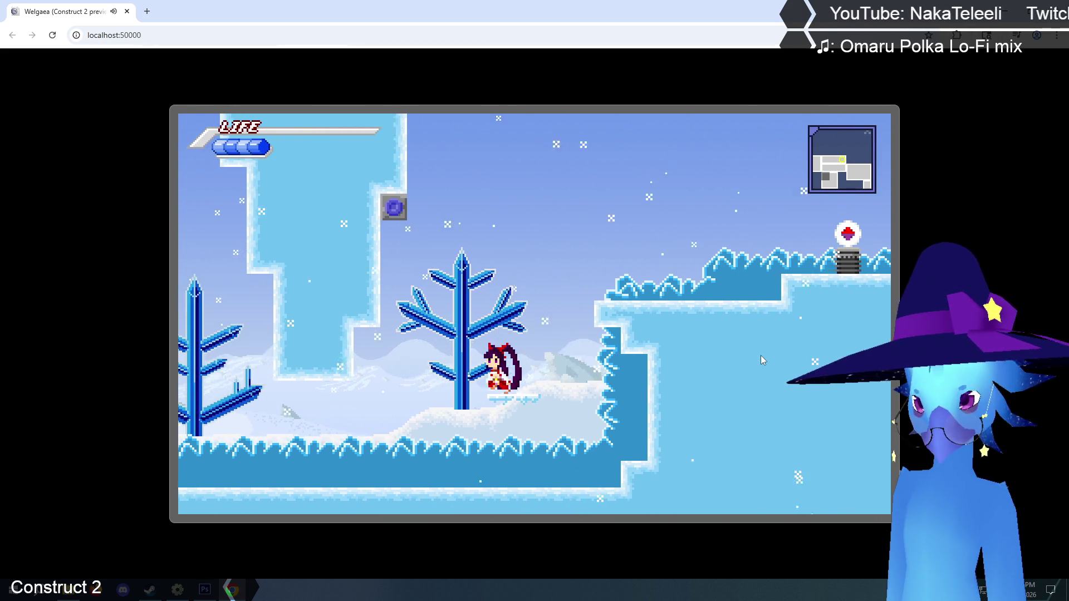
key("Up")
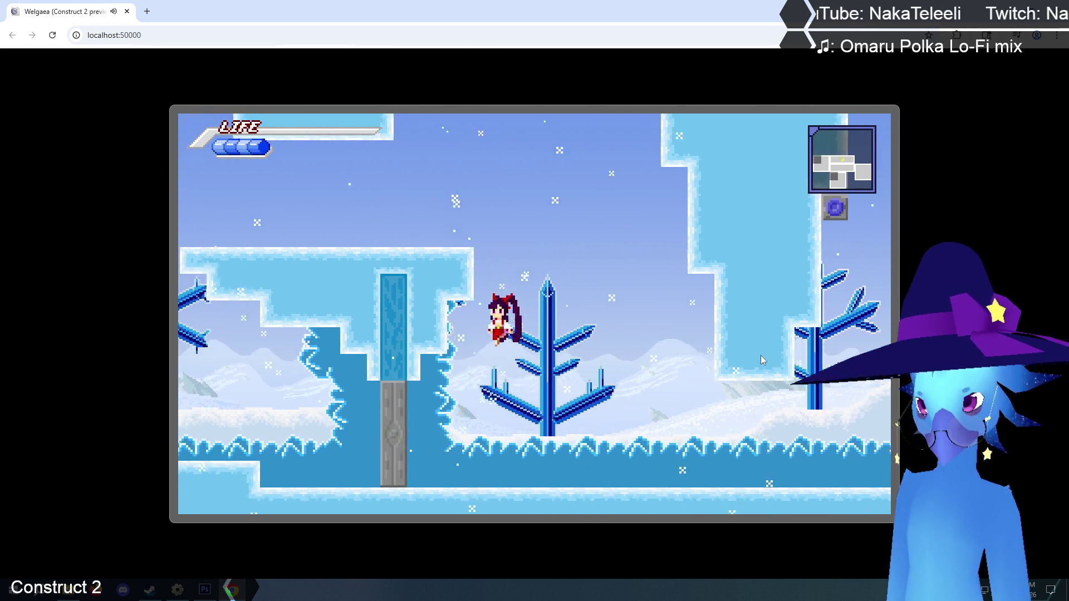
key("Right")
key("Up")
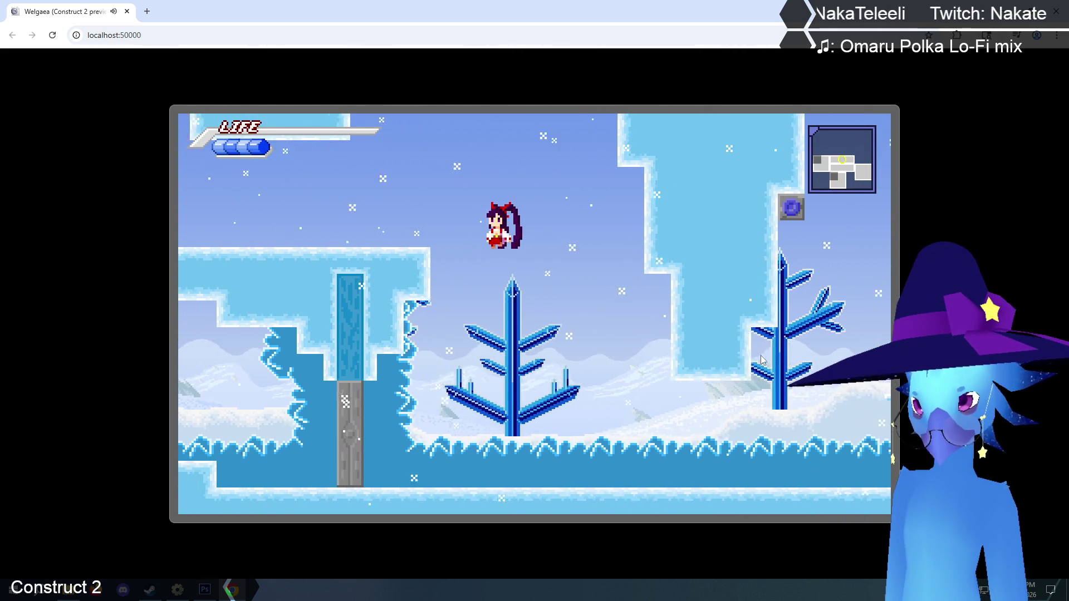
key("Left")
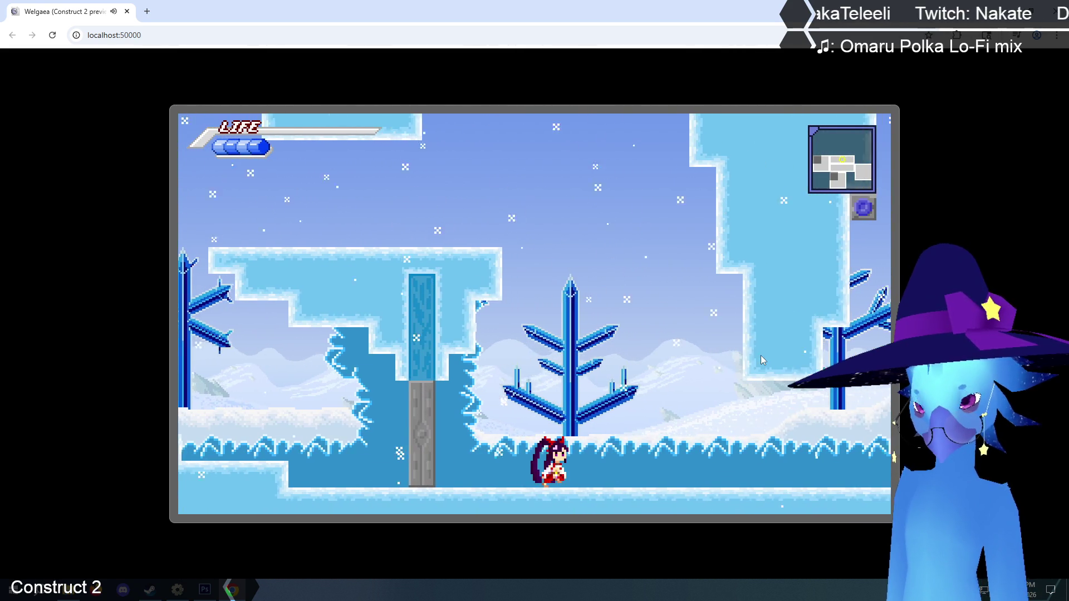
key("Right")
key("Up")
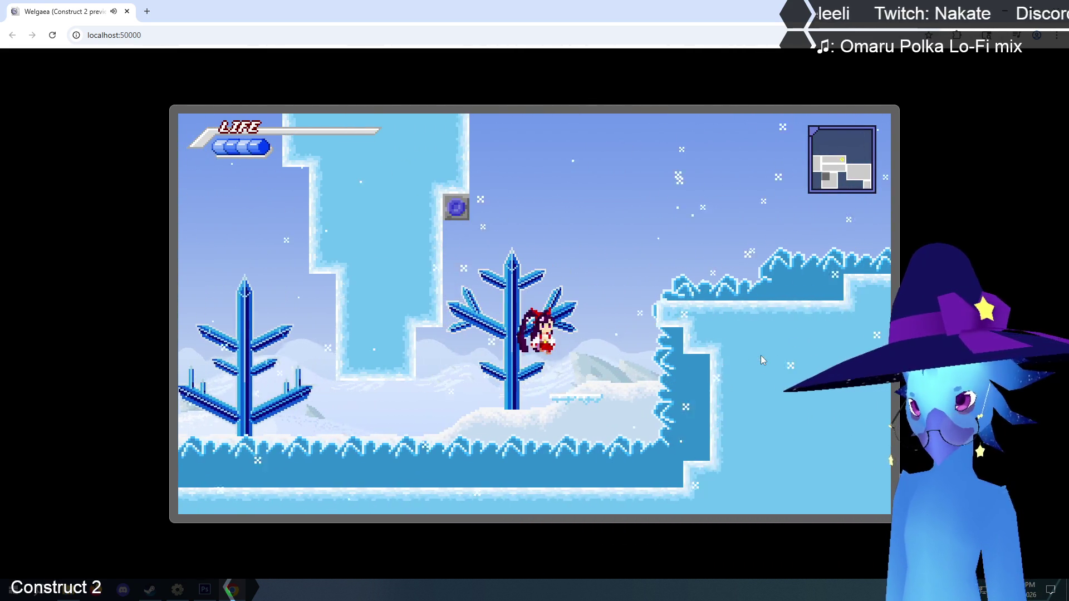
- Run left along the snow with repeated jumps, then turn and jump again heading right
key("Left")
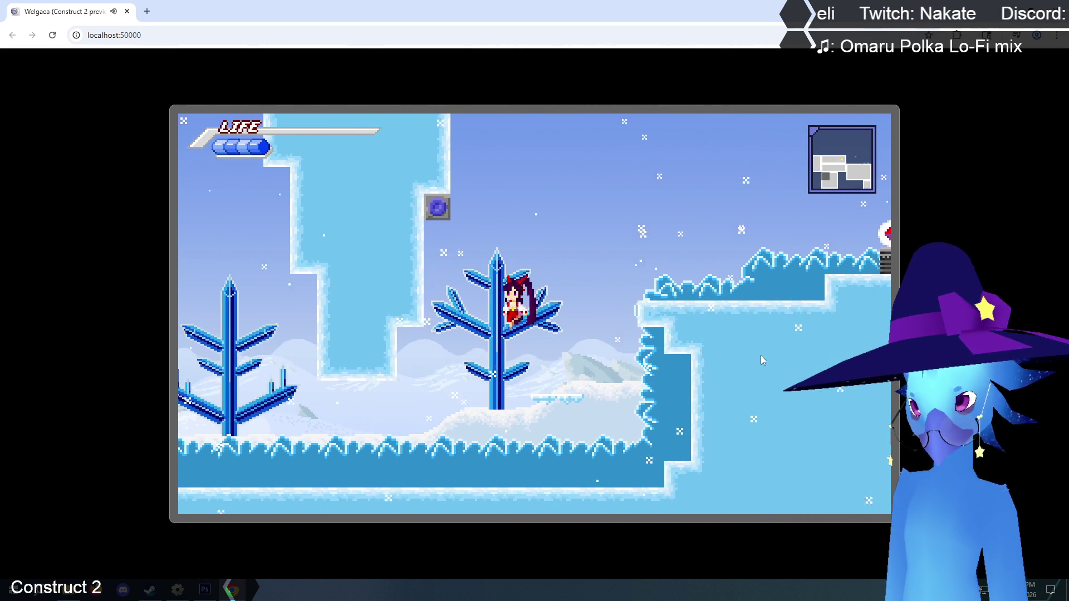
key("Up")
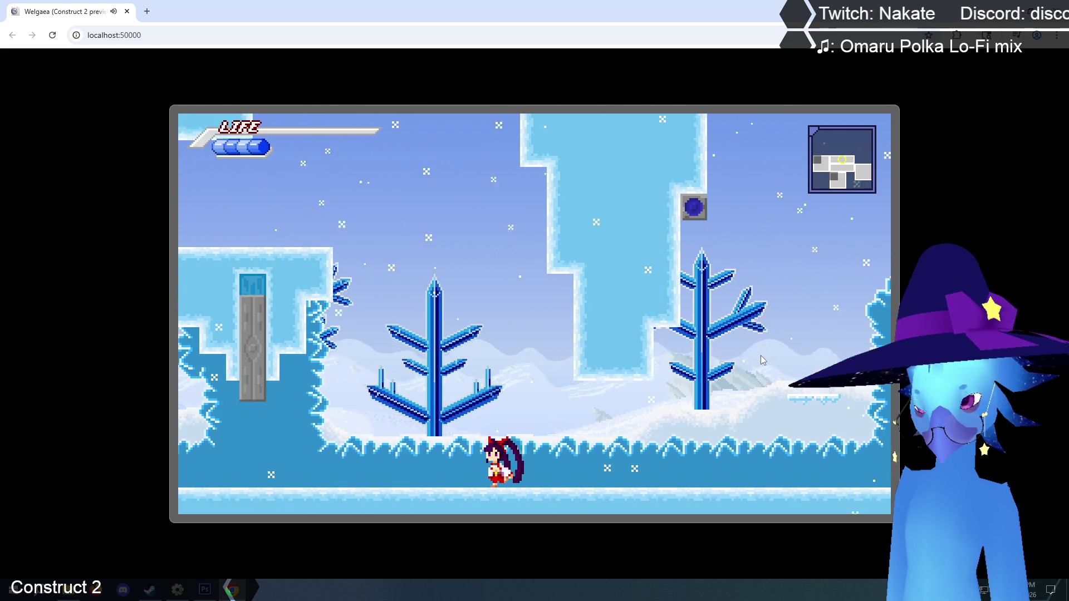
key("Left")
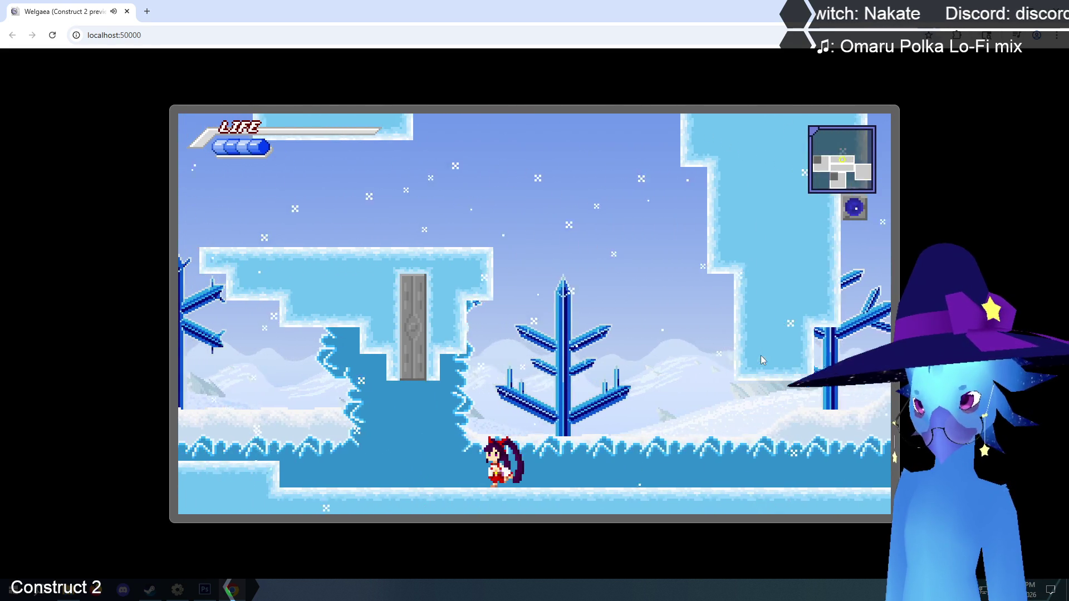
key("Up")
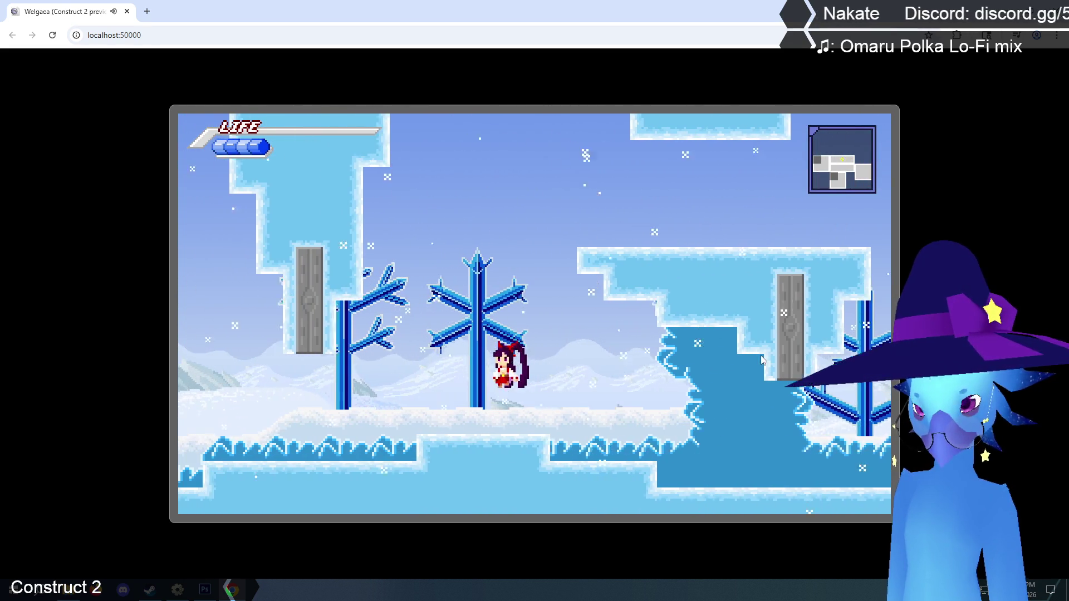
key("Left")
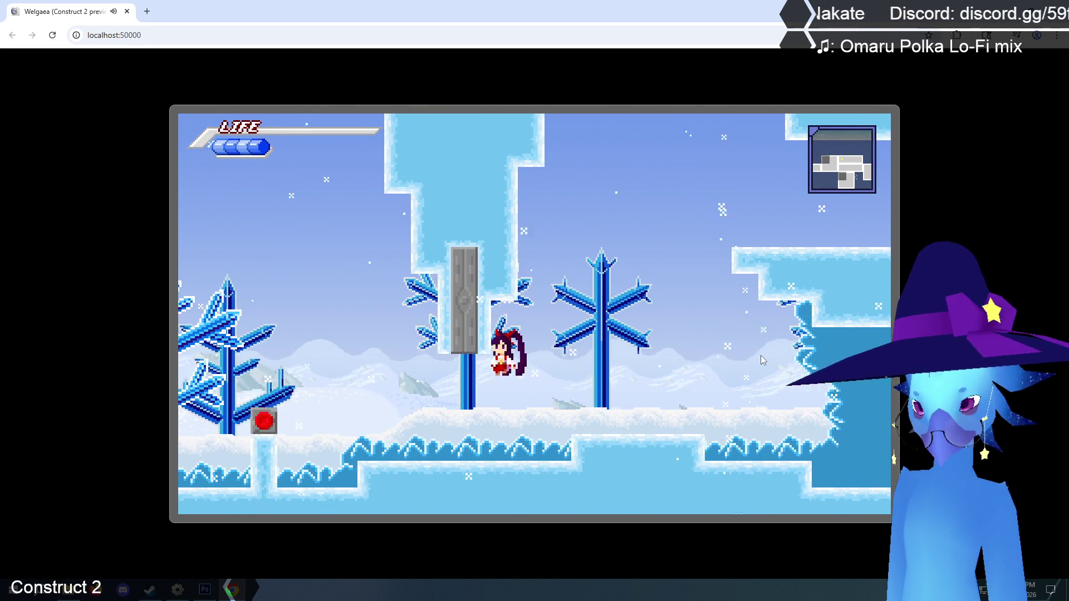
key("Up")
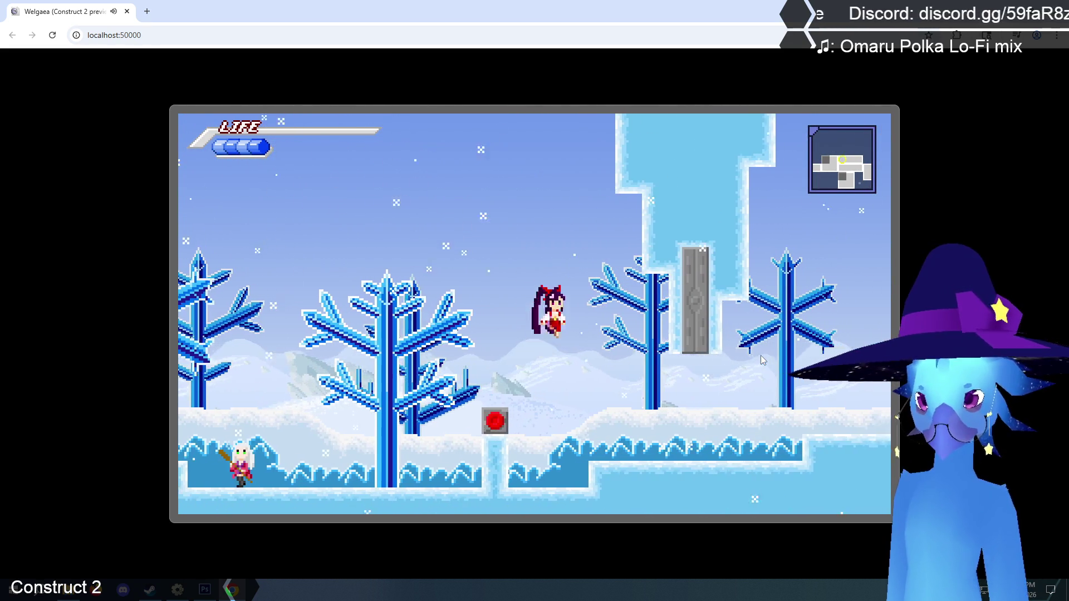
key("Right")
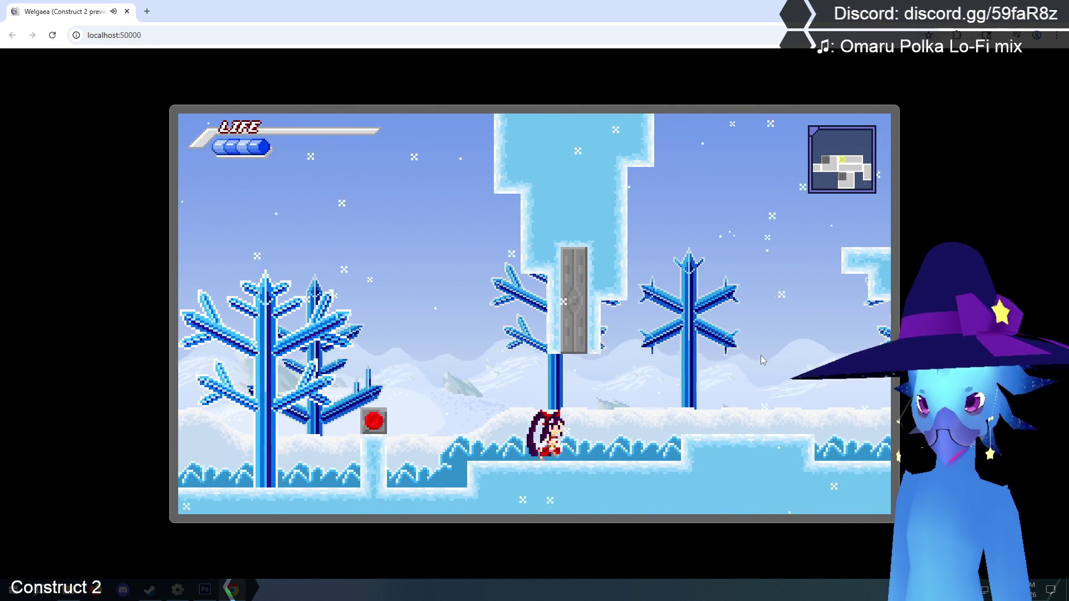
key("Up")
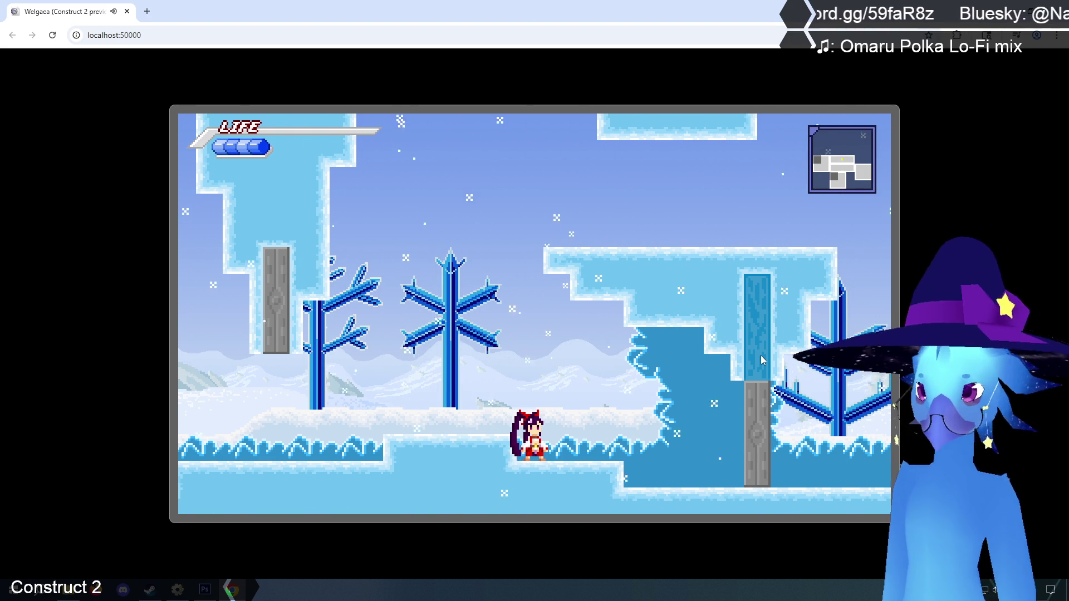
- Run and jump leftward over the crystal tree through the ice level into the brown cave room
key("Left")
key("z")
key("Left")
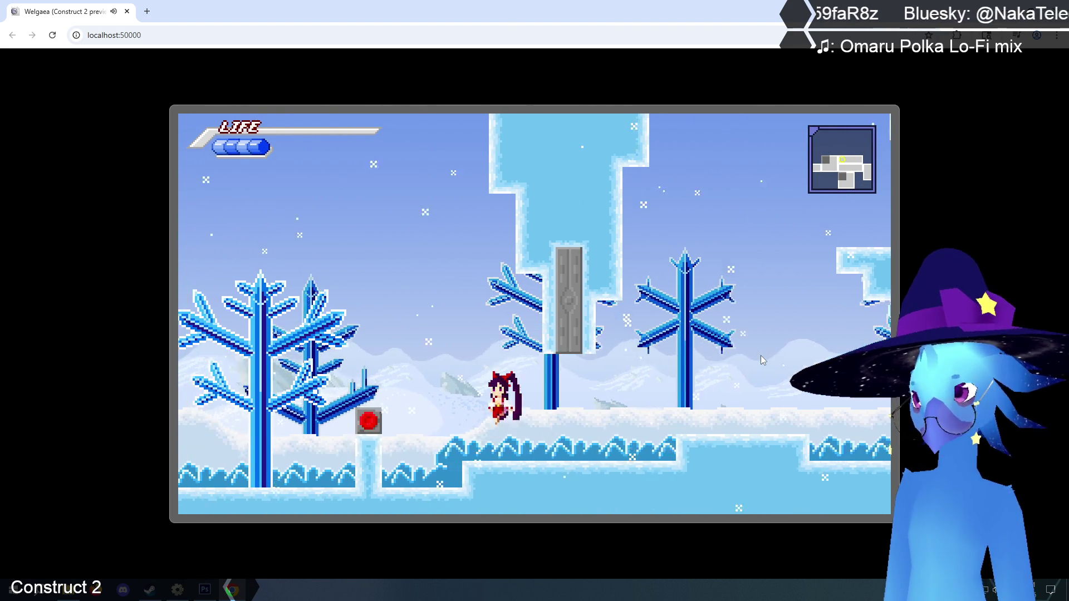
key("z")
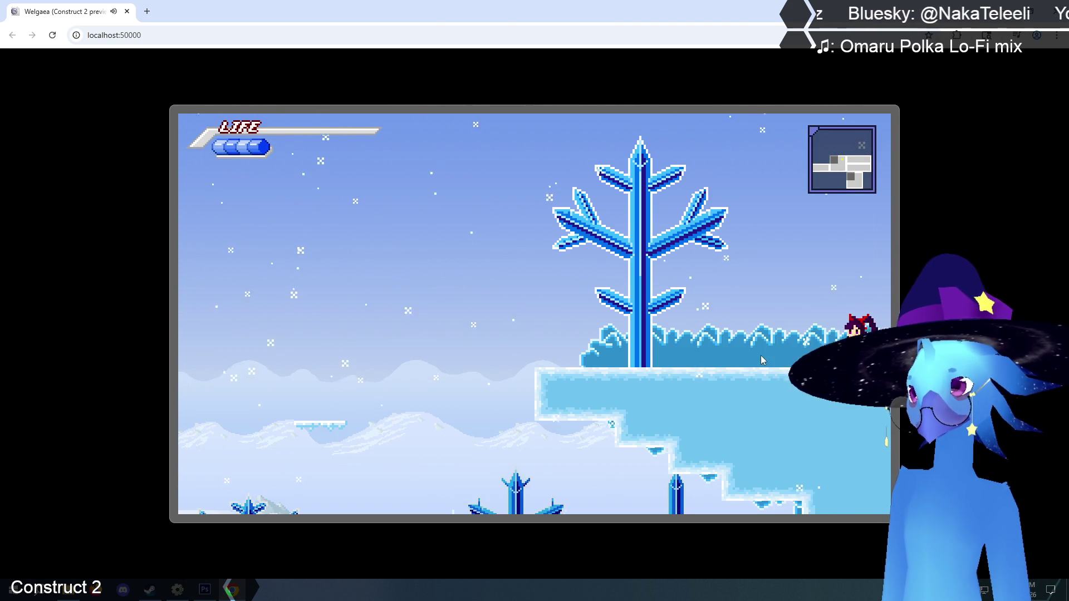
key("Left")
key("z")
key("Left")
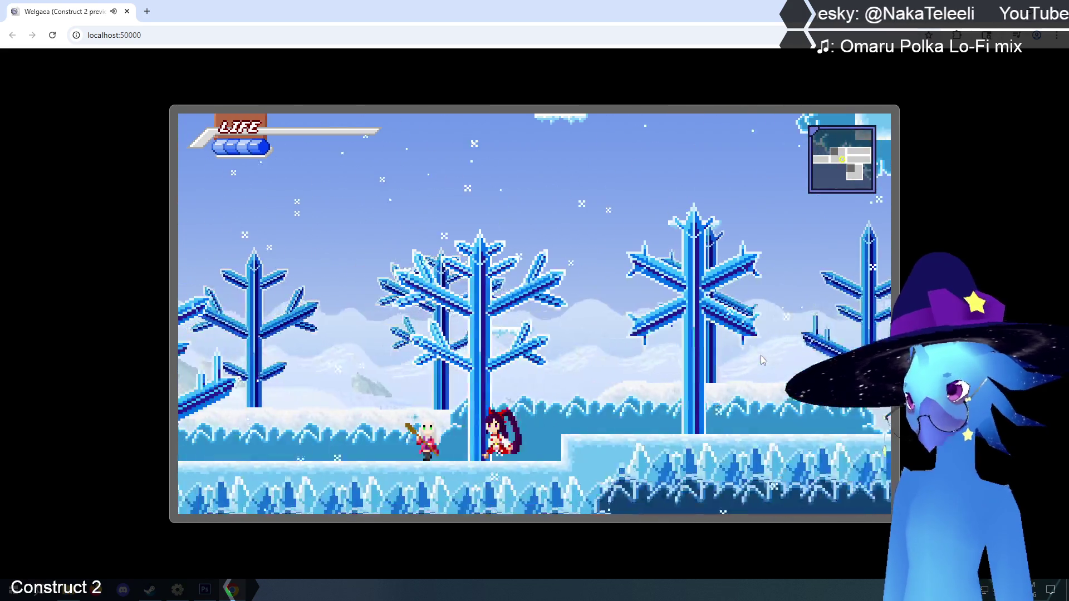
key("z")
key("z")
key("Left")
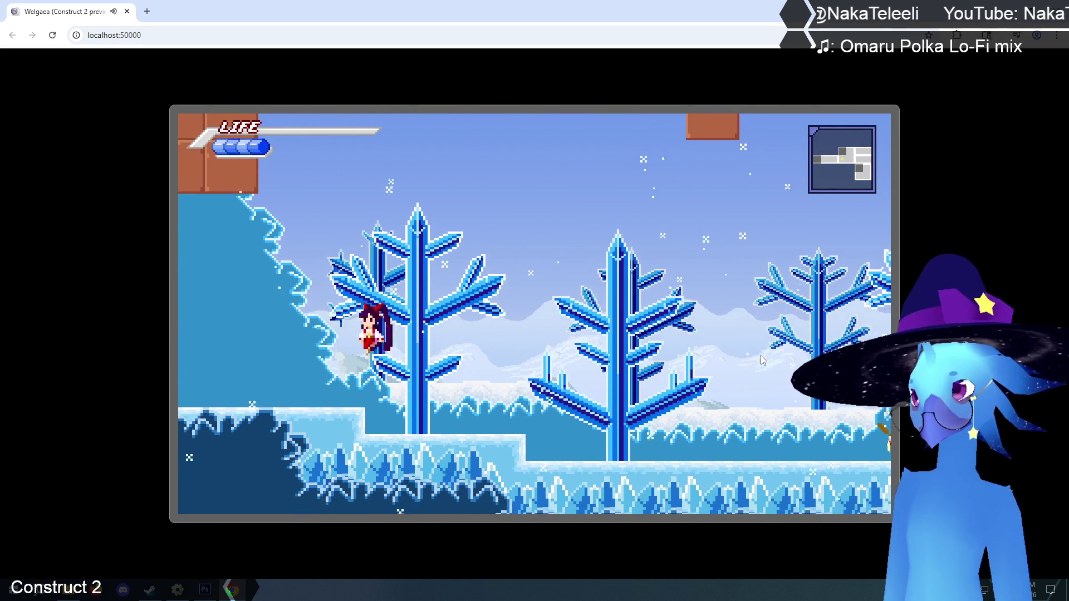
- Run left through the cave, then back right and across the Phendrana Drifts room
key("Left")
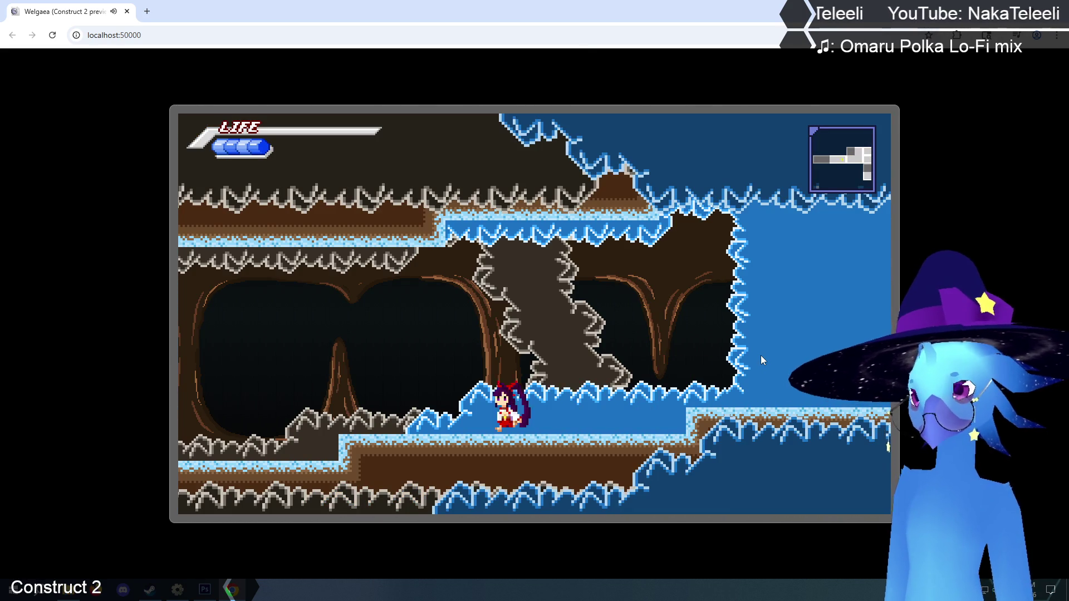
key("Left")
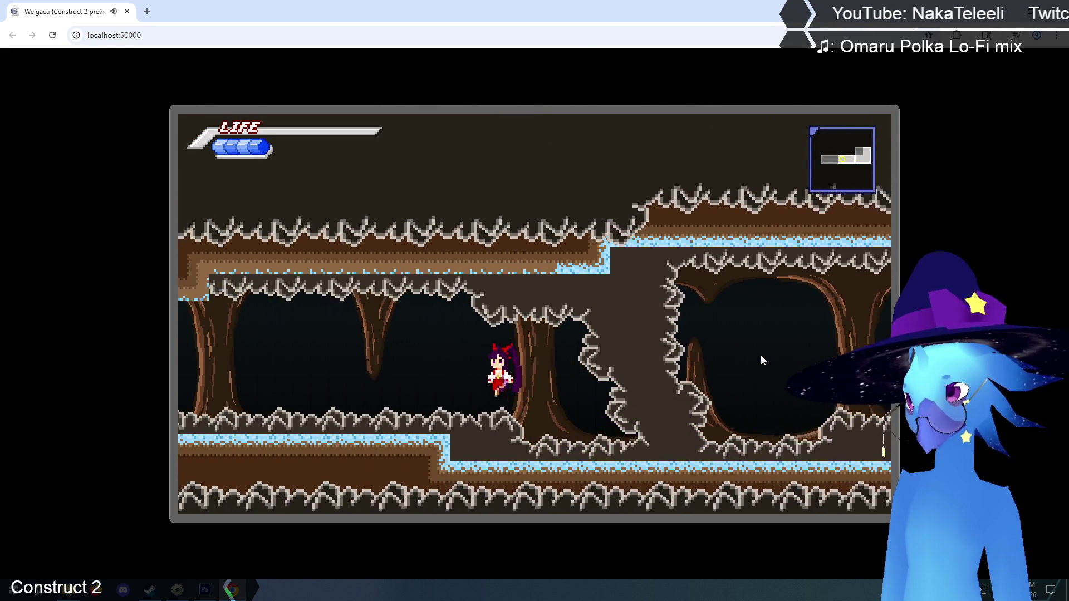
key("Left")
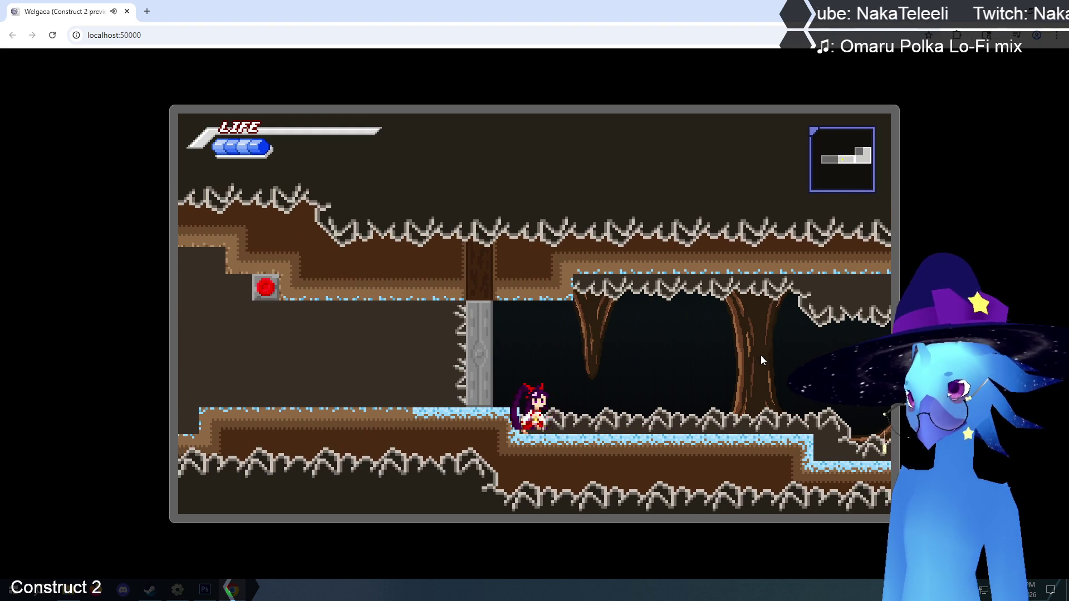
key("Right")
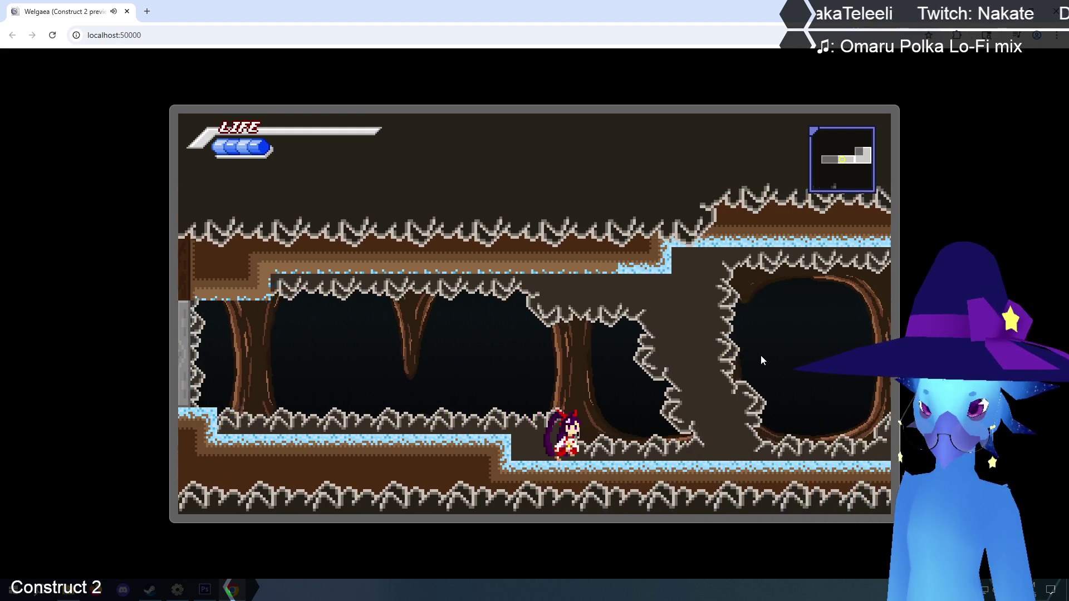
key("Right")
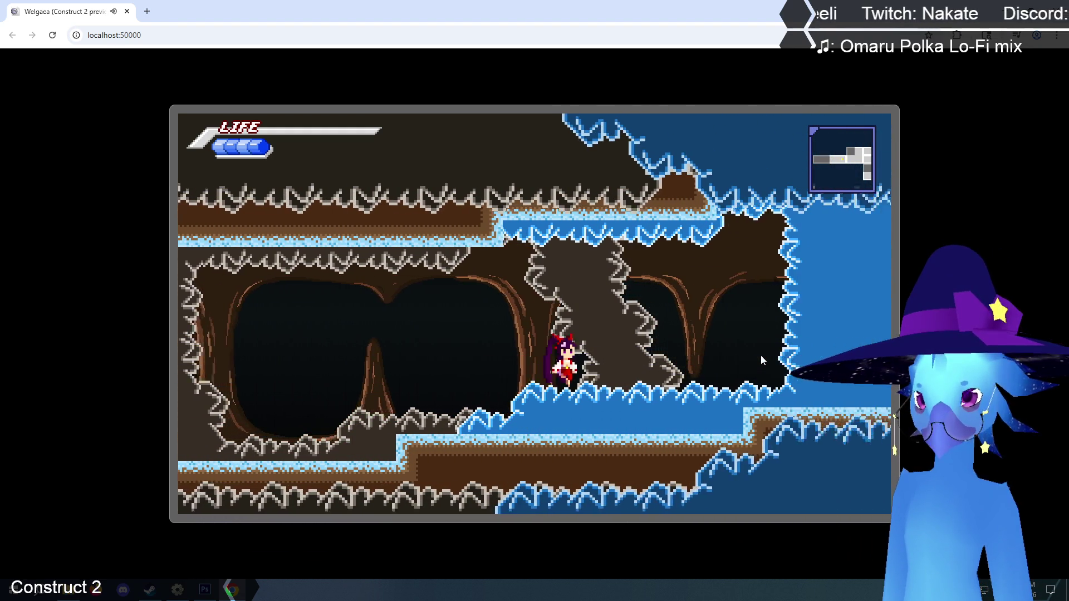
key("Right")
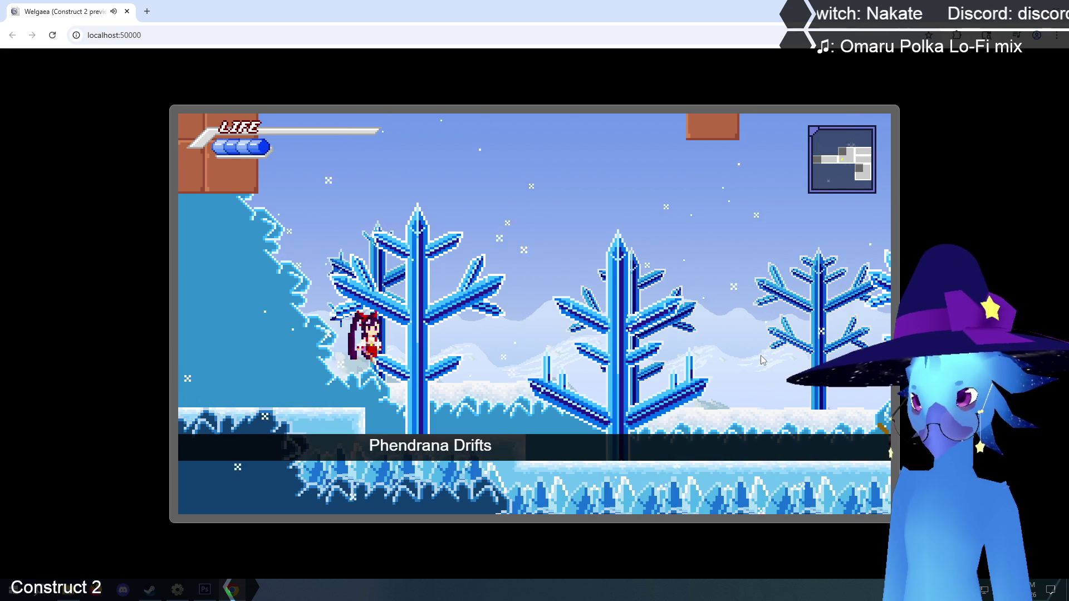
- Talk to the merchant, close the dialogue, then return to the Construct 2 editor
key("Right")
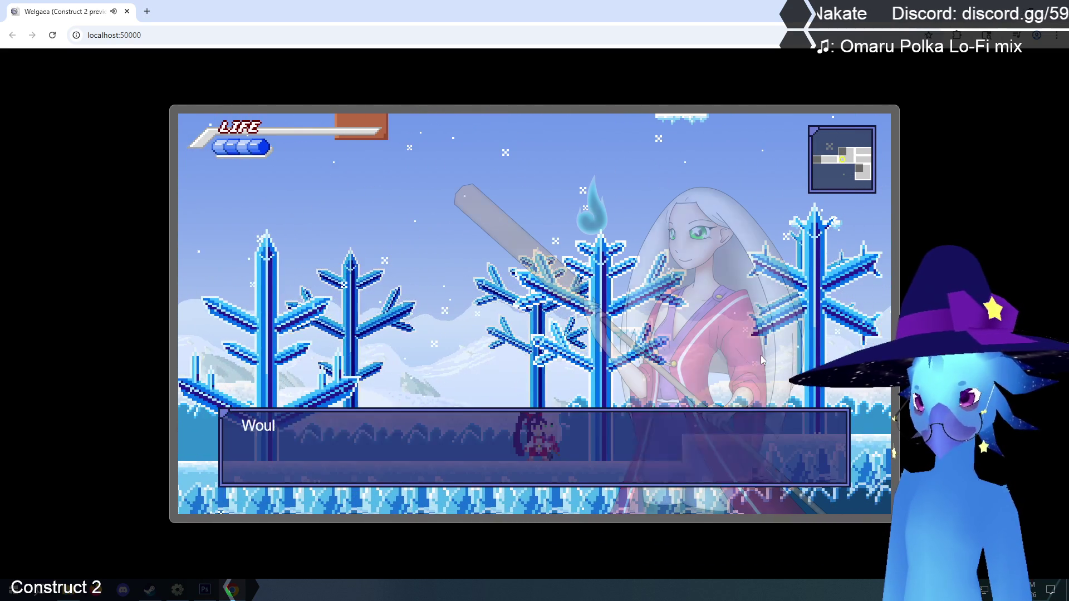
key("z")
key("z")
key("Left")
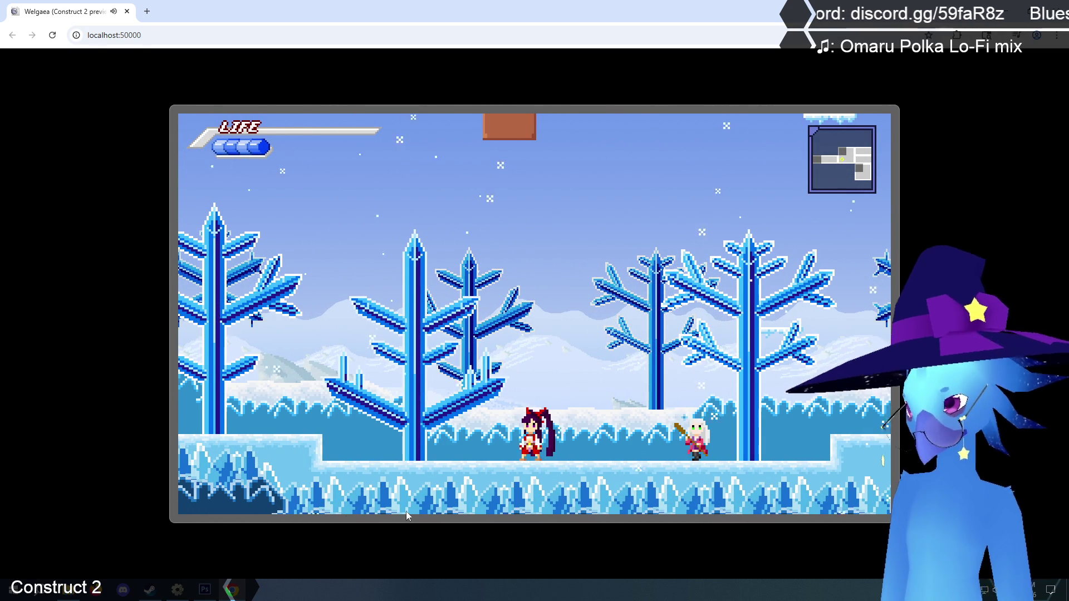
key("alt+Tab")
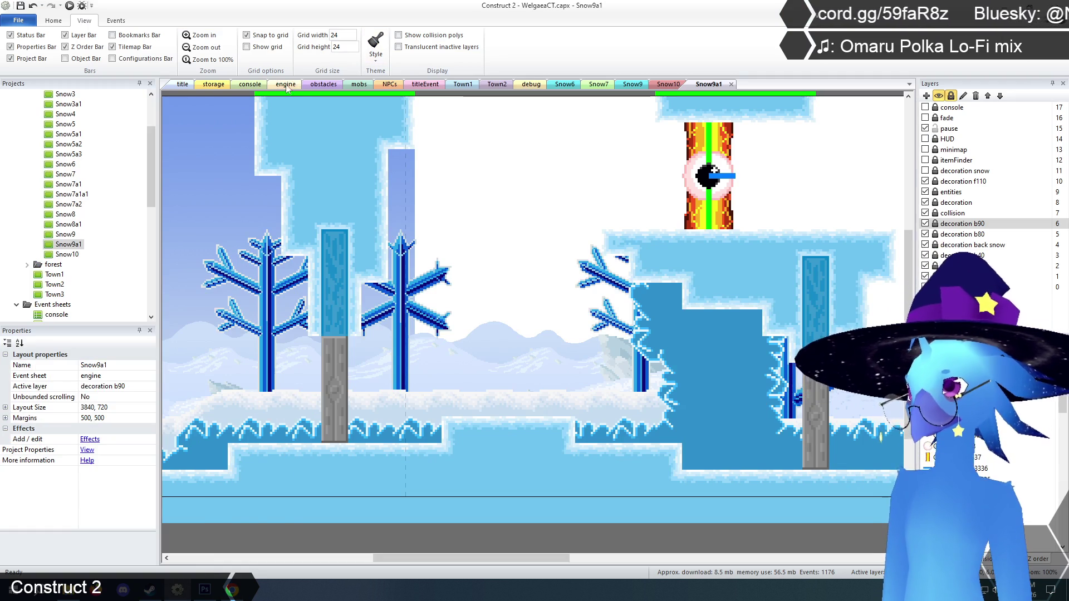
- On the engine event sheet, remove the outdated first note and add 'new character art' to the to-do comment
left_click(286, 84)
double_click(251, 158)
left_click(321, 166)
key("ctrl+Home")
key("shift+Down")
key("Delete")
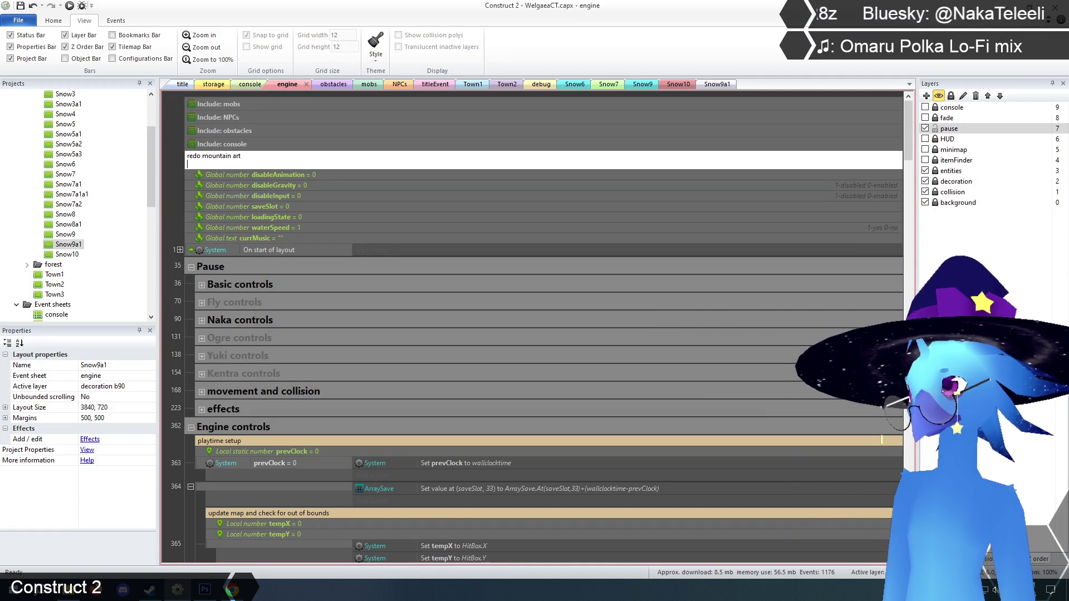
key("ctrl+End")
key("Return")
type("new cha")
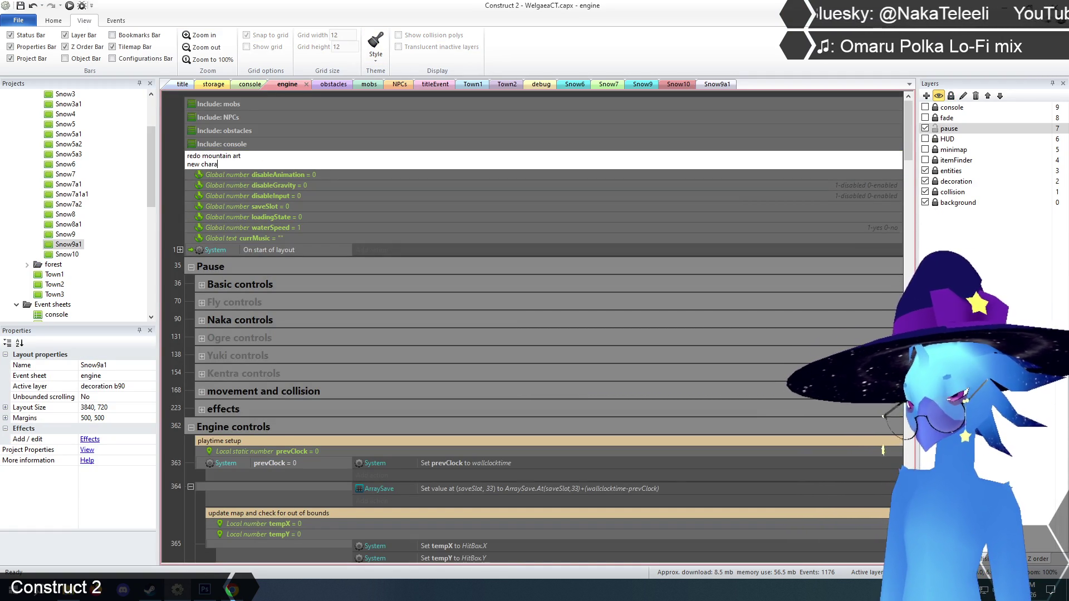
type("racter art")
key("Return")
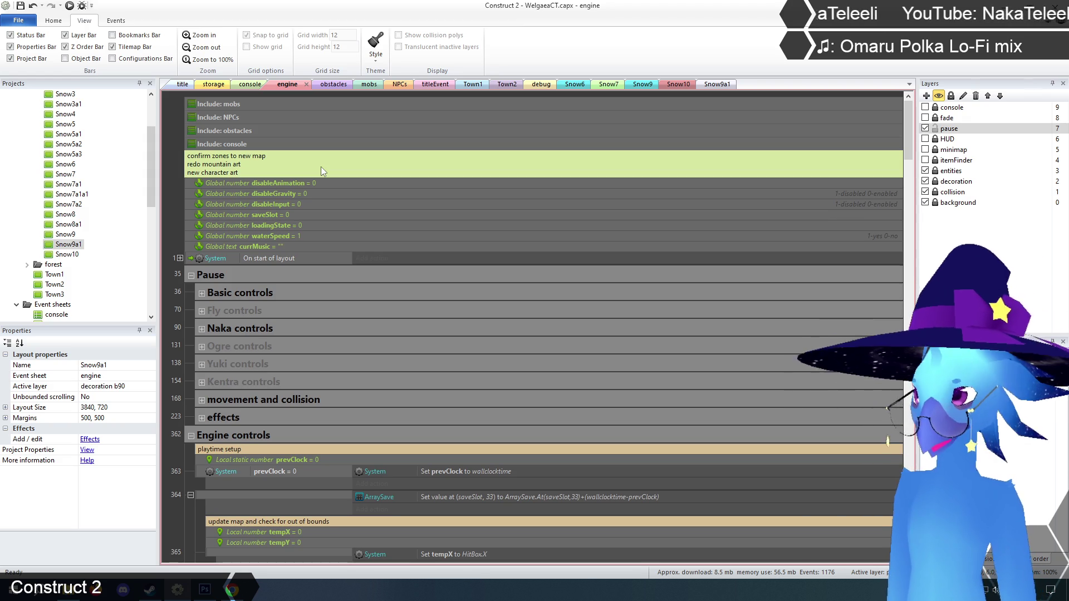
- Add a 'redo water and ice rooms' line to the to-do comment
double_click(256, 164)
left_click(261, 176)
key("shift+Return")
type("redo water and ice roo")
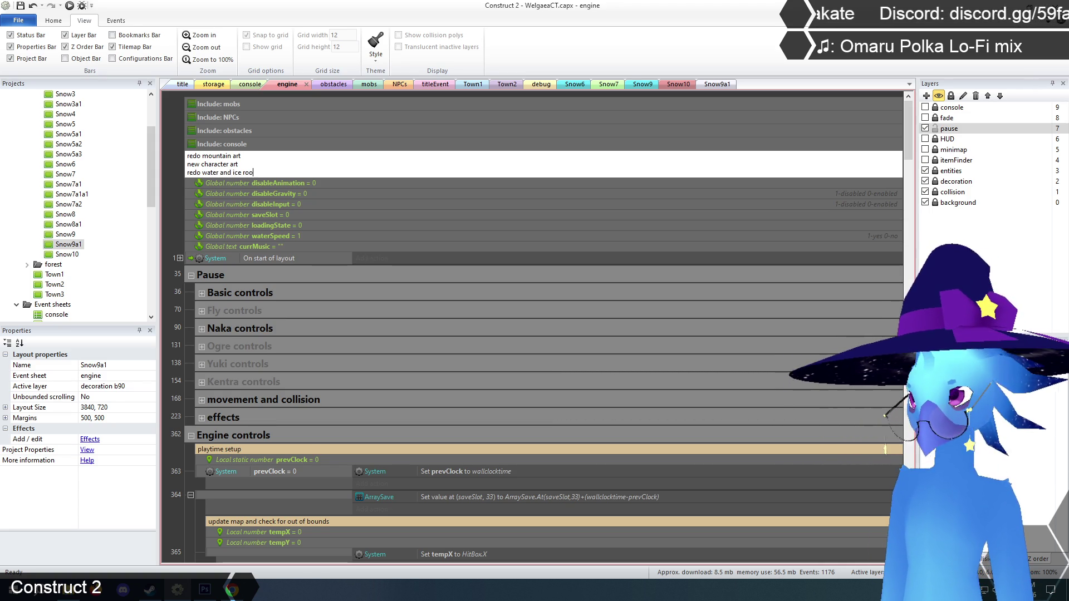
type("ms")
key("Return")
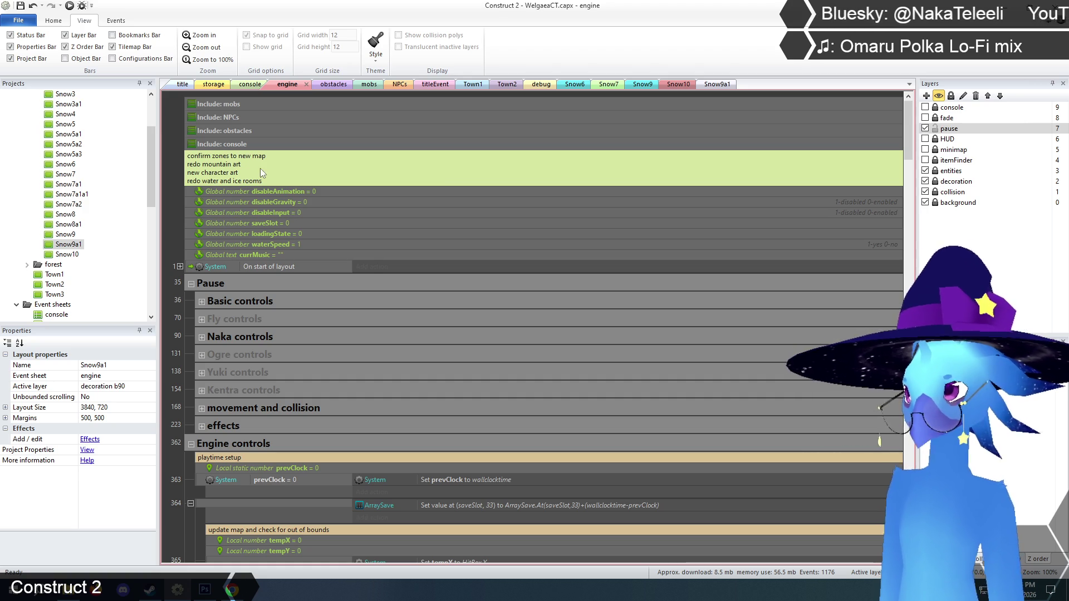
- Add a 'make ghost barrier shorter' line at the end of the to-do comment
double_click(280, 185)
left_click(301, 183)
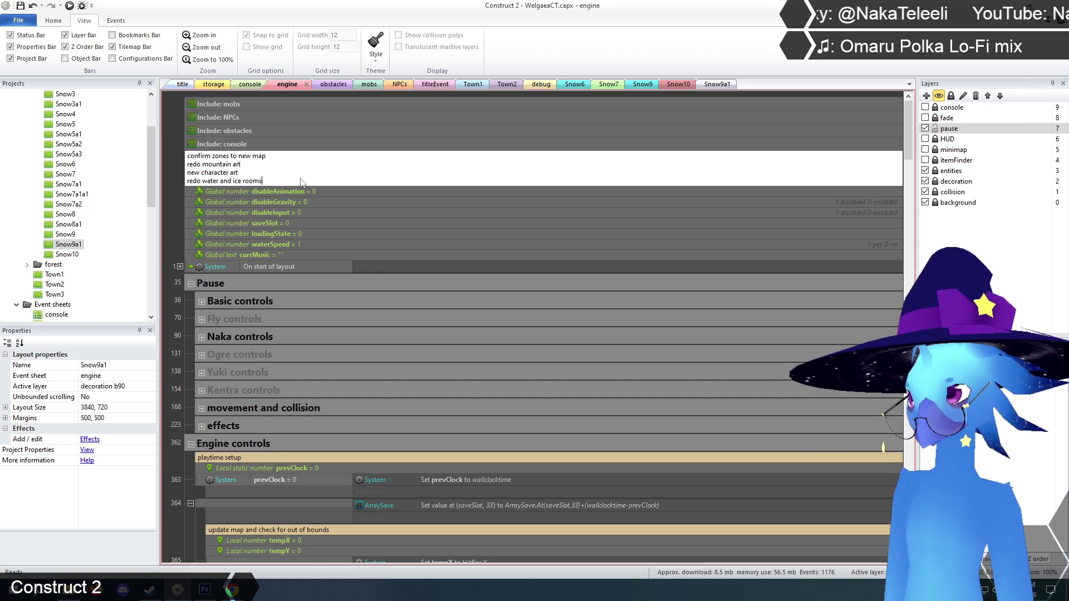
key("Return")
type("make ghost bar")
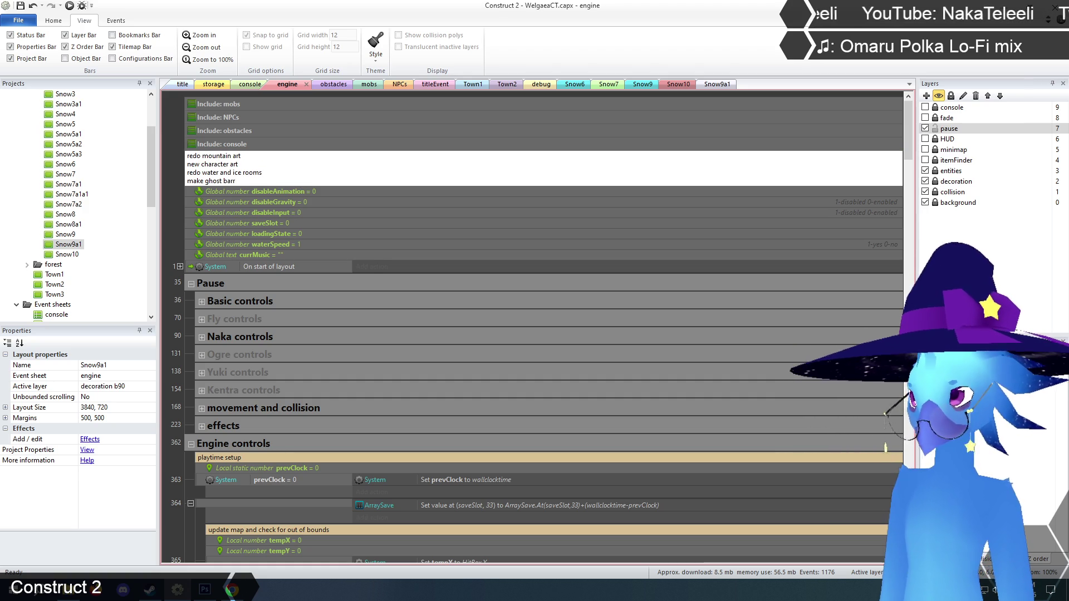
type("i")
type("ter")
key("Return")
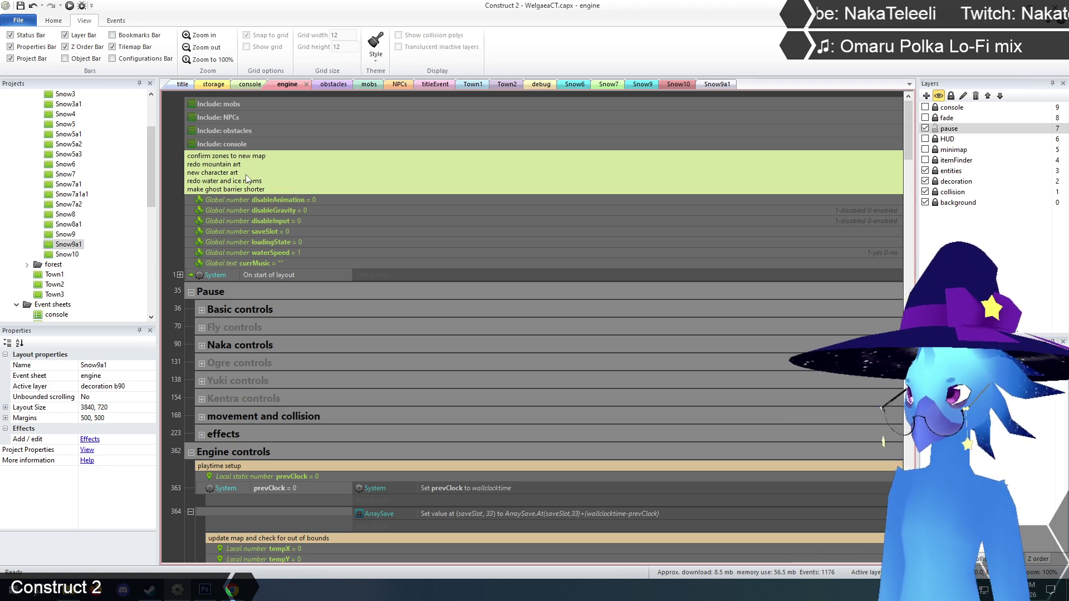
- Delete the 'confirm zones to new map' first line from the to-do comment
double_click(245, 169)
left_click(280, 163)
left_click_drag(237, 161, 187, 158)
key("BackSpace")
key("BackSpace")
left_click(169, 182)
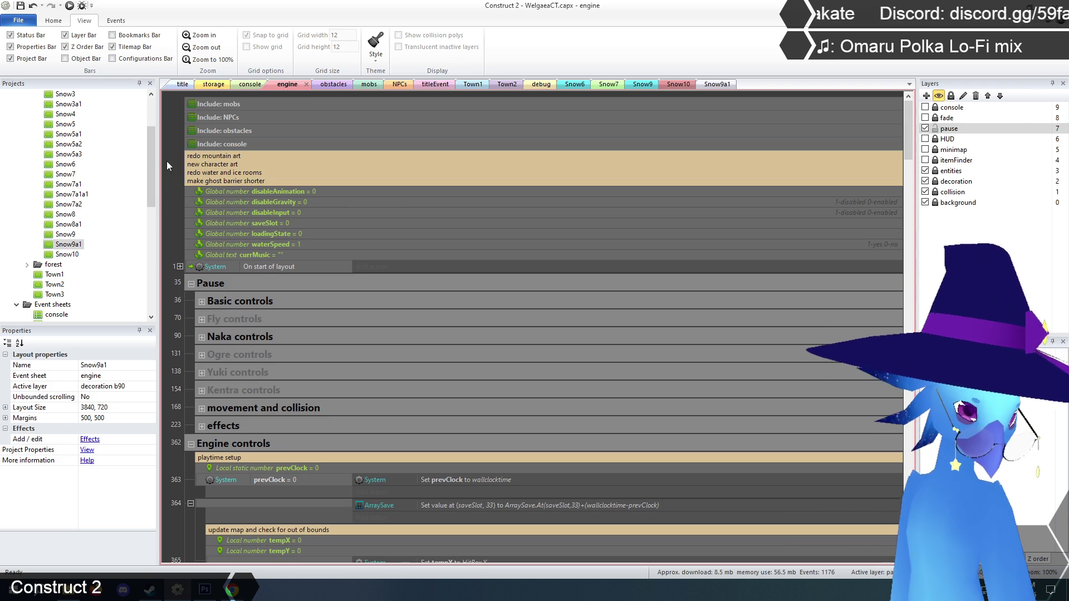
- Insert 'confirm items to new map' as the comment's new first line and deselect it
double_click(244, 155)
left_click(244, 156)
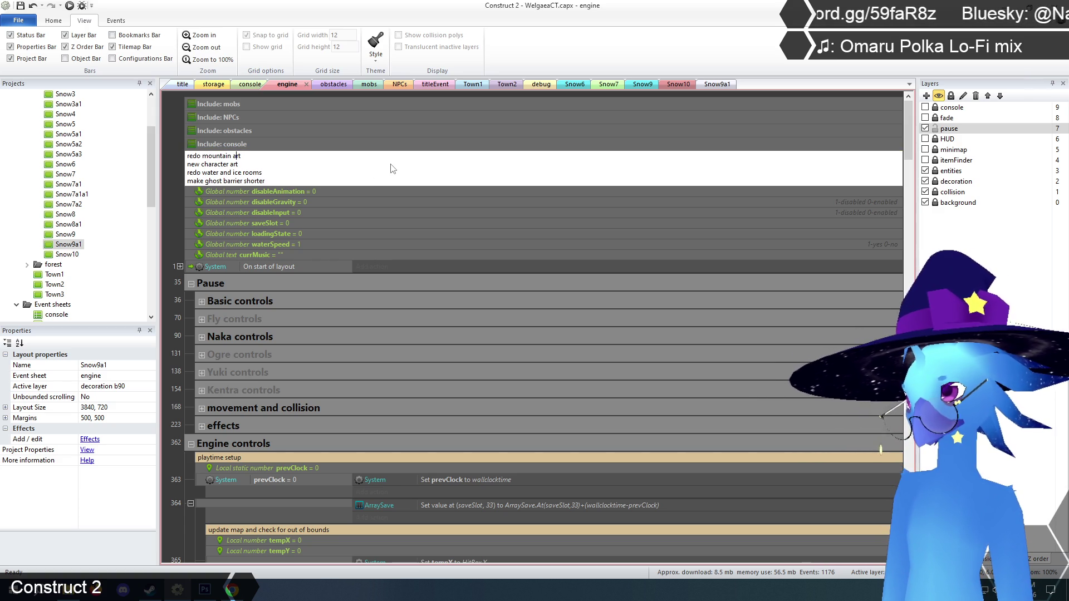
key("Return")
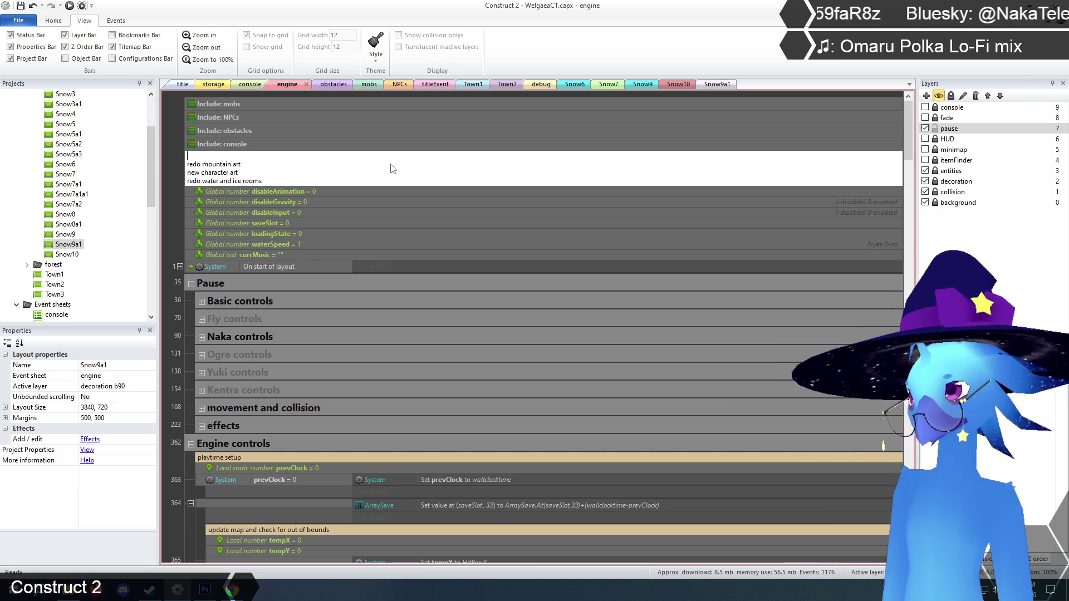
type("confirm items to new map")
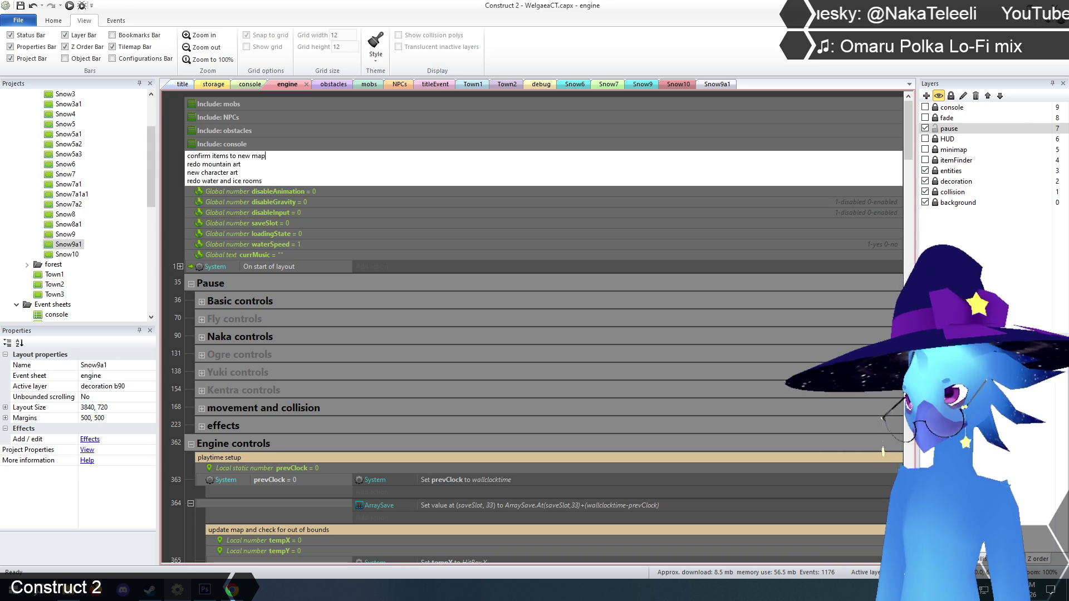
left_click(389, 164)
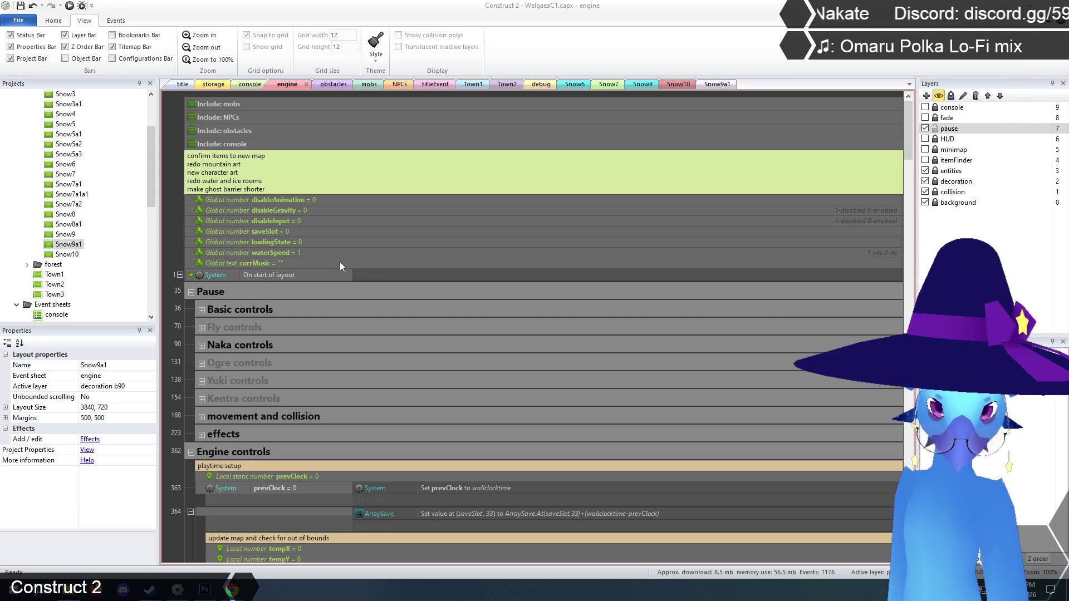
left_click(174, 228)
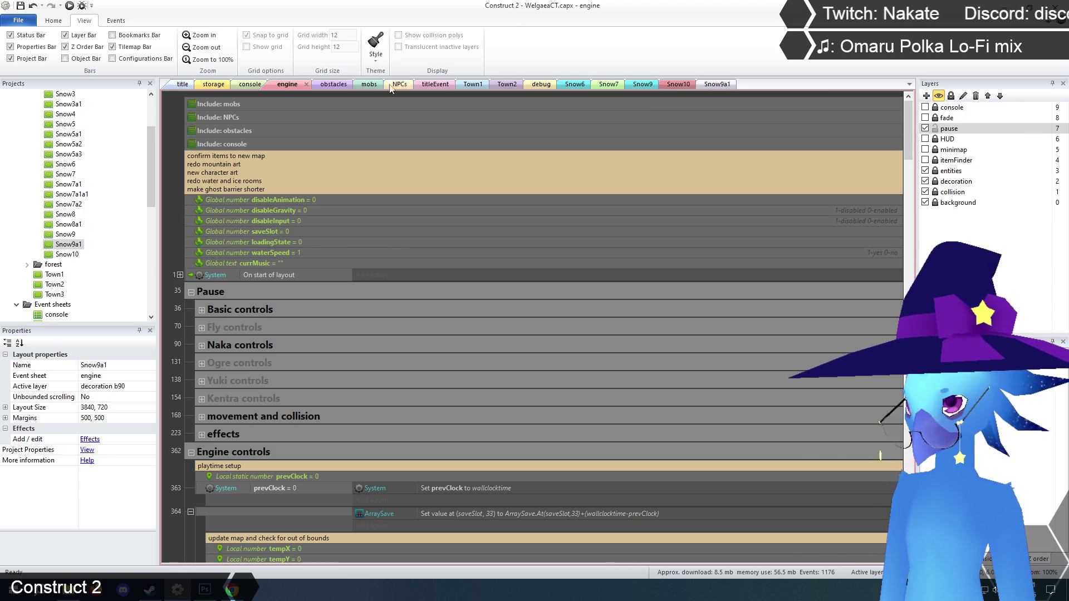
- In the storage layout, view objects at actual size and locate the Flamethrower and FlameVision sprites
left_click(217, 85)
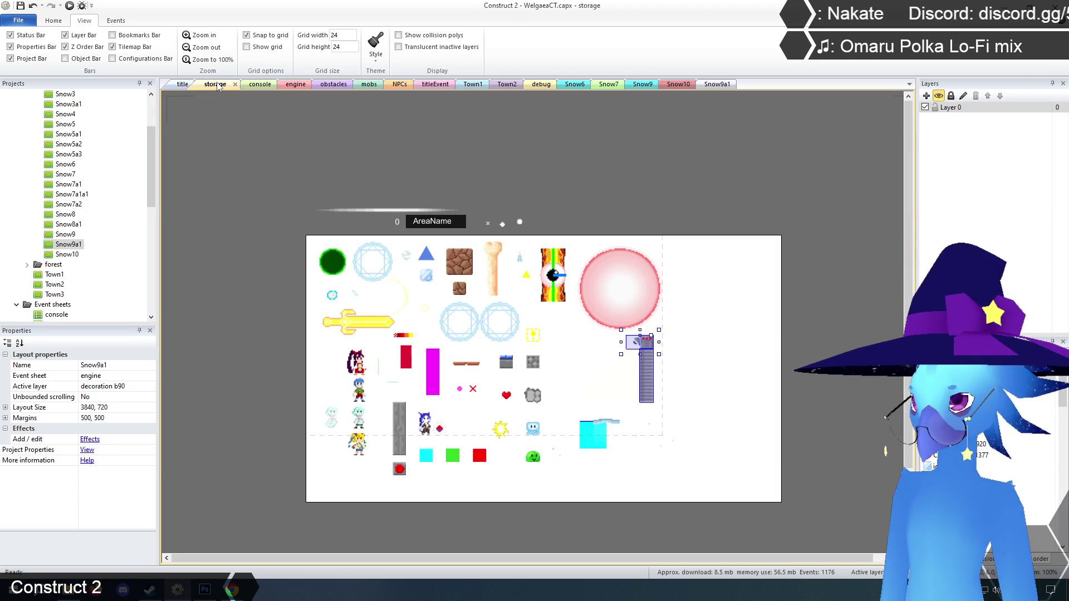
left_click(621, 281)
scroll(621, 281, "down", 3)
left_click(639, 263)
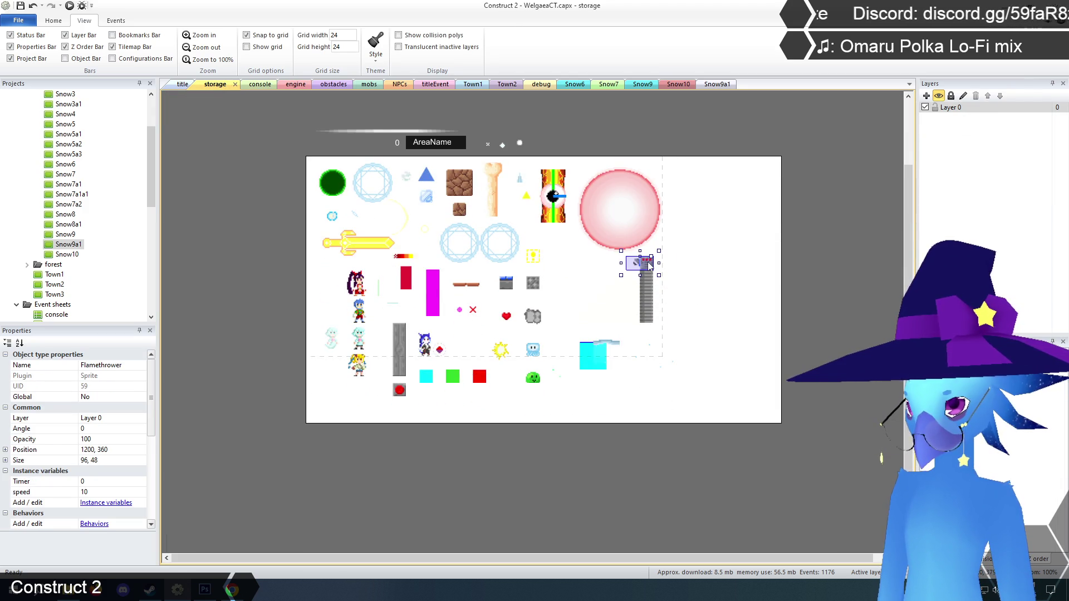
left_click(186, 60)
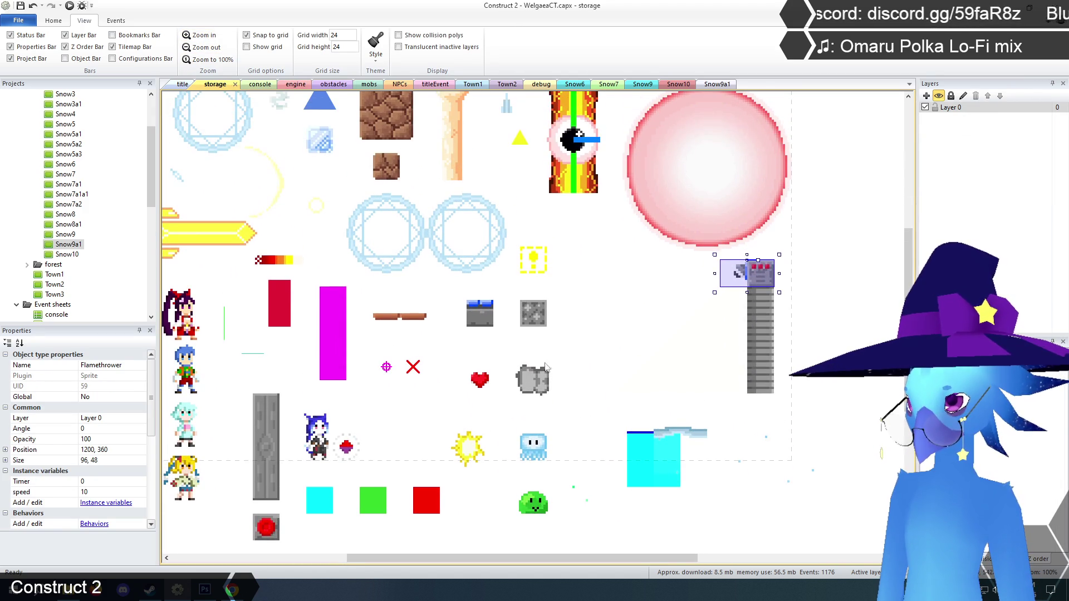
left_click(638, 350)
left_click(873, 327)
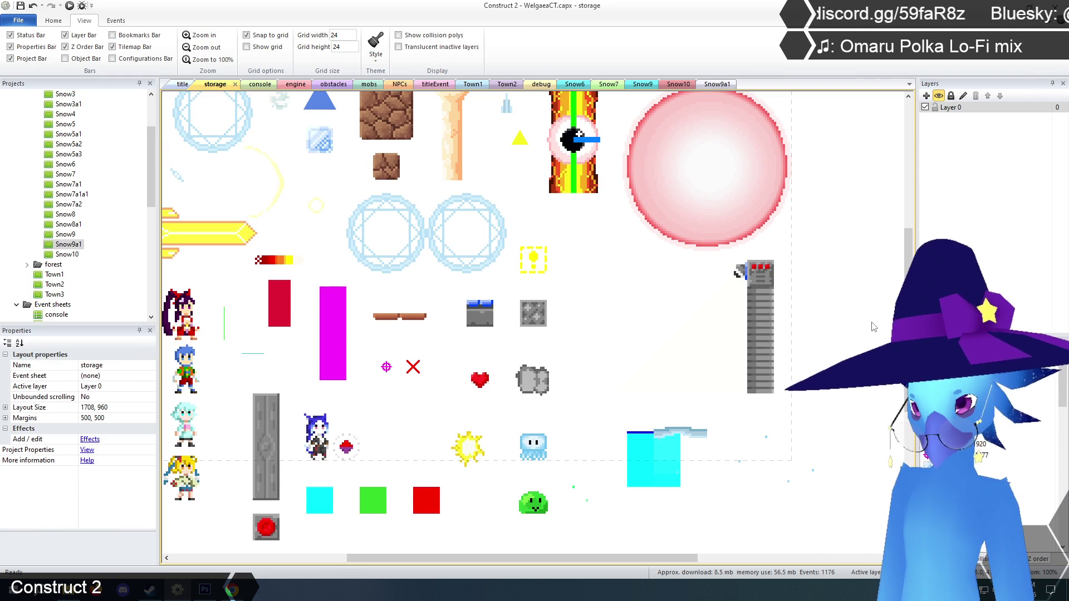
scroll(871, 328, "up", 3)
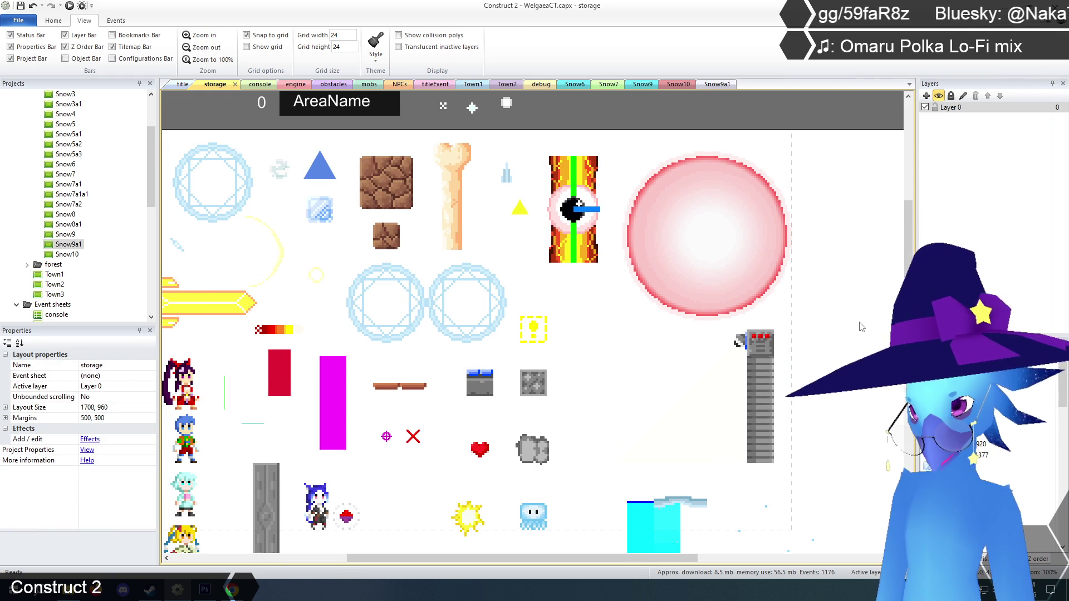
- Open the Flamethrower sprite's animations in the image editor and zoom in
left_click(760, 342)
right_click(769, 345)
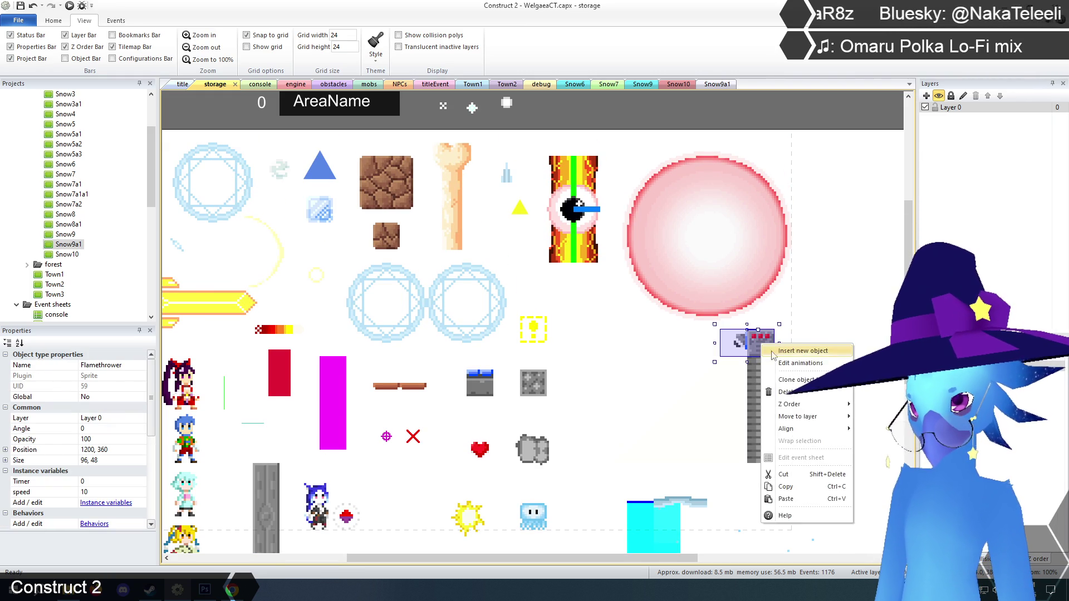
left_click(796, 364)
left_click(362, 72)
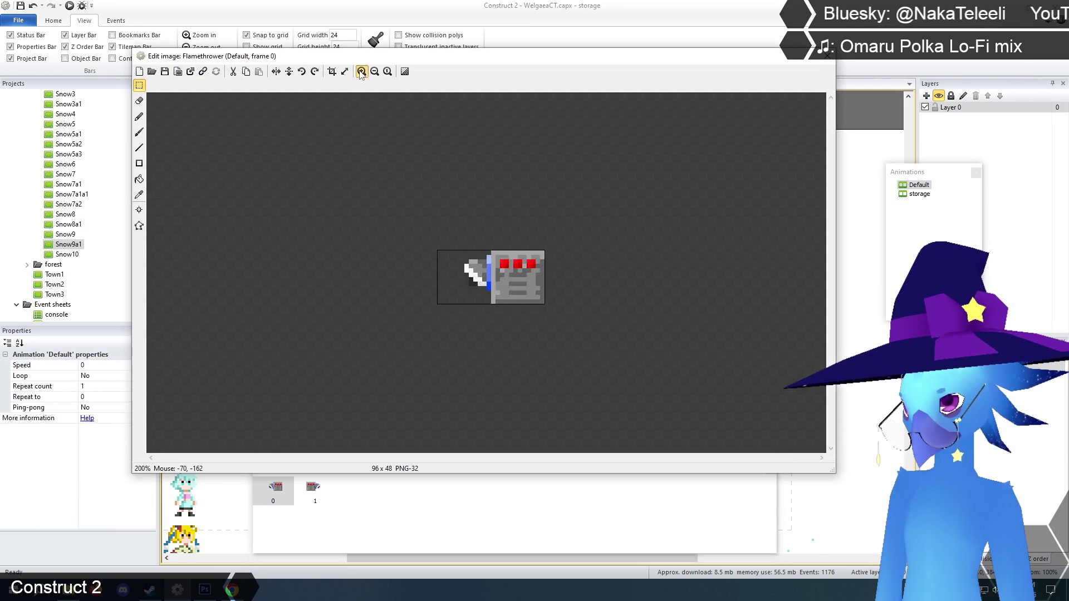
- At 800% zoom, move the body's bottom strip up one pixel and erase the leftover lower pixels
left_click(361, 72)
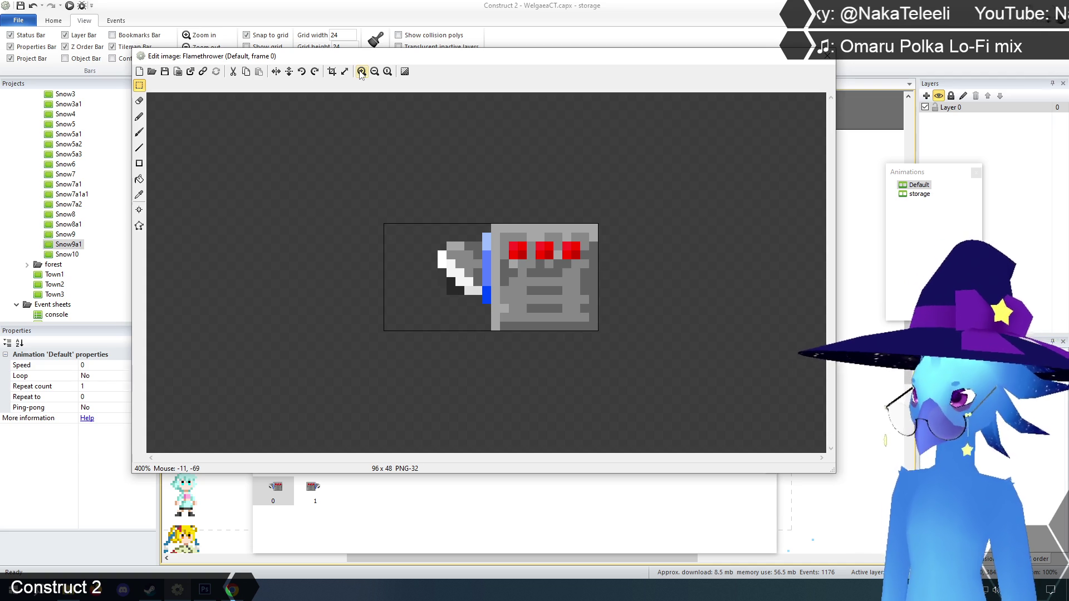
left_click(361, 72)
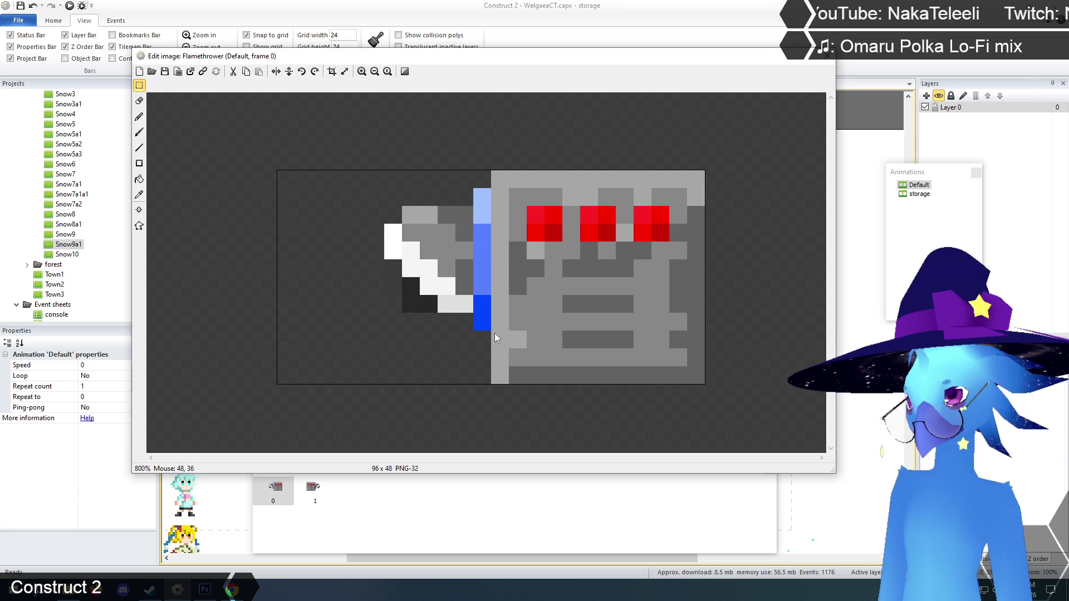
left_click_drag(493, 350, 704, 385)
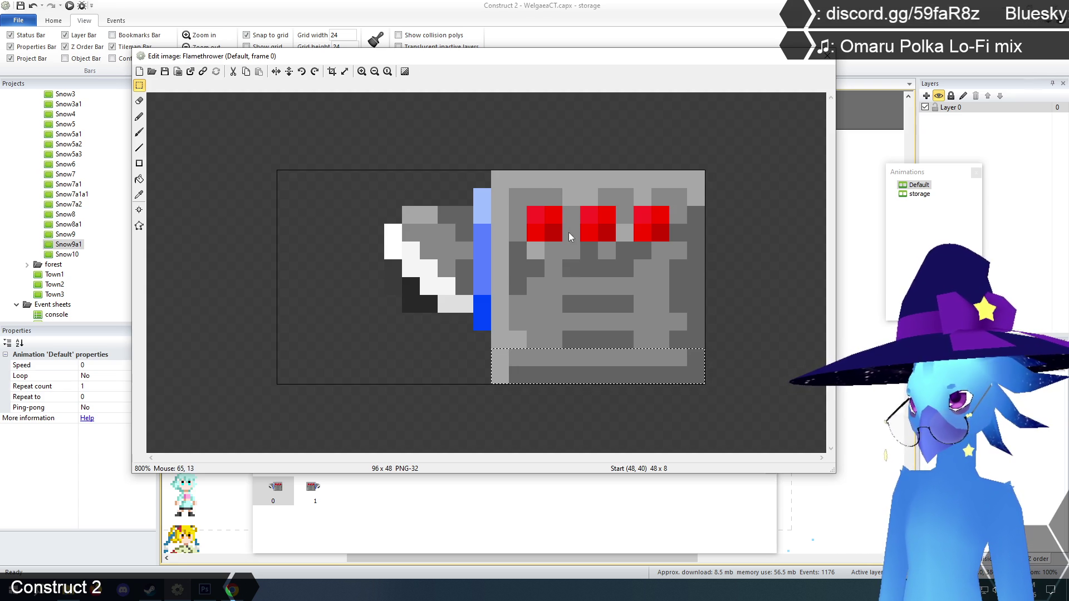
left_click_drag(572, 359, 573, 256)
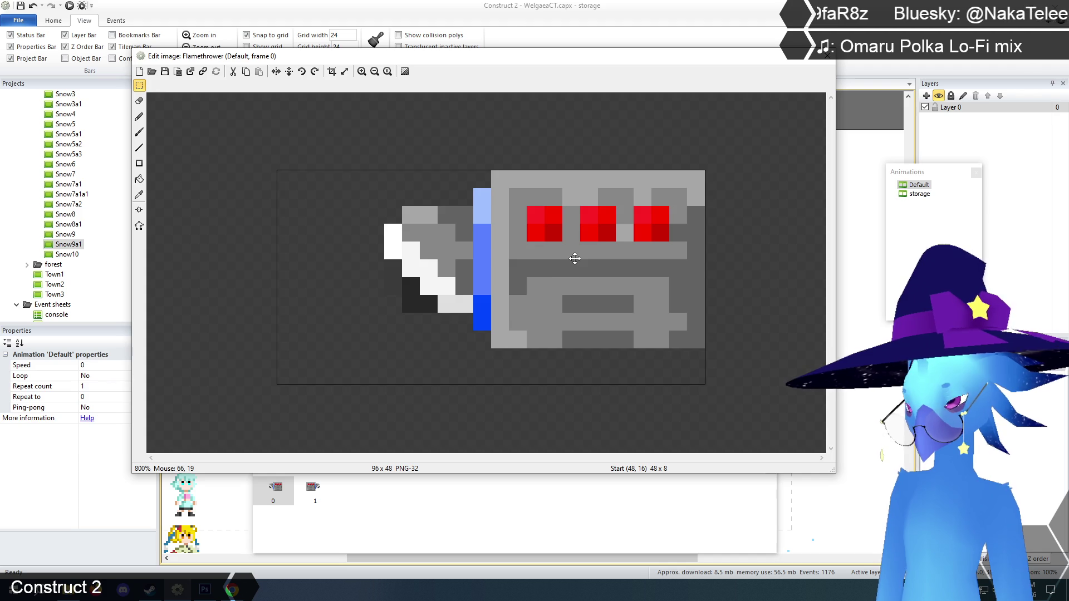
left_click(540, 378)
left_click_drag(492, 280, 702, 349)
key("Delete")
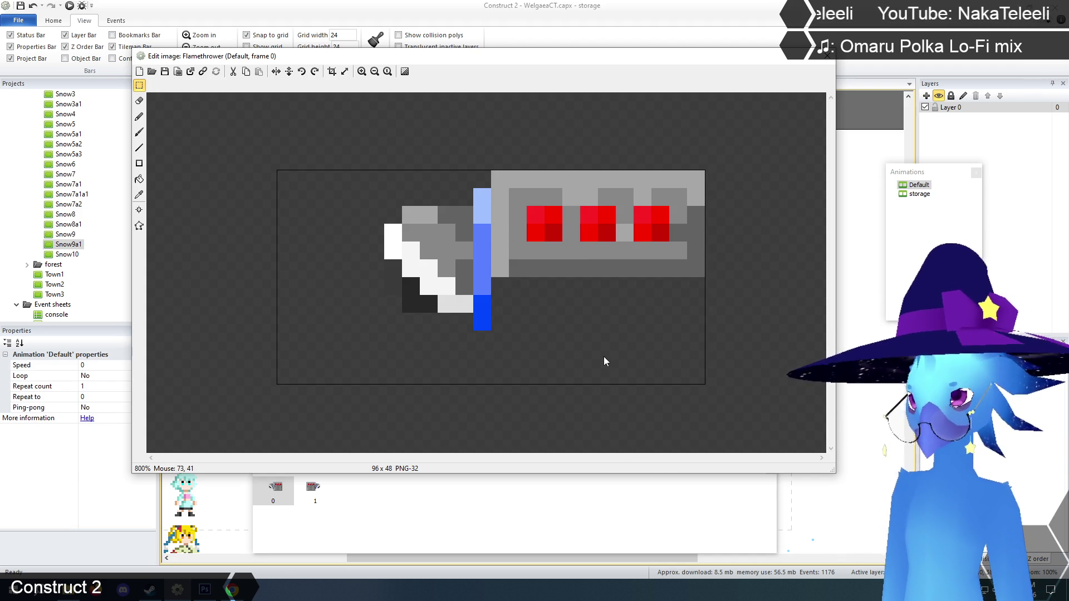
- Shift the nozzle upward and delete the stray light-blue and dark-blue pixels
left_click_drag(365, 184, 490, 335)
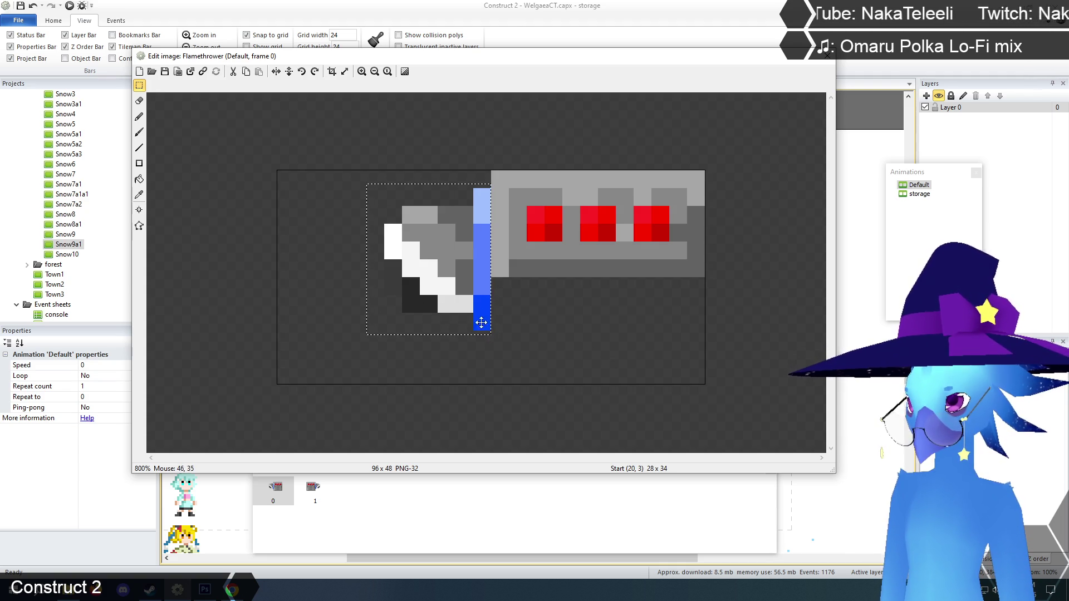
left_click(456, 269)
key("Up")
key("Up")
key("Up")
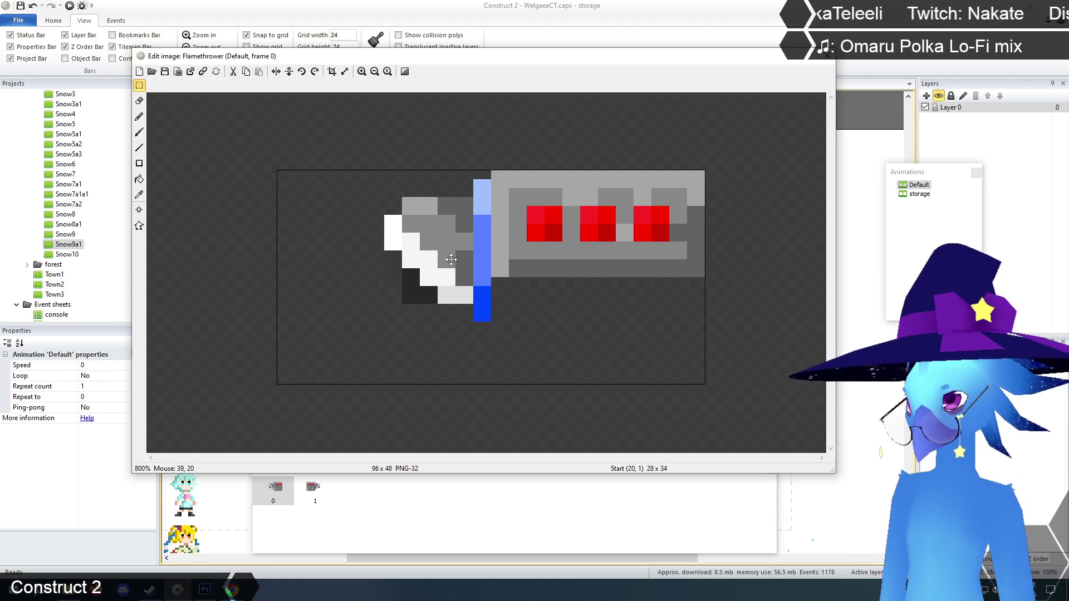
left_click(520, 331)
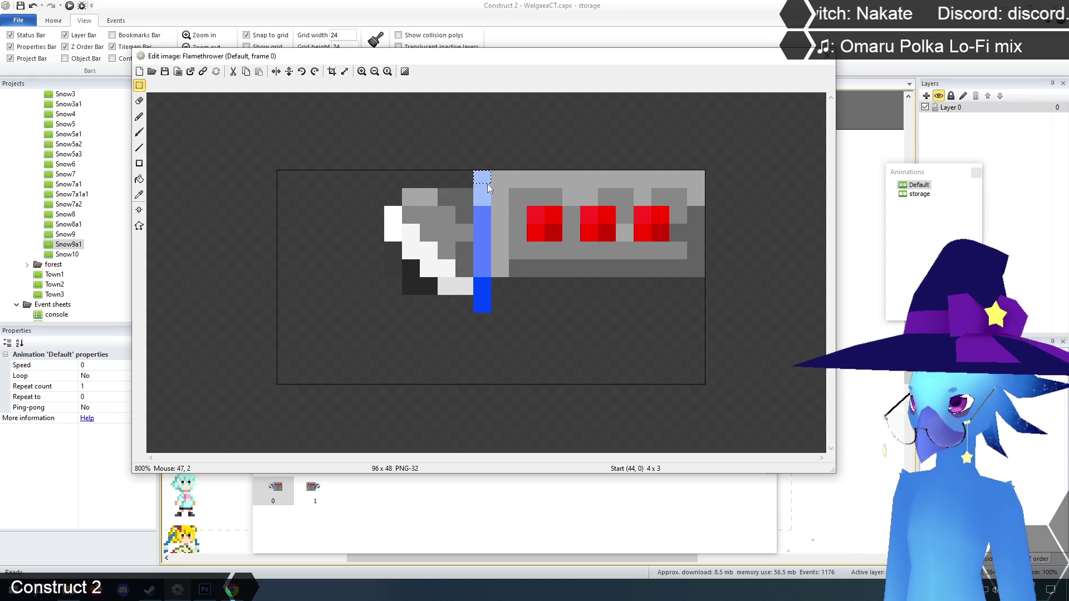
key("Delete")
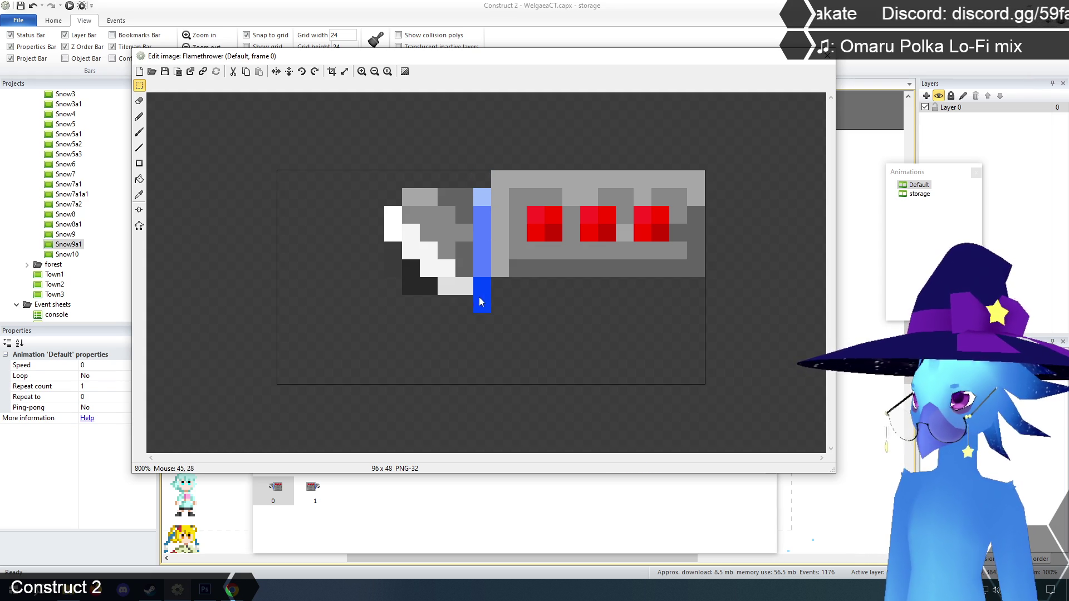
left_click_drag(477, 297, 490, 315)
key("Delete")
left_click(427, 292)
- Raise the nozzle 3 px flush with the body and close the image editor
left_click_drag(369, 182, 490, 327)
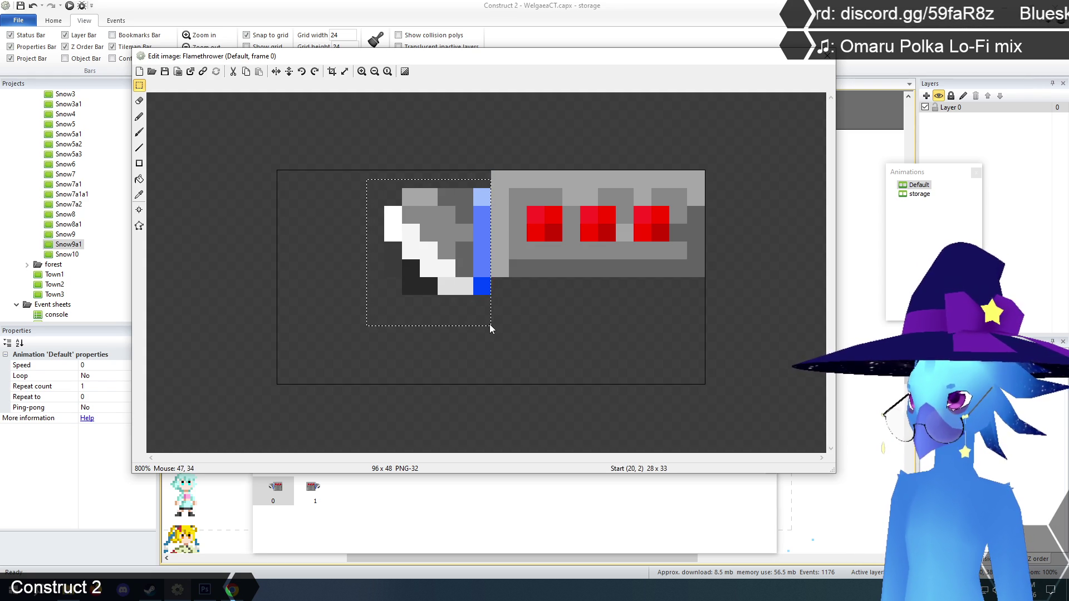
left_click_drag(450, 254, 449, 235)
left_click(471, 351)
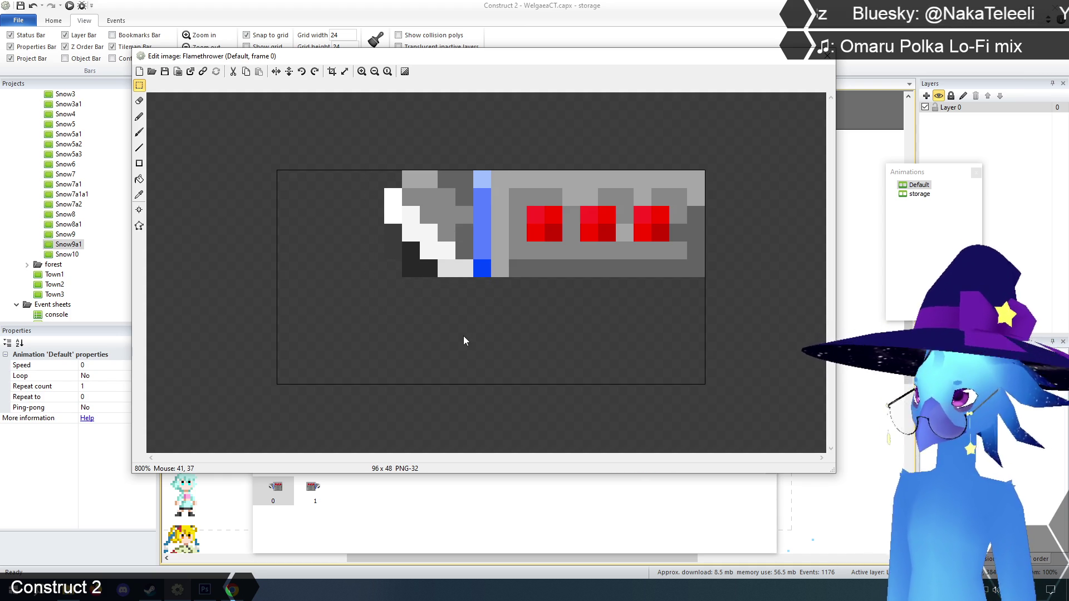
left_click(828, 57)
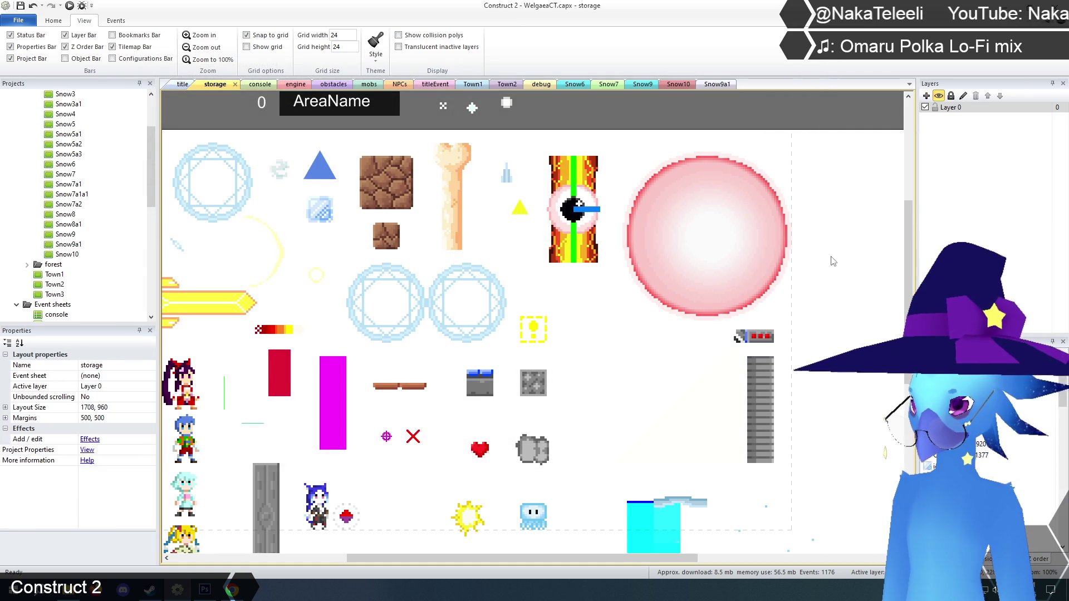
scroll(819, 253, "down", 2)
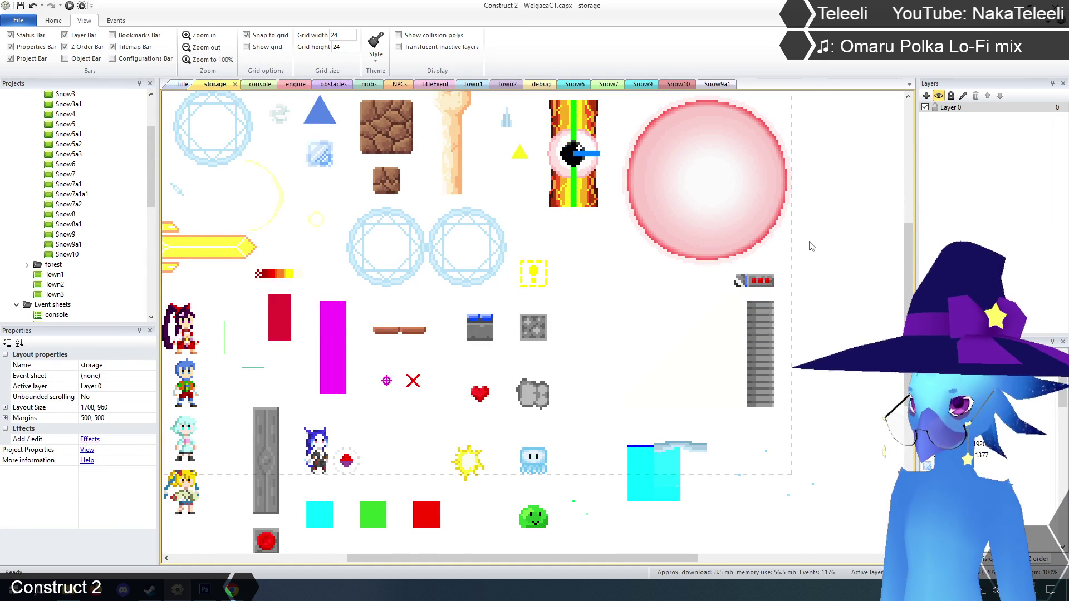
right_click(756, 280)
left_click(786, 299)
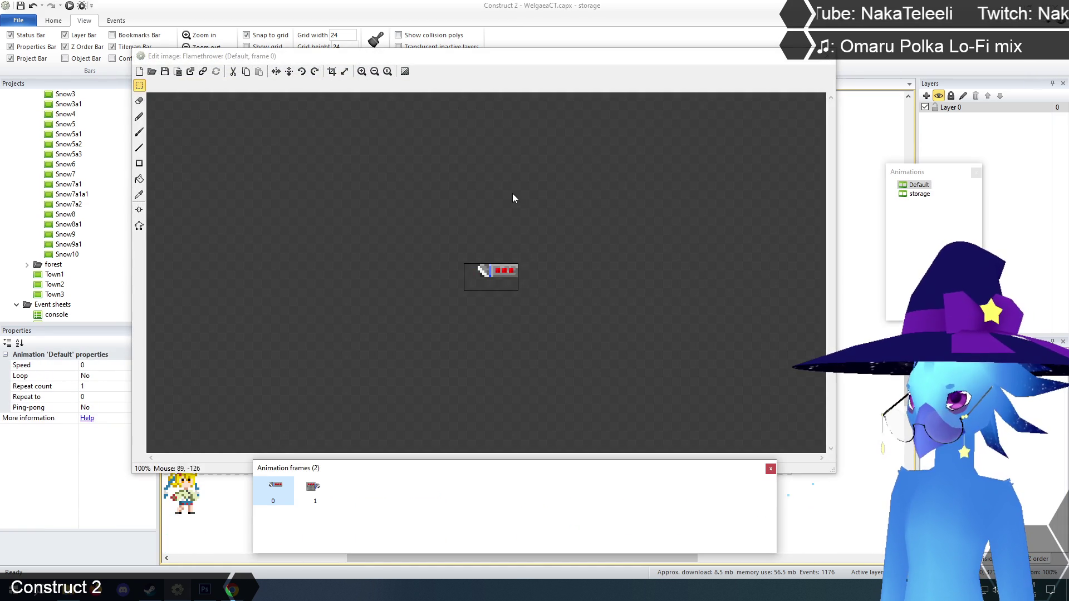
left_click(826, 57)
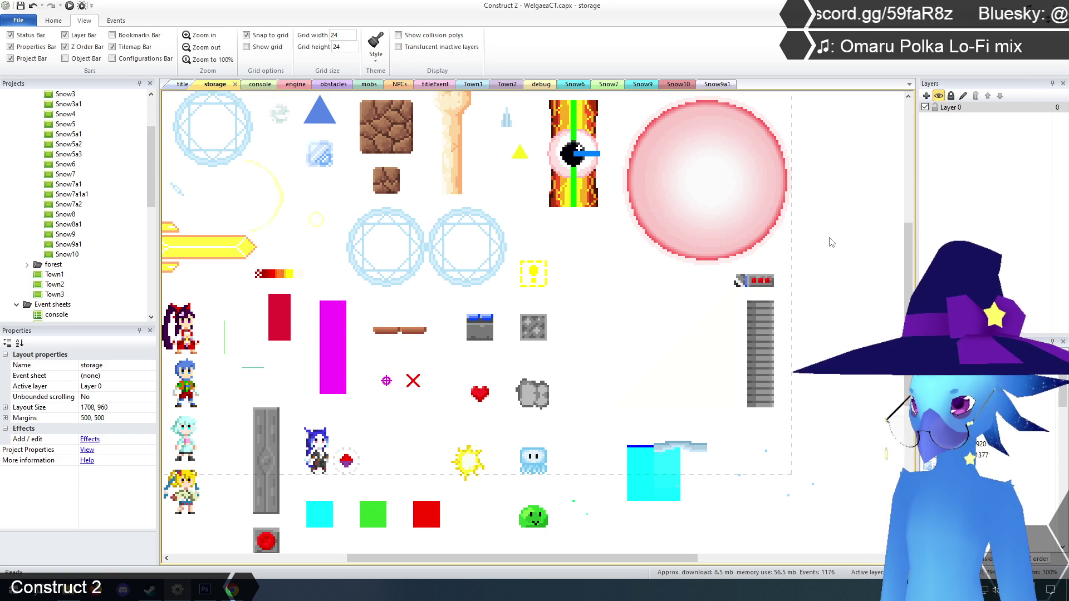
left_click(766, 340)
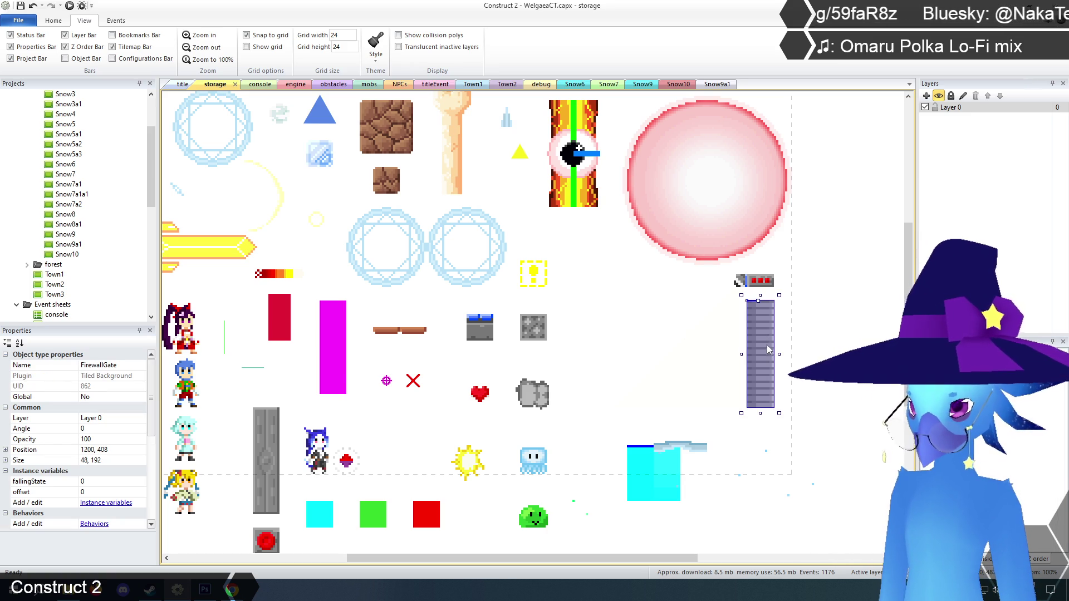
- Move FirewallGate up one 24px grid step and check the green Firewall sprite's image
left_click_drag(767, 350, 768, 346)
left_click(768, 408)
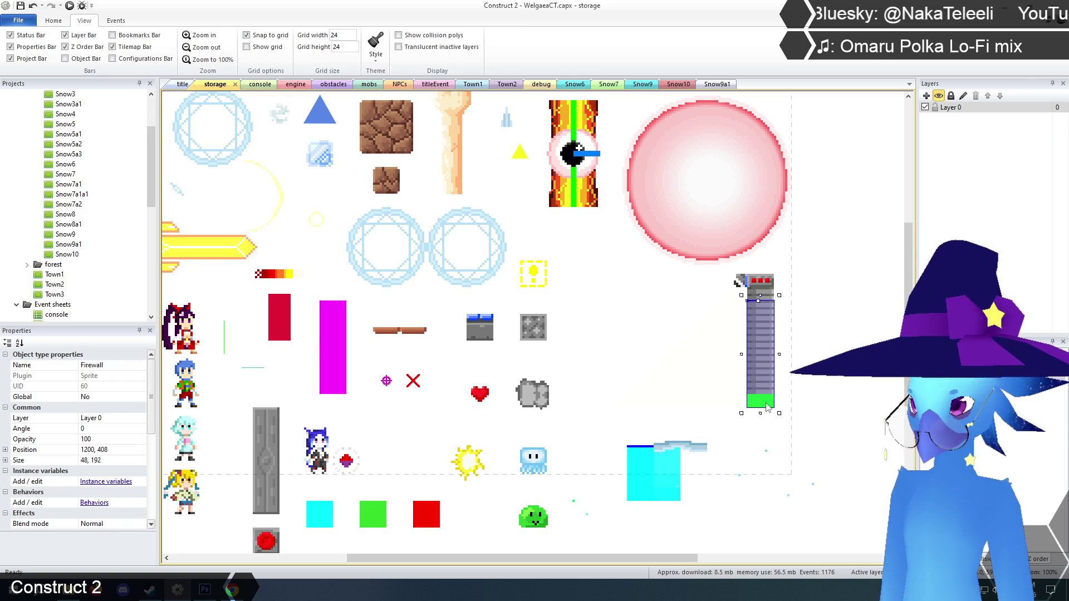
right_click(767, 407)
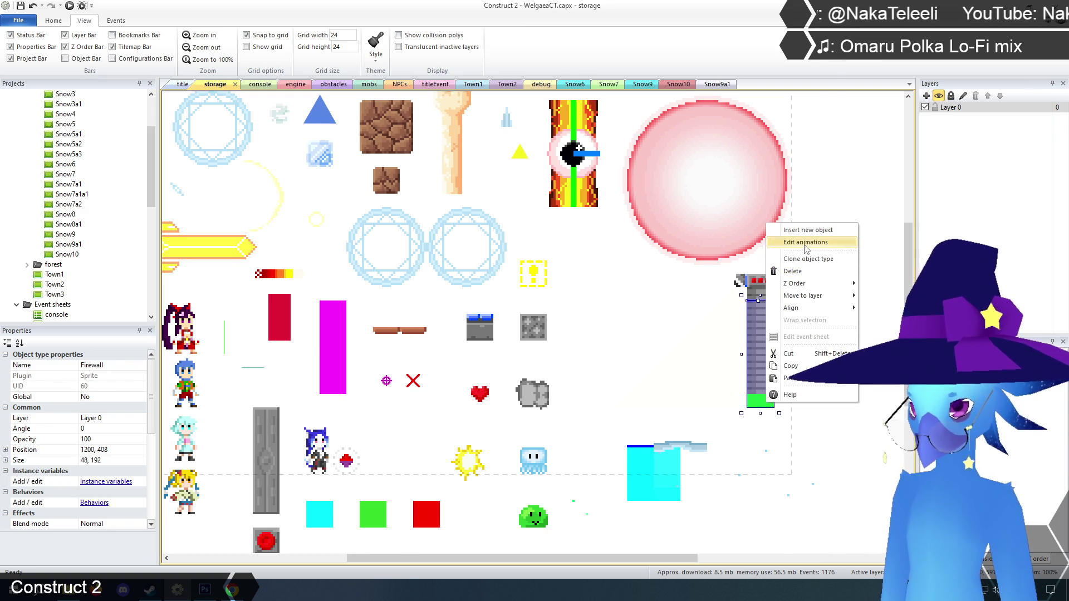
left_click(804, 245)
left_click(828, 58)
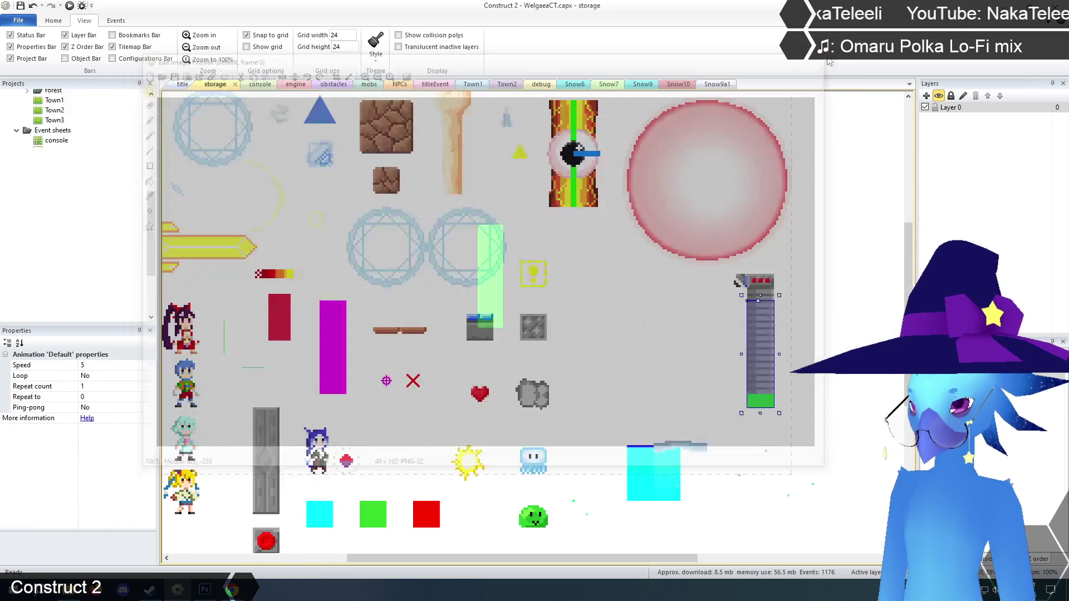
left_click(823, 293)
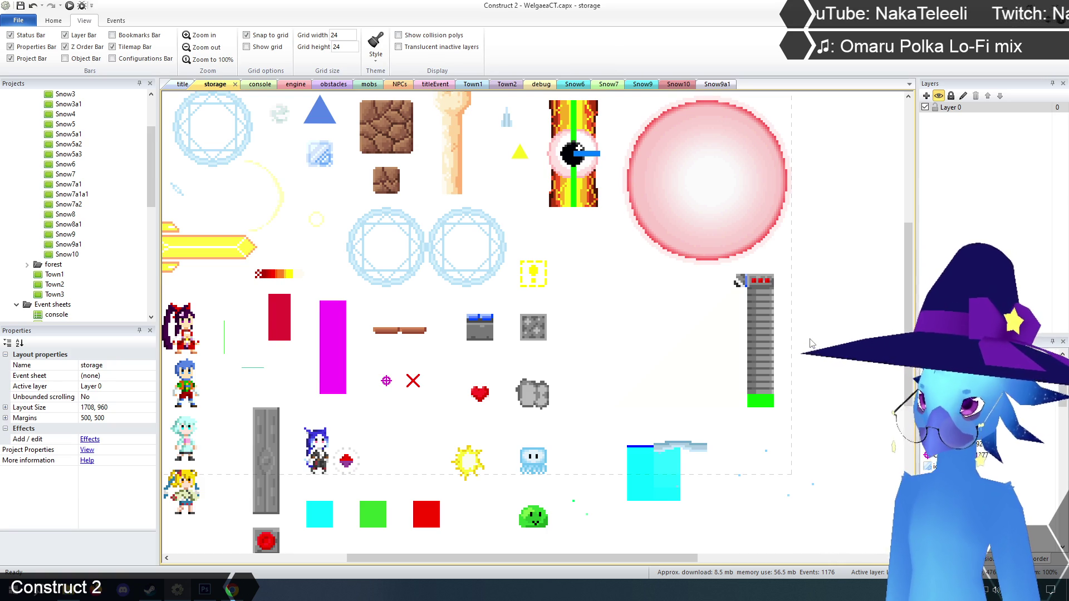
- Select the large translucent 312×240 FlameVision sprite enclosing the flamethrower and gate
scroll(812, 344, "up", 2)
scroll(812, 345, "down", 1)
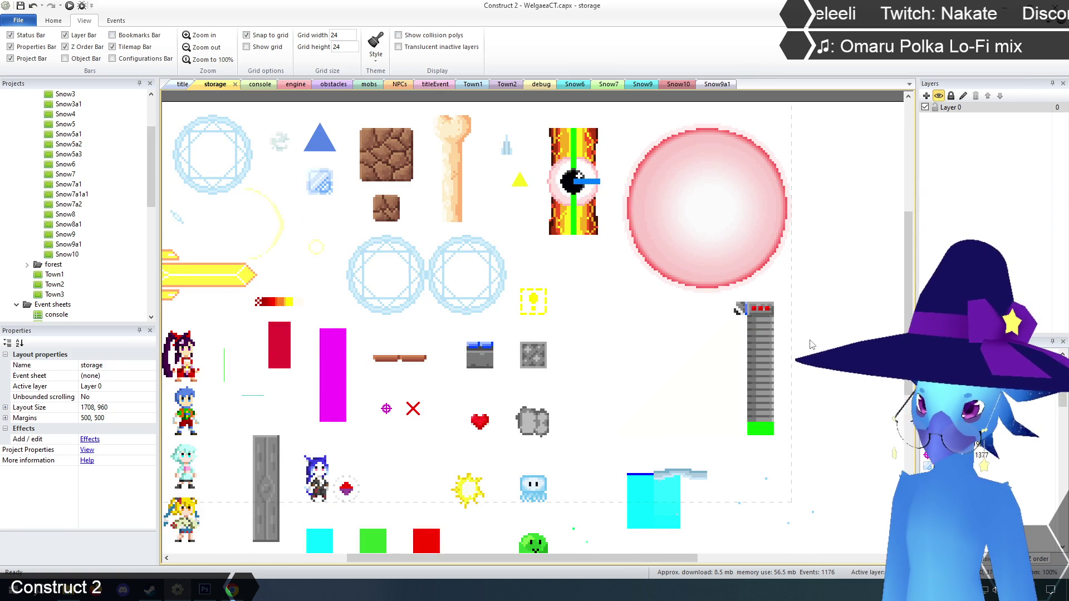
left_click(721, 363)
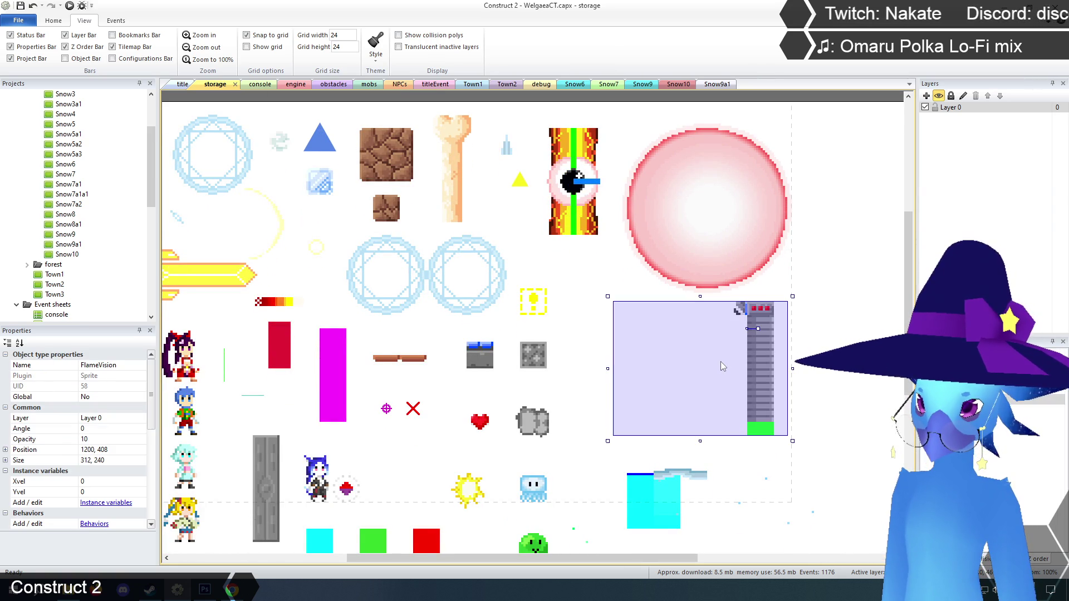
- Flood-fill the white FlameVision triangle red in its image editor at 200% zoom
right_click(721, 362)
left_click(753, 383)
left_click(362, 72)
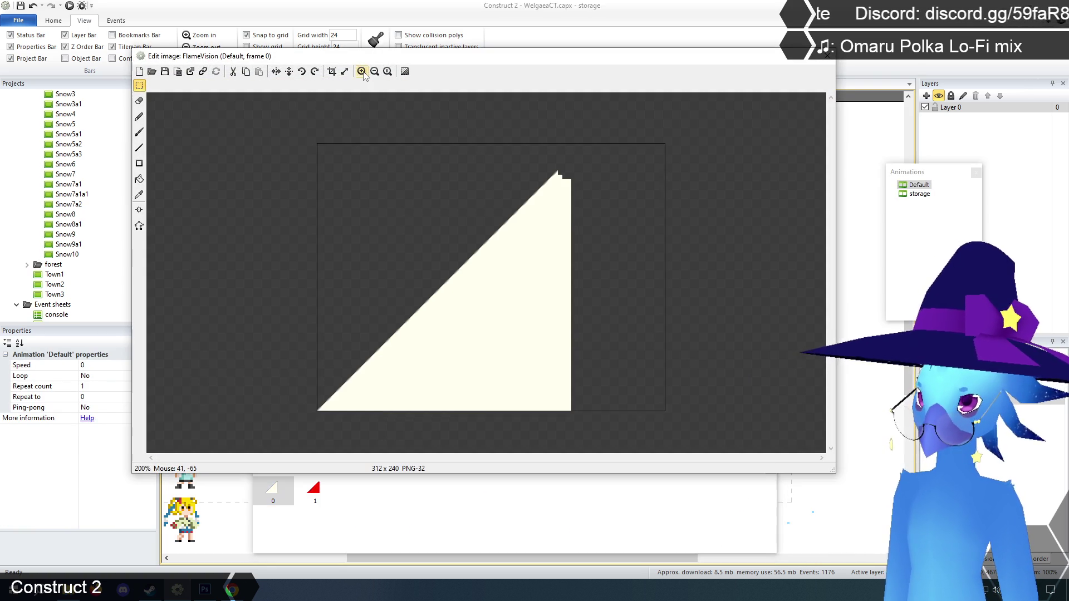
left_click(140, 195)
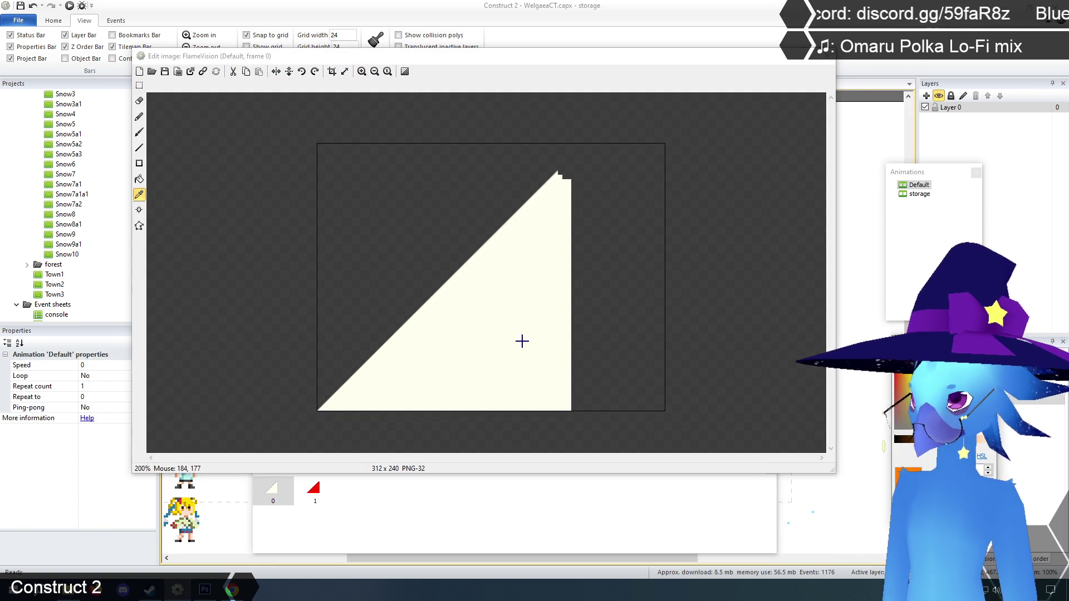
left_click(140, 132)
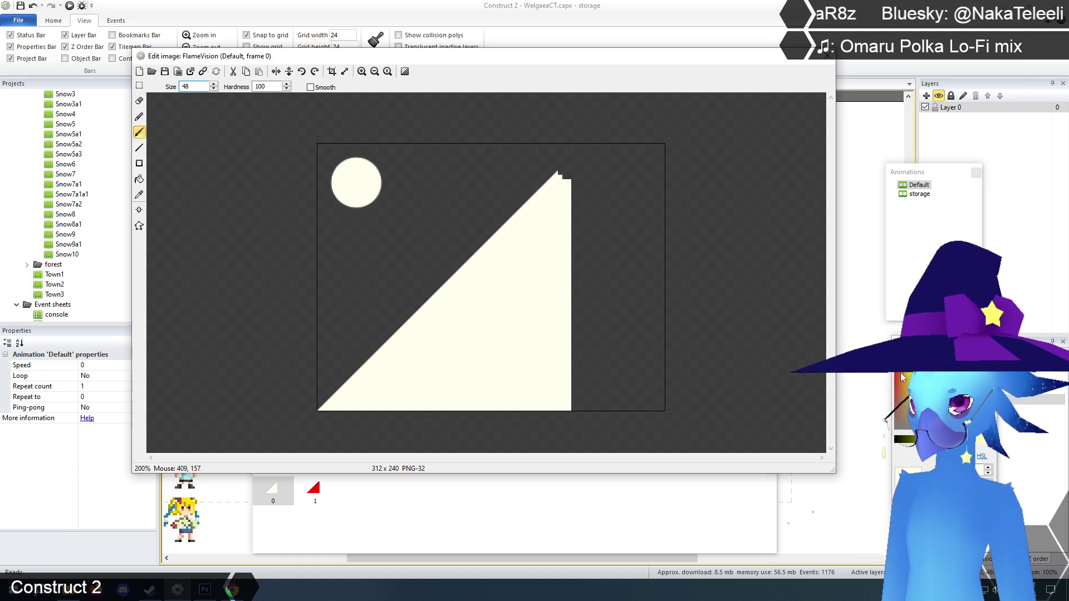
left_click(139, 178)
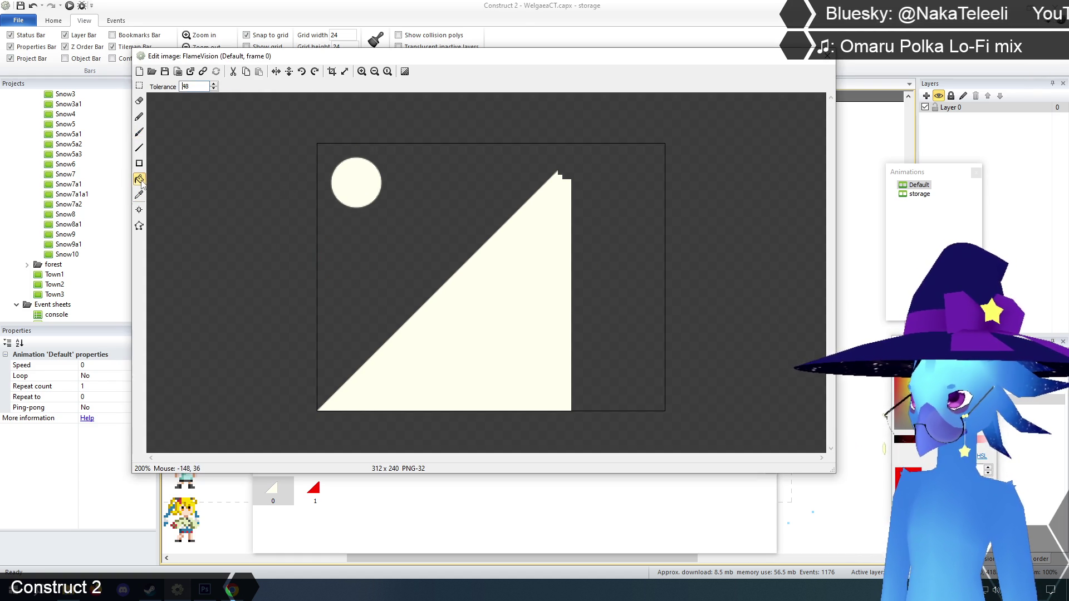
left_click(515, 349)
left_click(828, 58)
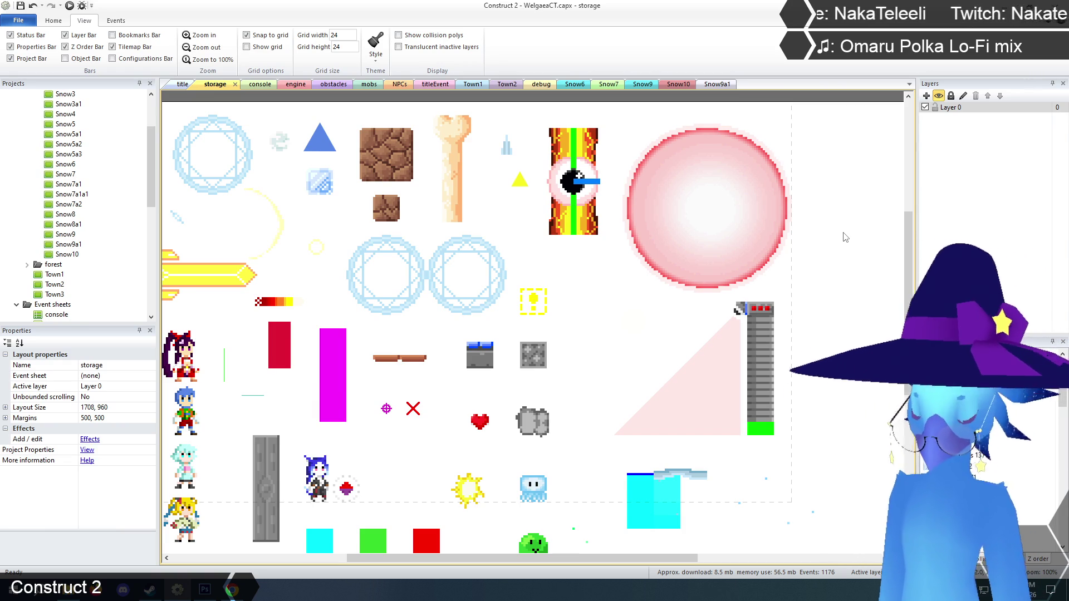
left_click(727, 386)
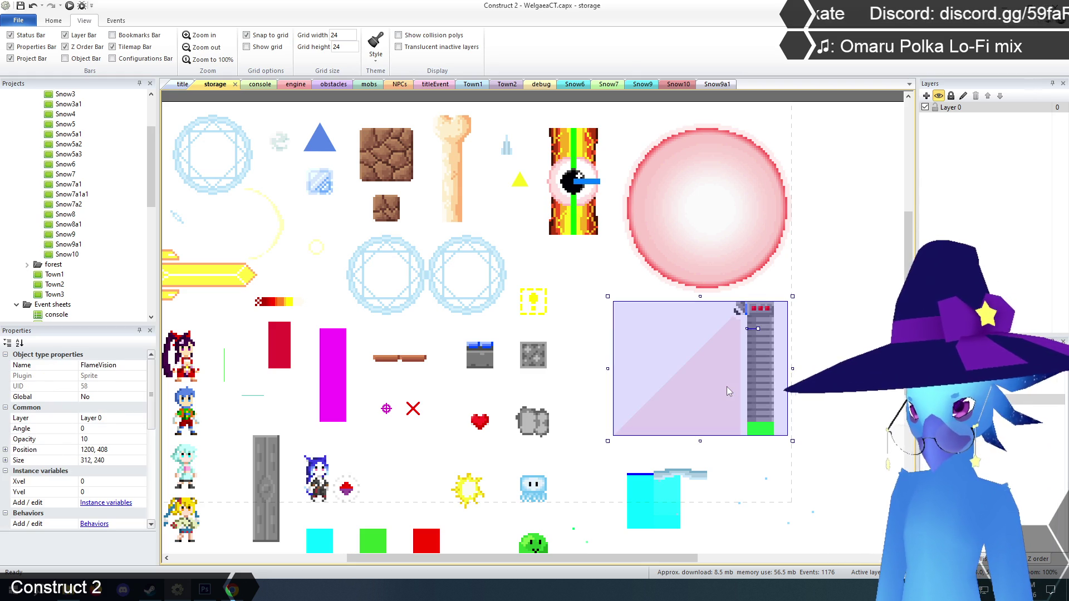
- Reopen the FlameVision image at 200%, restore rectangle selection, and close the editor
right_click(726, 386)
left_click(763, 409)
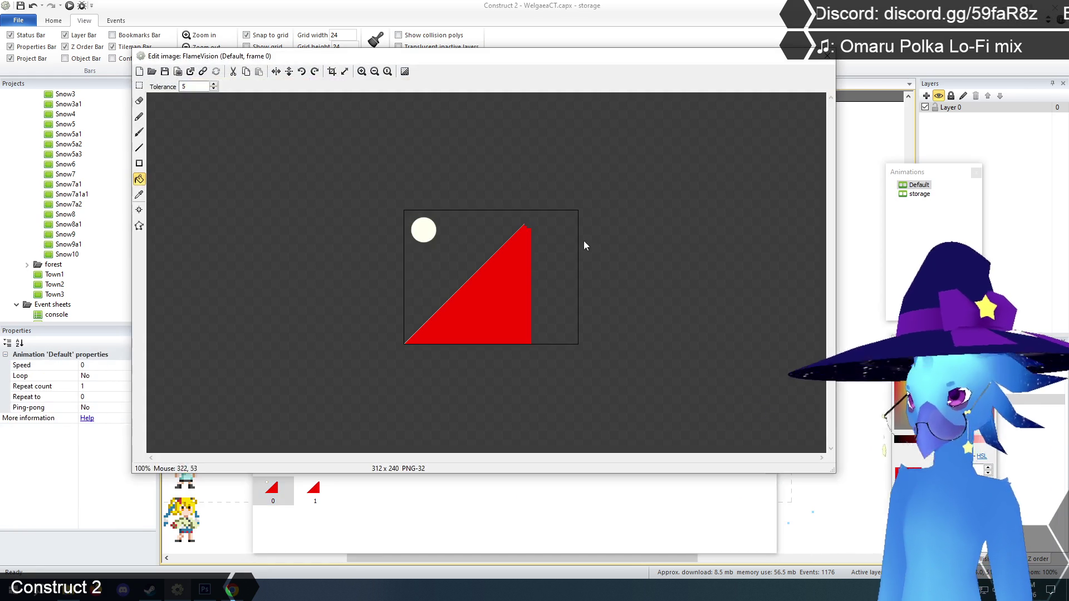
left_click(361, 72)
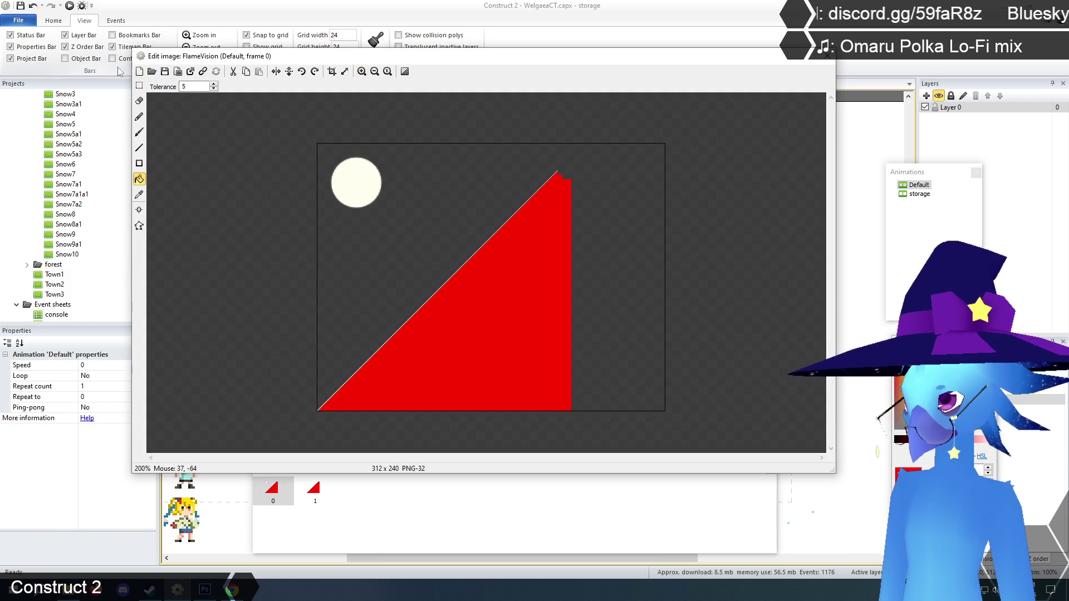
left_click(140, 87)
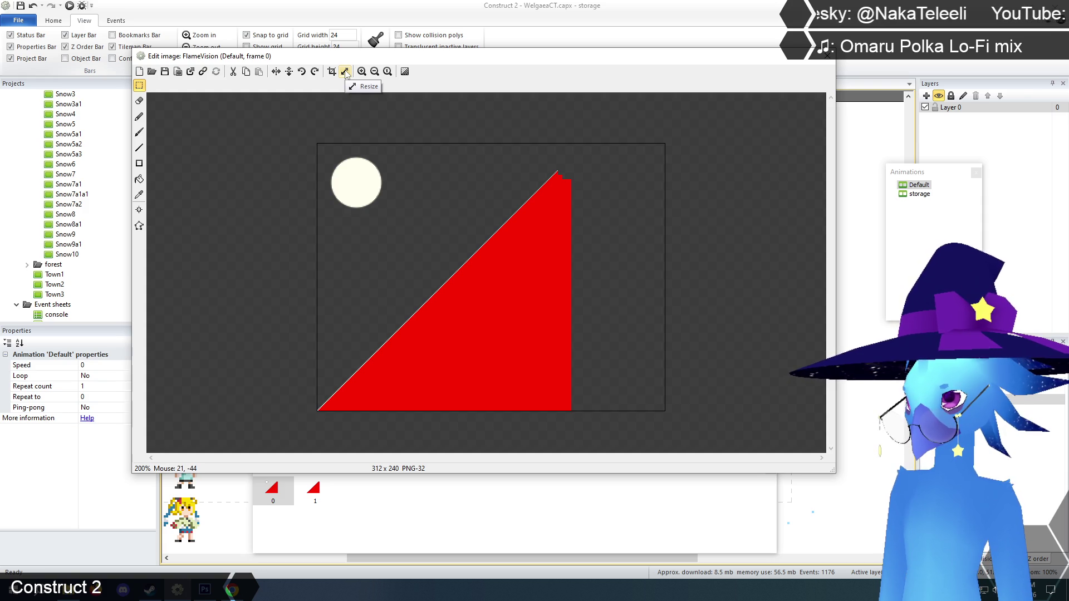
left_click(835, 60)
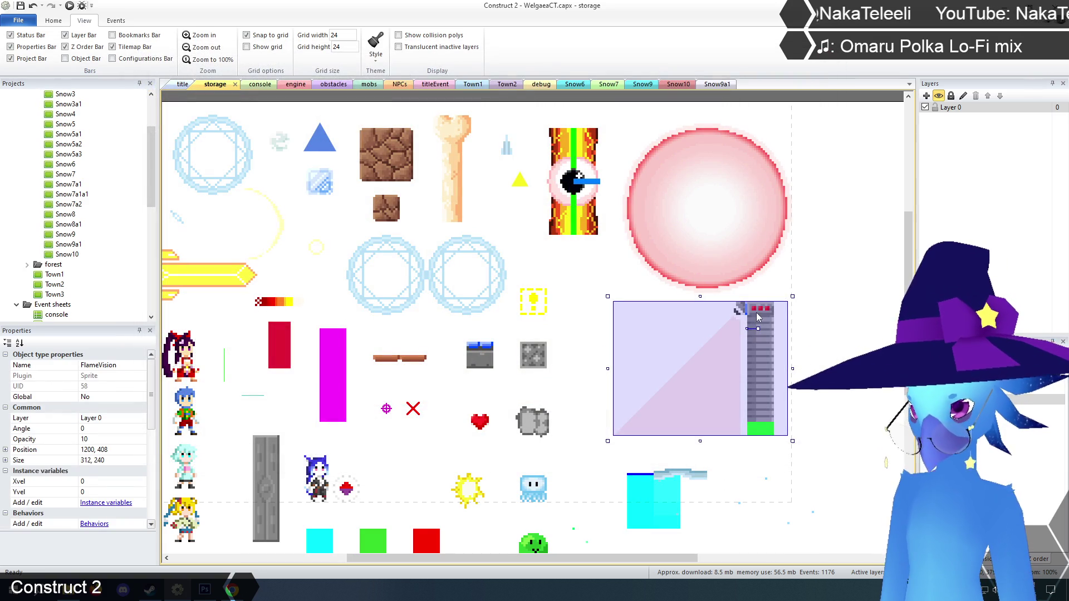
- Reopen FlameVision's image at 200% and bring up its 312×240 canvas resize dialog
left_click(766, 434)
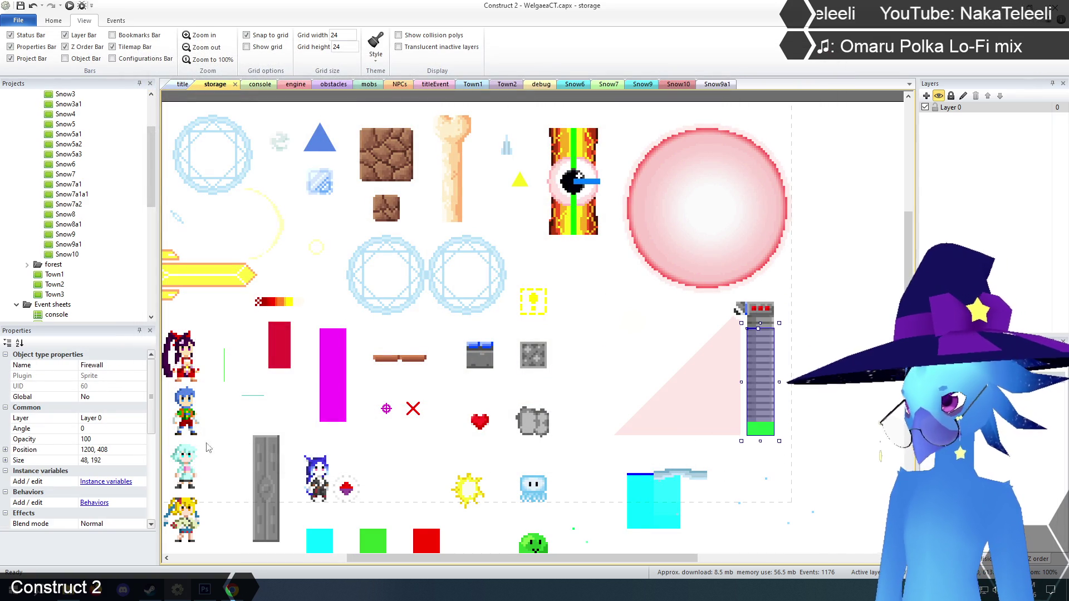
left_click(705, 376)
right_click(705, 376)
left_click(735, 394)
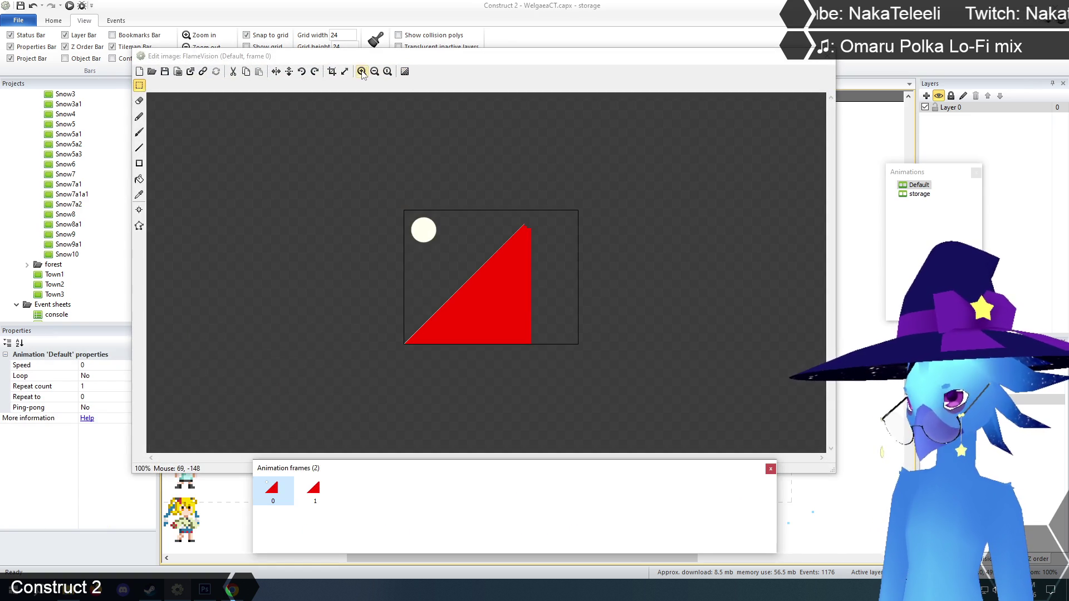
left_click(362, 71)
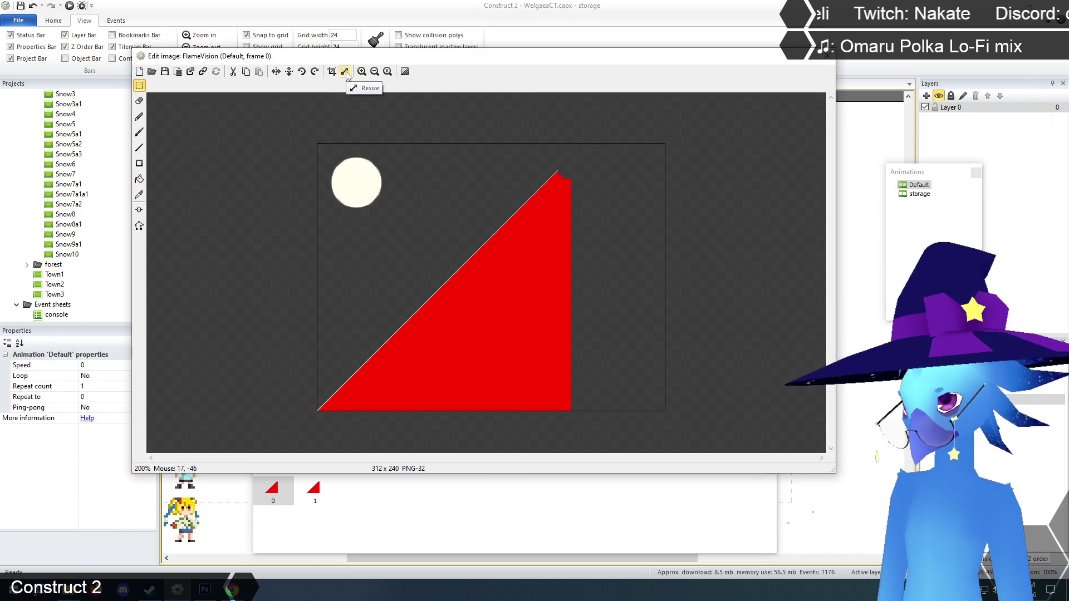
left_click(345, 72)
- Anchor the resize to top-left and work out 240 − 48 = 192 in Calculator
left_click(504, 266)
left_click(501, 282)
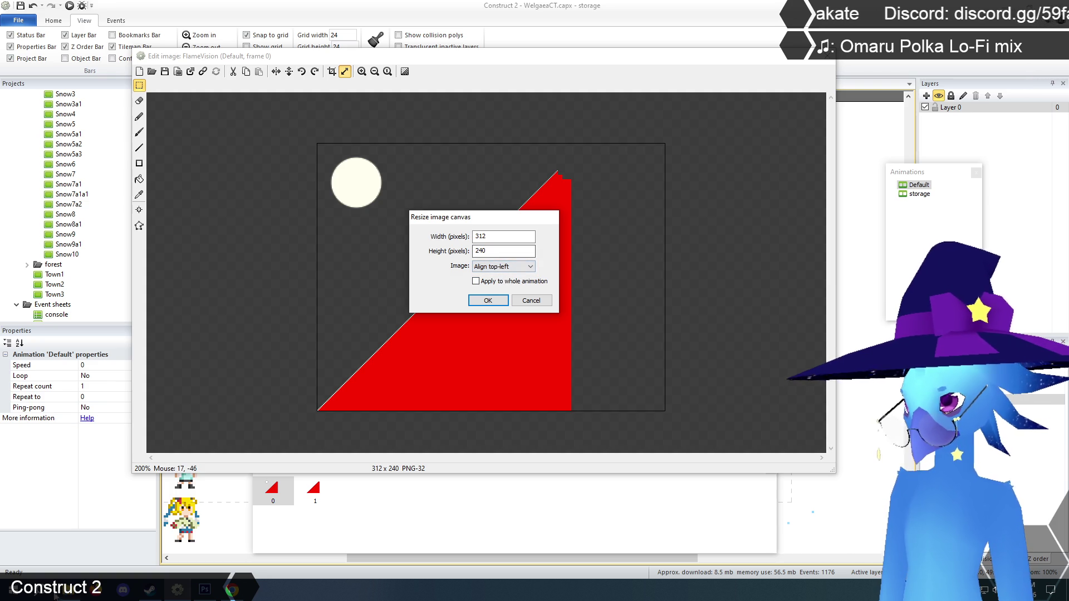
key("super")
key("Up")
key("Return")
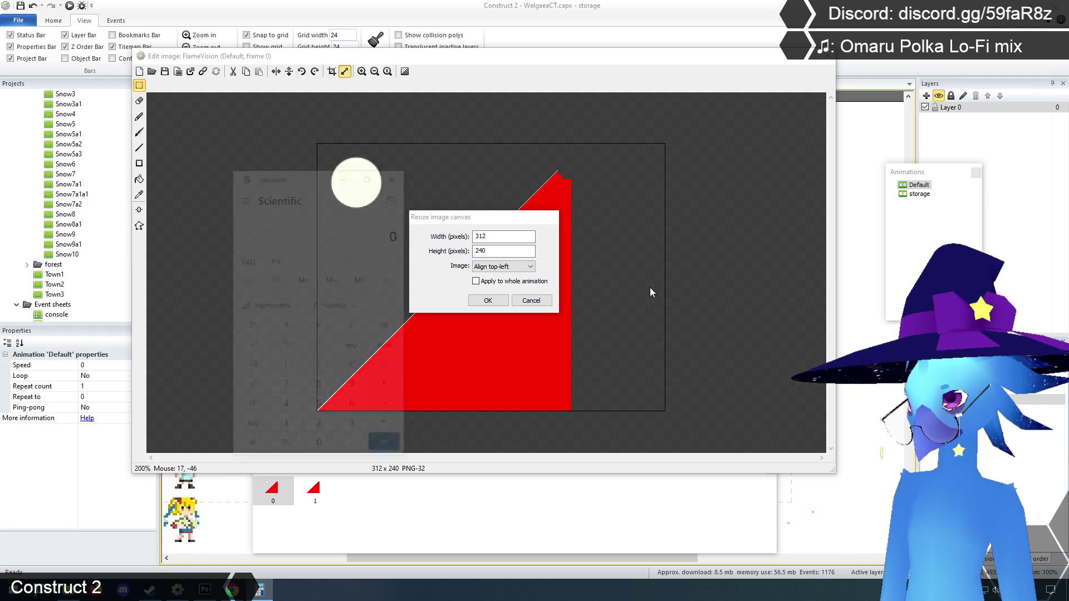
left_click(319, 450)
left_click(389, 408)
left_click(284, 409)
left_click(319, 387)
left_click(389, 450)
left_click(395, 174)
- Set the canvas Height to 192, confirm the 312×192 size, and close the editor
double_click(496, 250)
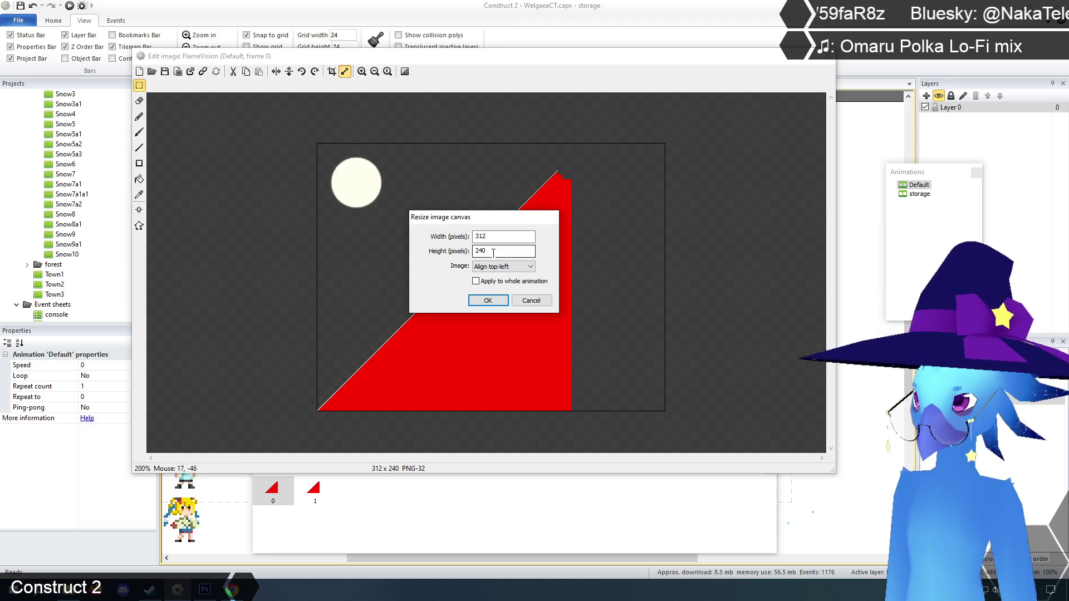
type("192")
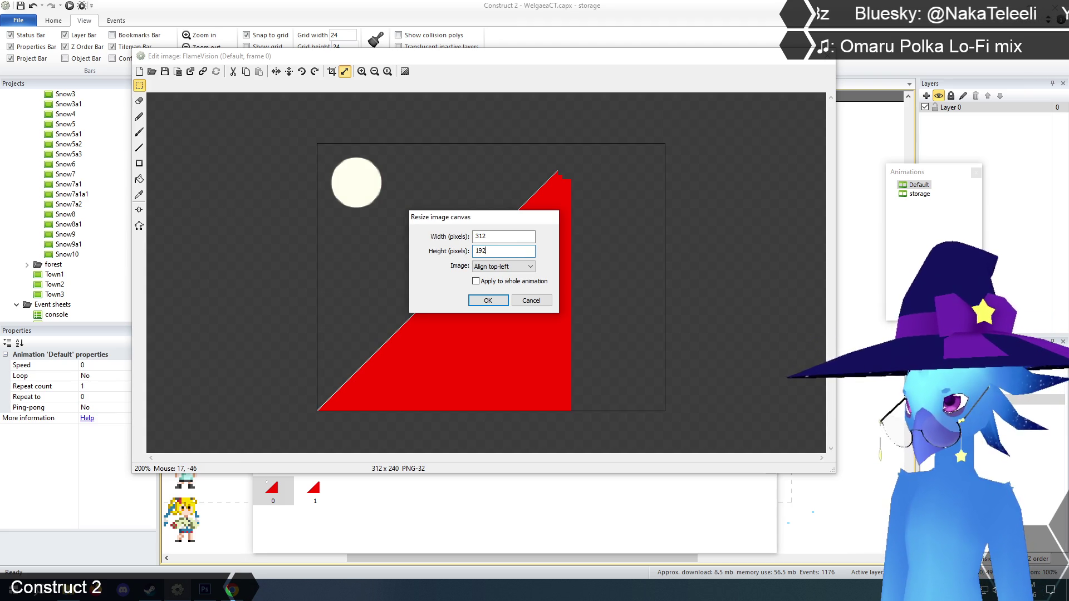
left_click(486, 301)
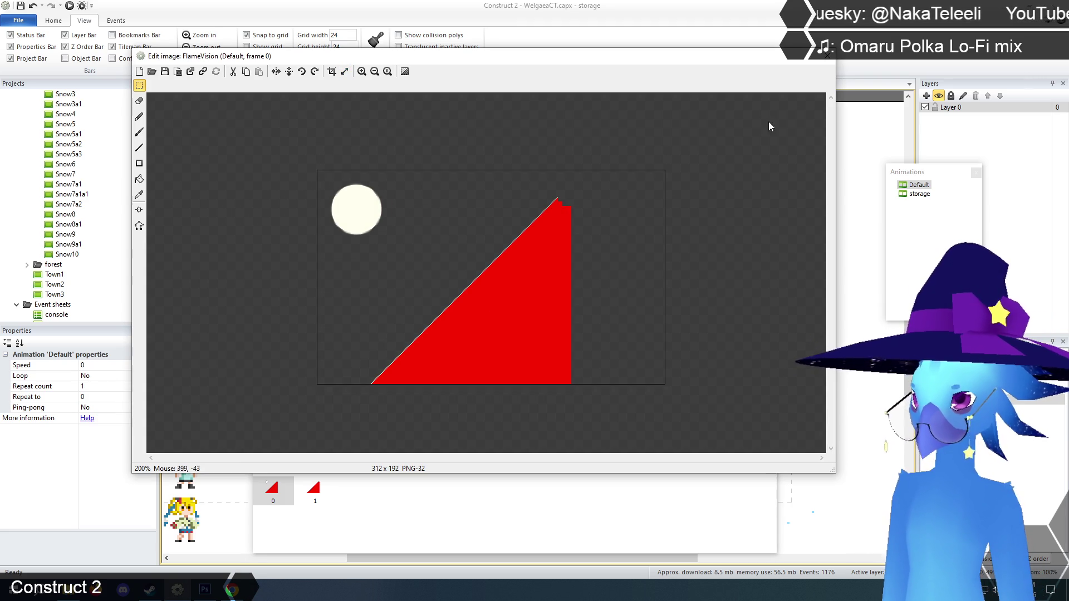
left_click(827, 63)
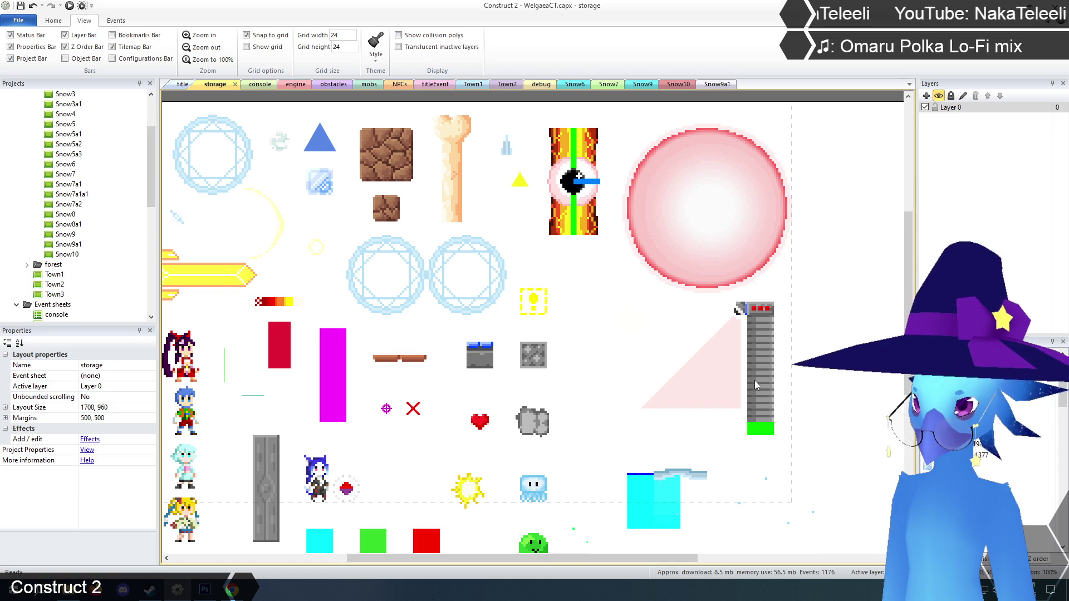
- Select FlameVision's moon and red triangle at 200% and nudge them up 12 px
left_click(722, 381)
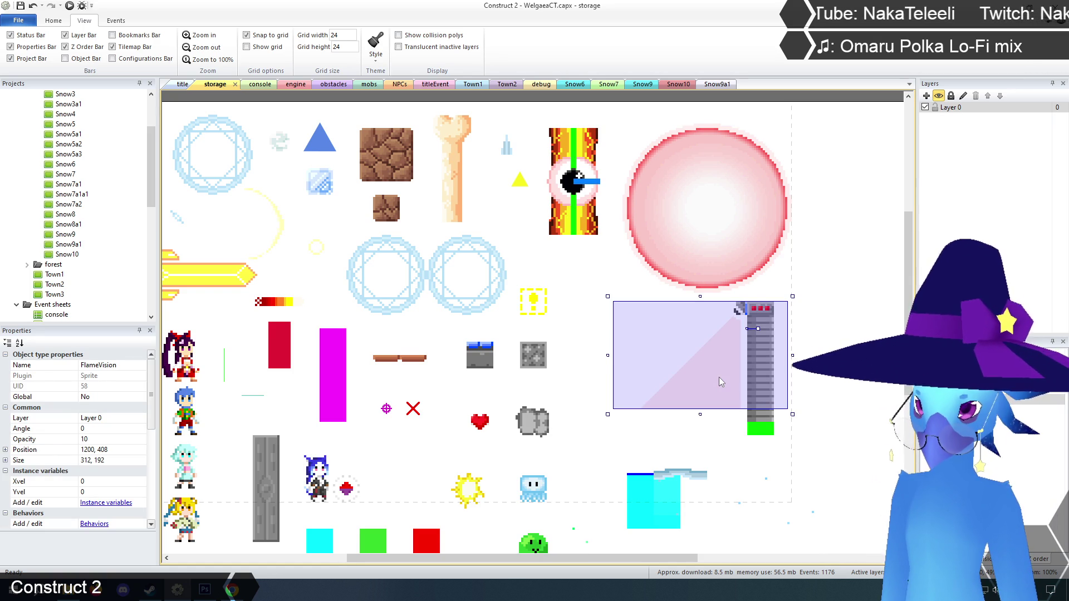
right_click(719, 377)
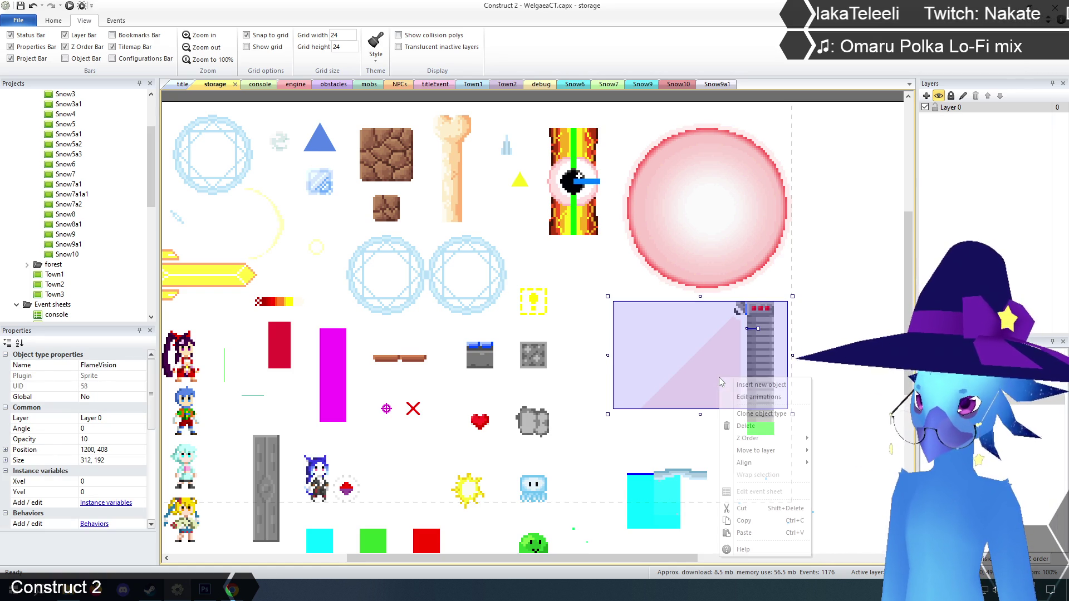
left_click(733, 392)
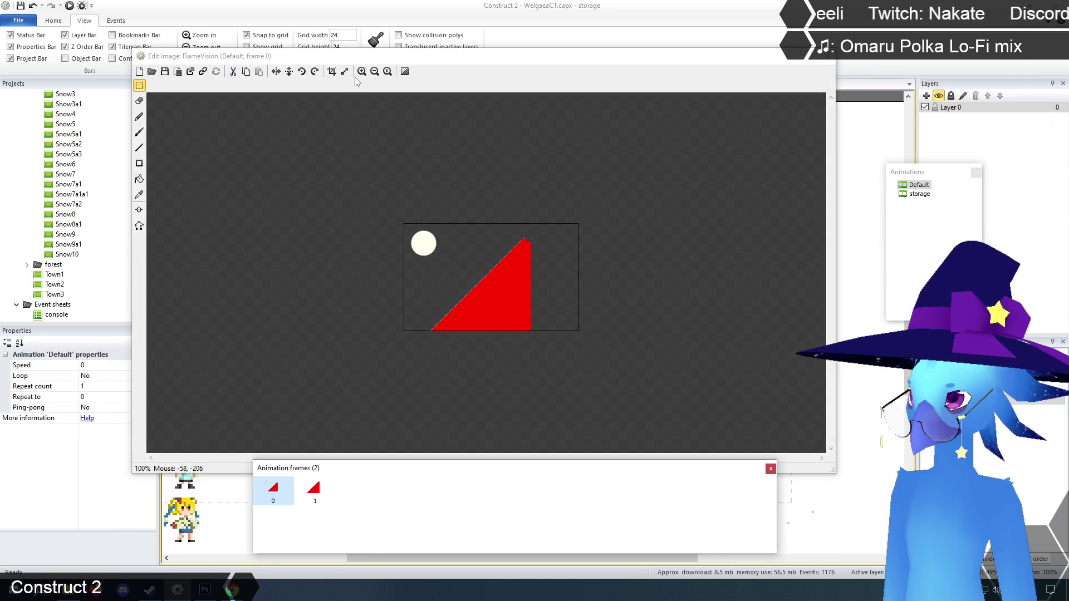
left_click(361, 72)
left_click_drag(598, 154, 291, 440)
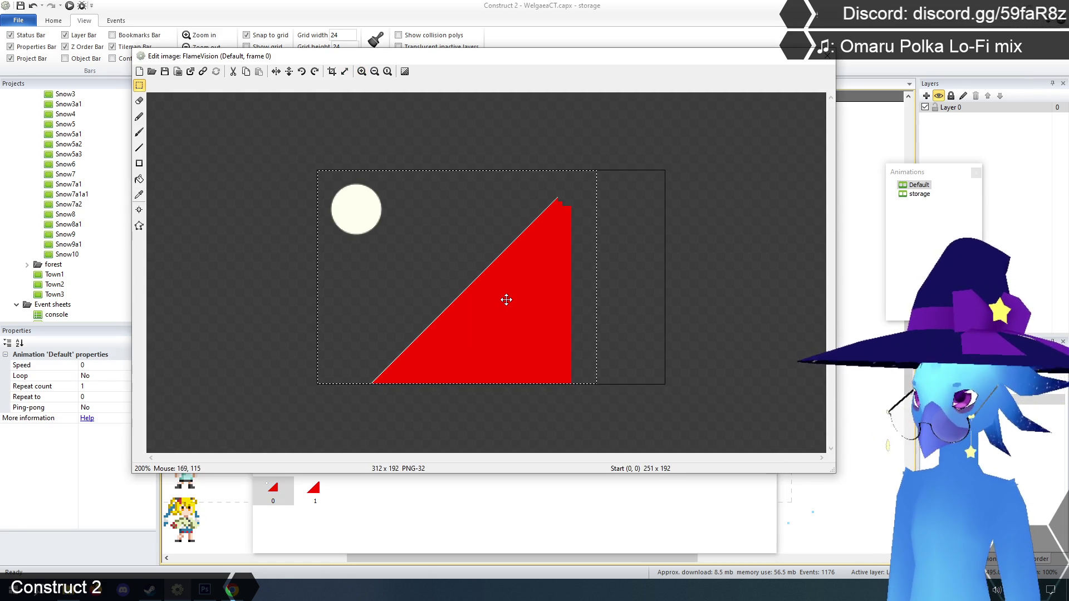
key("Up")
key("Up")
key("Up")
key("Up")
key("Up")
key("Up")
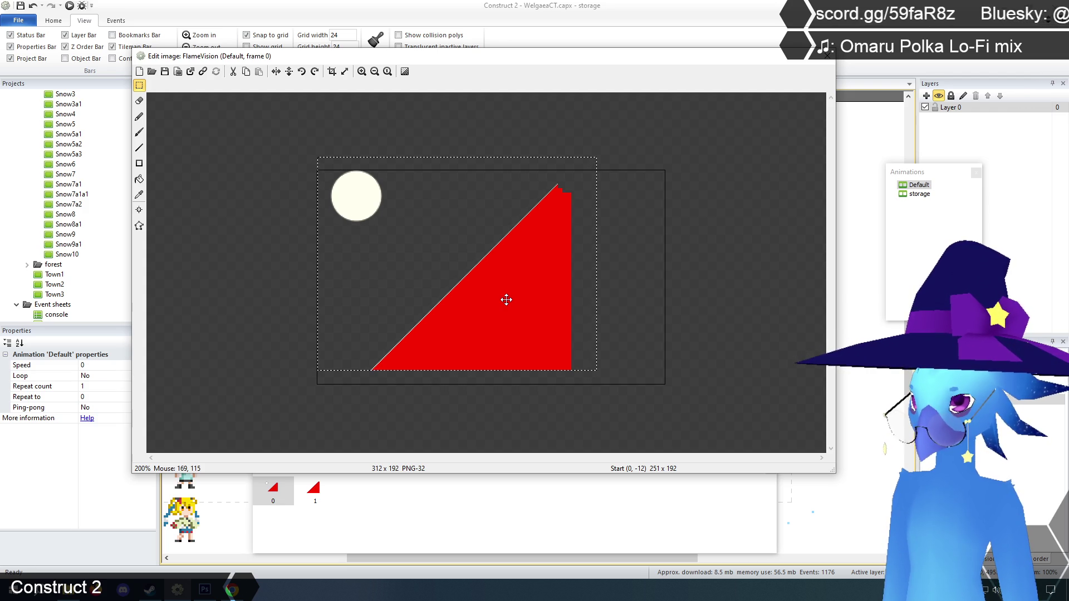
left_click(622, 225)
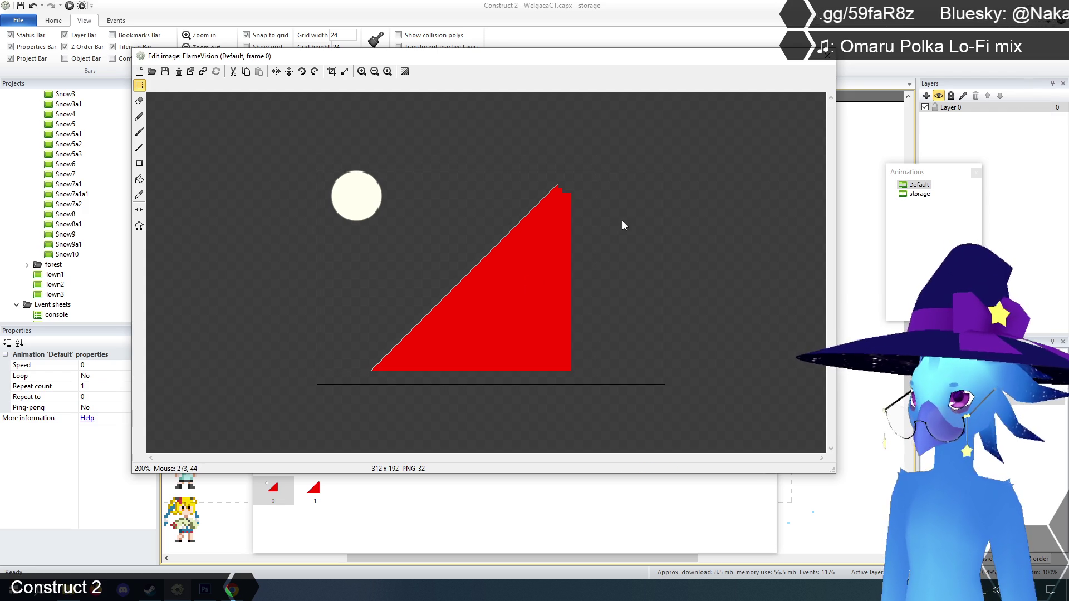
left_click(828, 59)
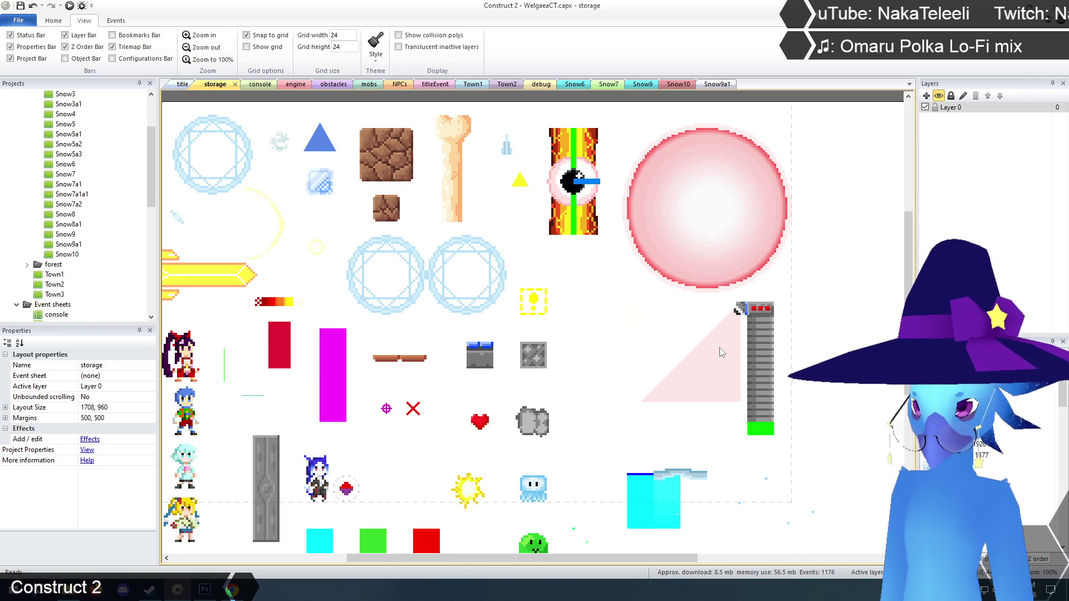
- At 800% zoom, paint red rectangles across the empty bottom strip of FlameVision's image
left_click(720, 348)
right_click(722, 352)
left_click(744, 369)
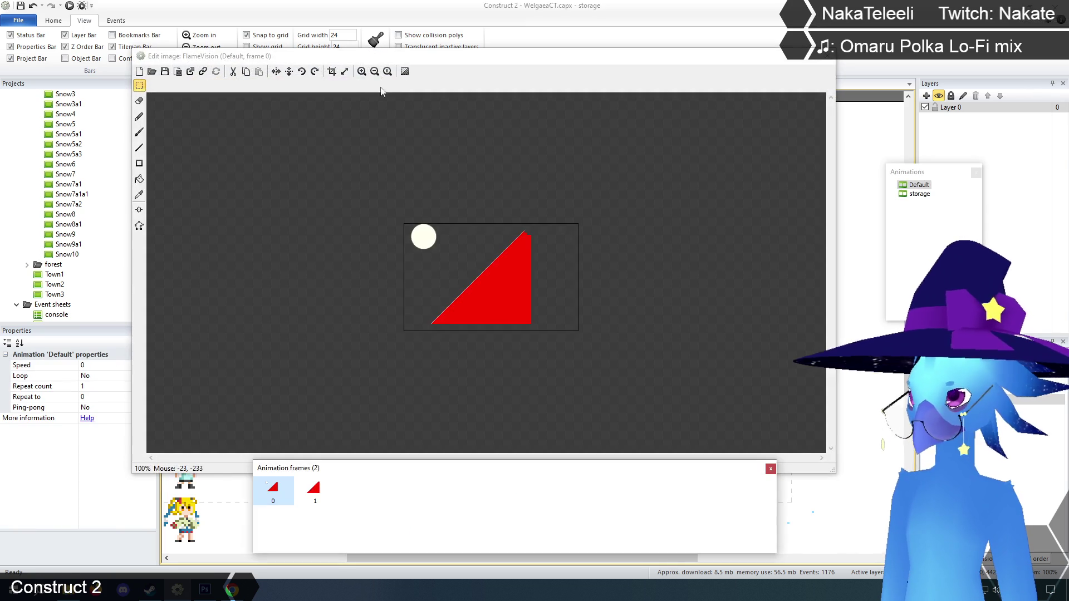
left_click(361, 72)
left_click_drag(828, 233, 829, 357)
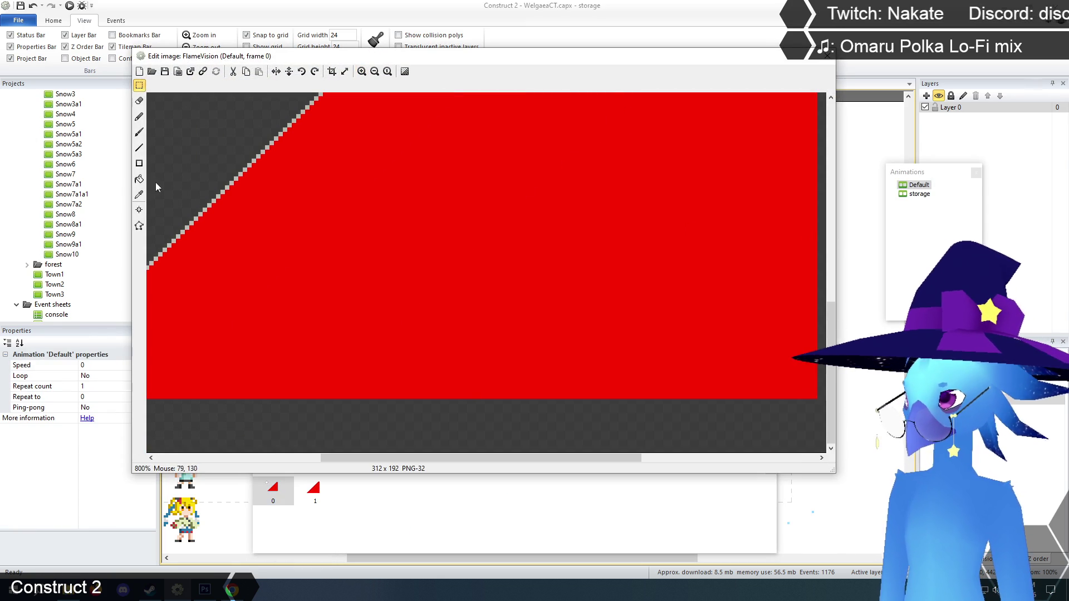
left_click(140, 194)
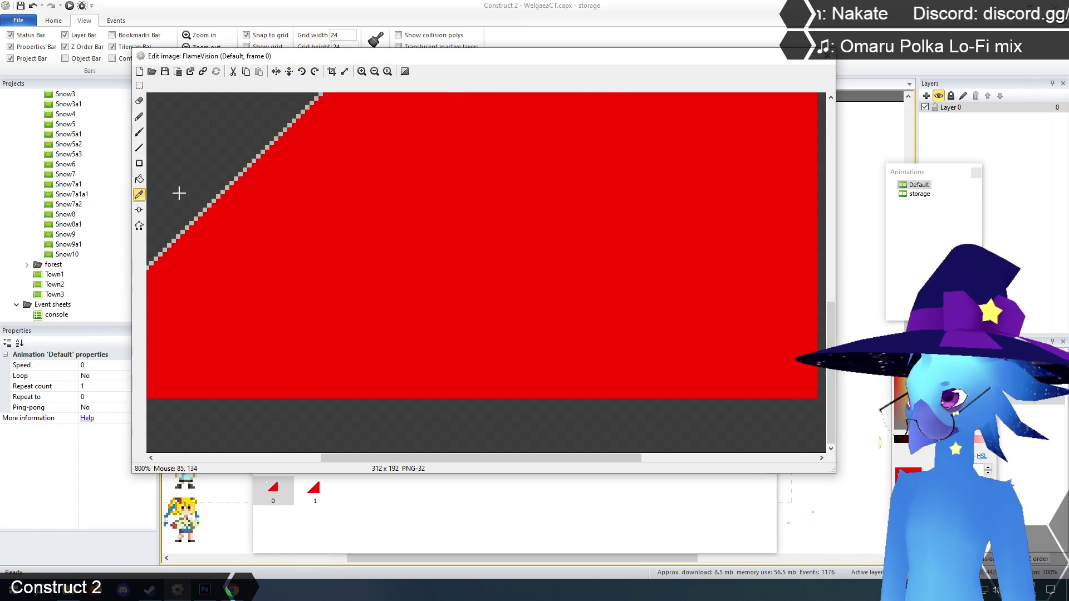
left_click(140, 164)
mouse_move(345, 368)
left_mouse_down()
mouse_move(411, 473)
mouse_move(798, 555)
left_mouse_up()
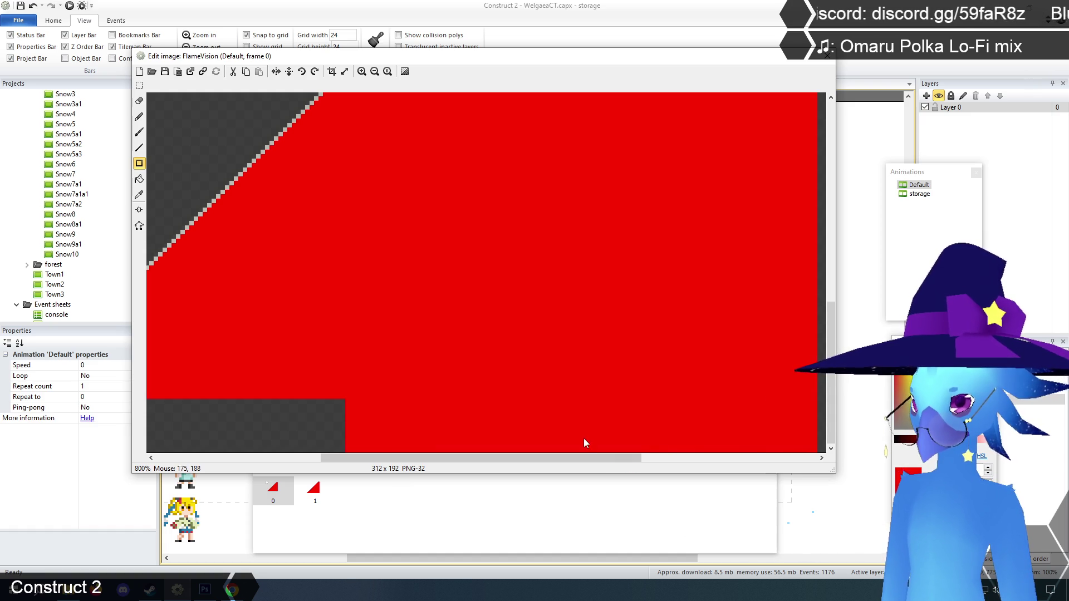
mouse_move(593, 458)
left_mouse_down()
mouse_move(609, 459)
mouse_move(444, 468)
left_mouse_up()
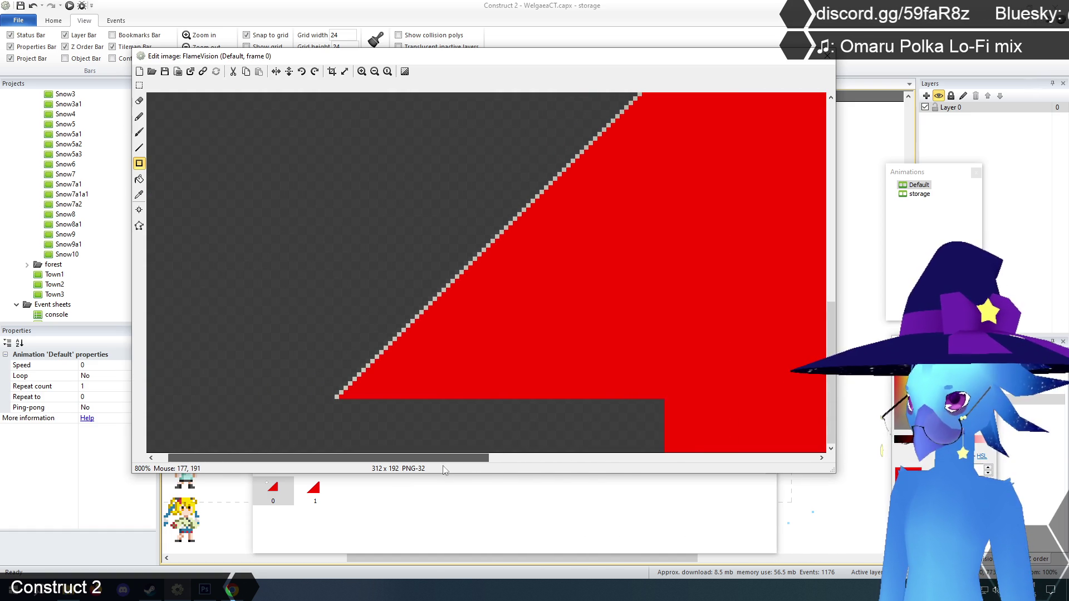
mouse_move(341, 401)
left_mouse_down()
mouse_move(416, 430)
mouse_move(679, 484)
left_mouse_up()
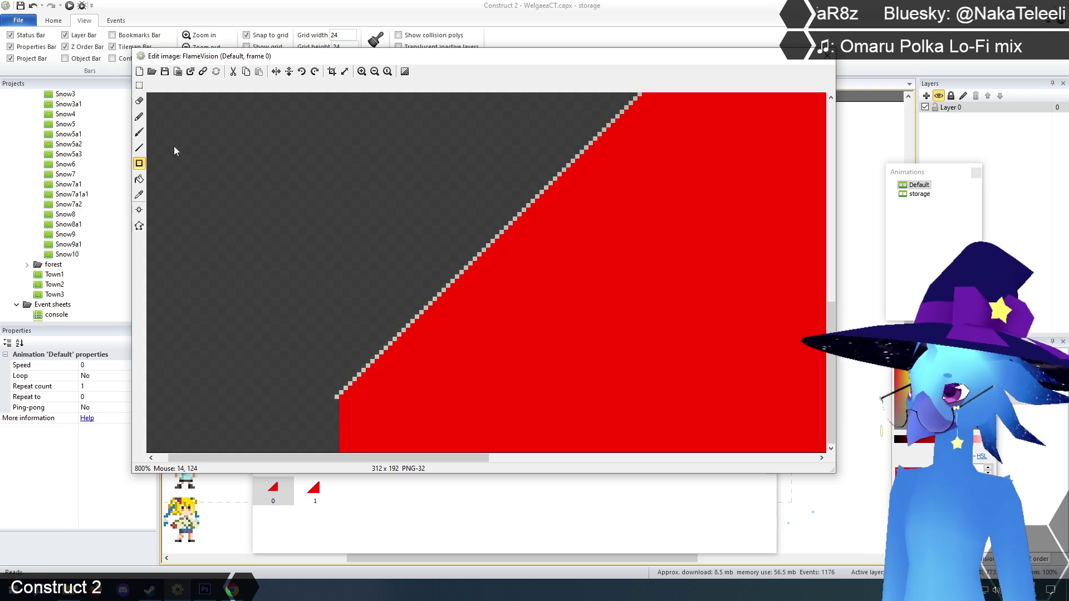
- Extend the red slanted edge and its grey outline down to the bottom-left corner
left_click(325, 414)
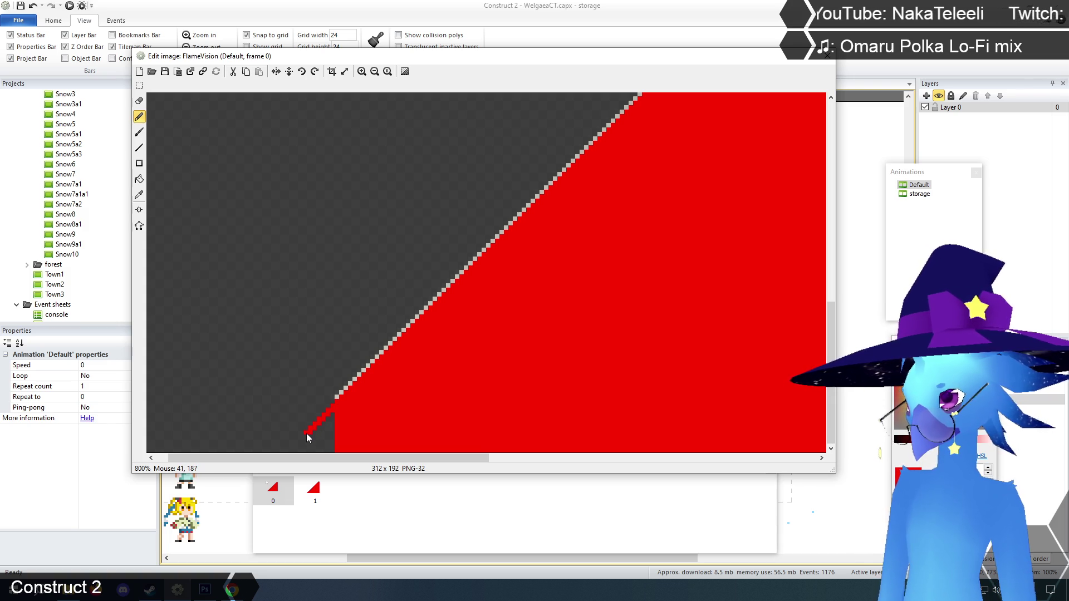
left_click_drag(298, 442, 294, 447)
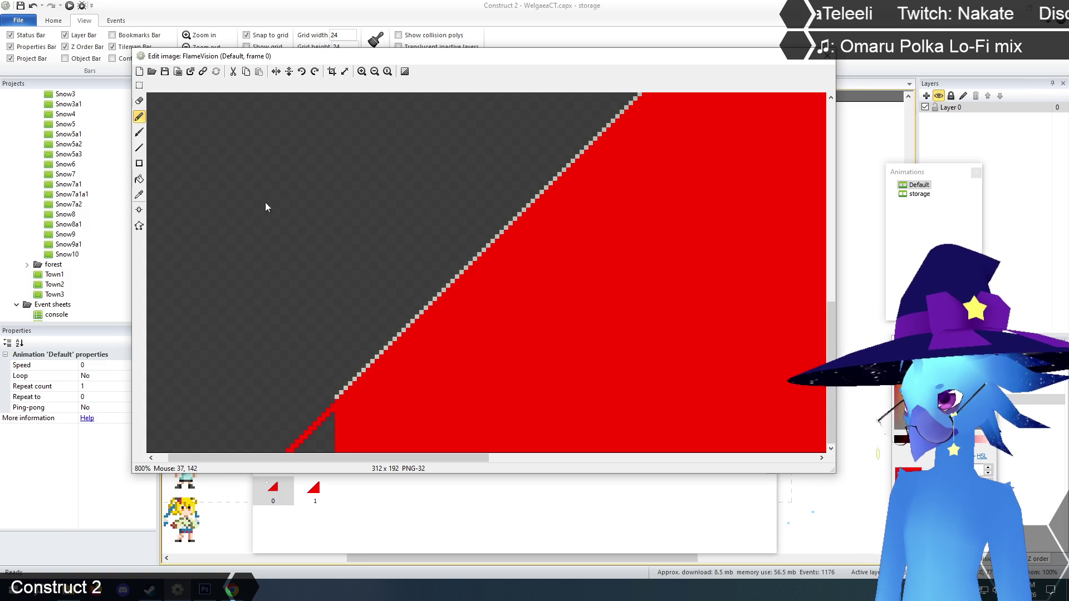
left_click(139, 179)
left_click(326, 433)
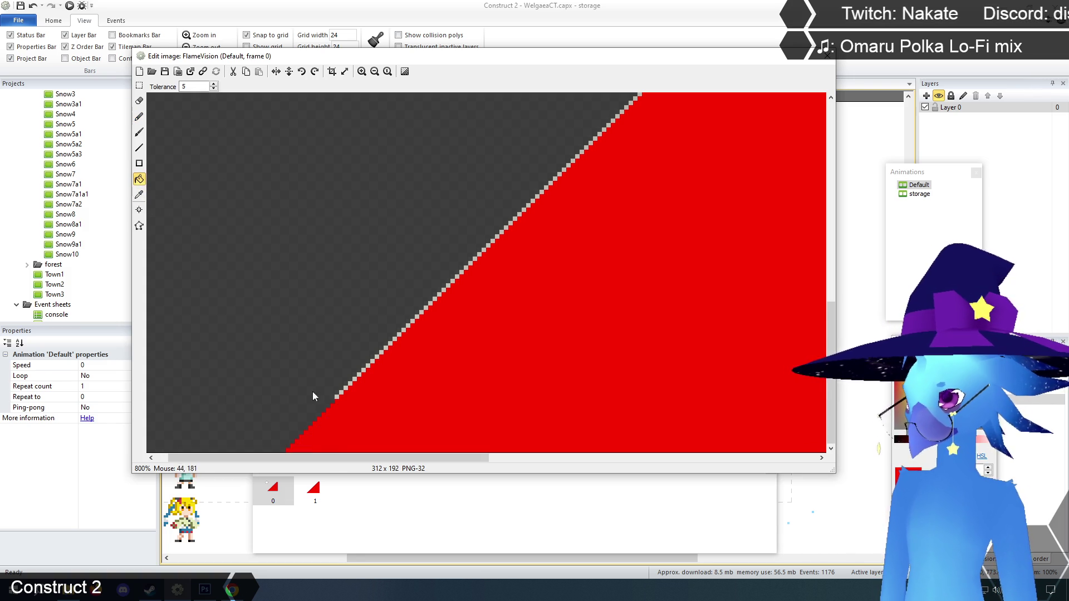
left_click(140, 195)
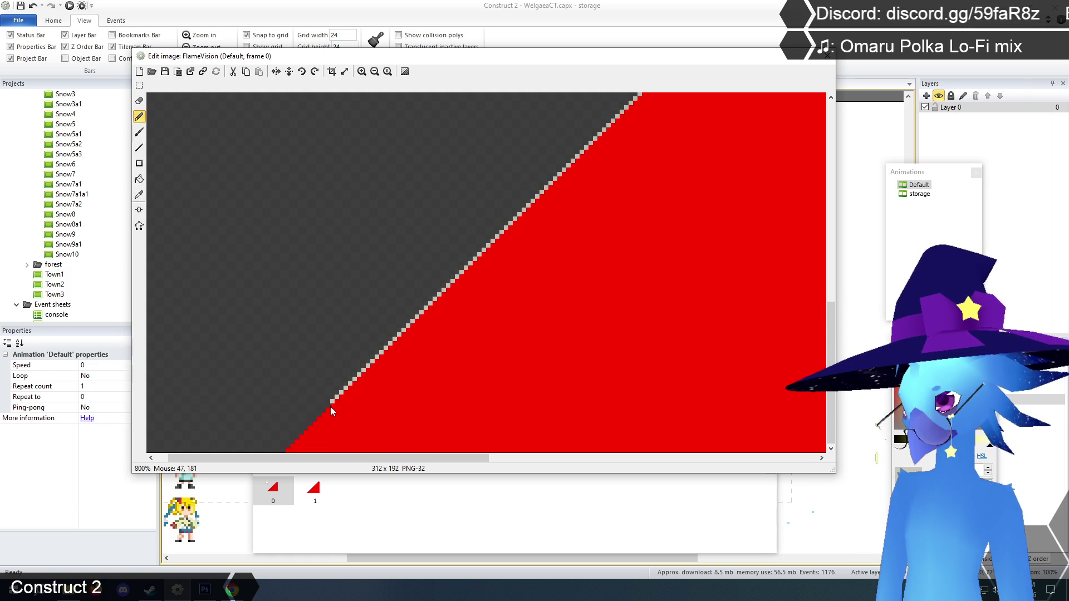
left_click(302, 431)
left_click(297, 436)
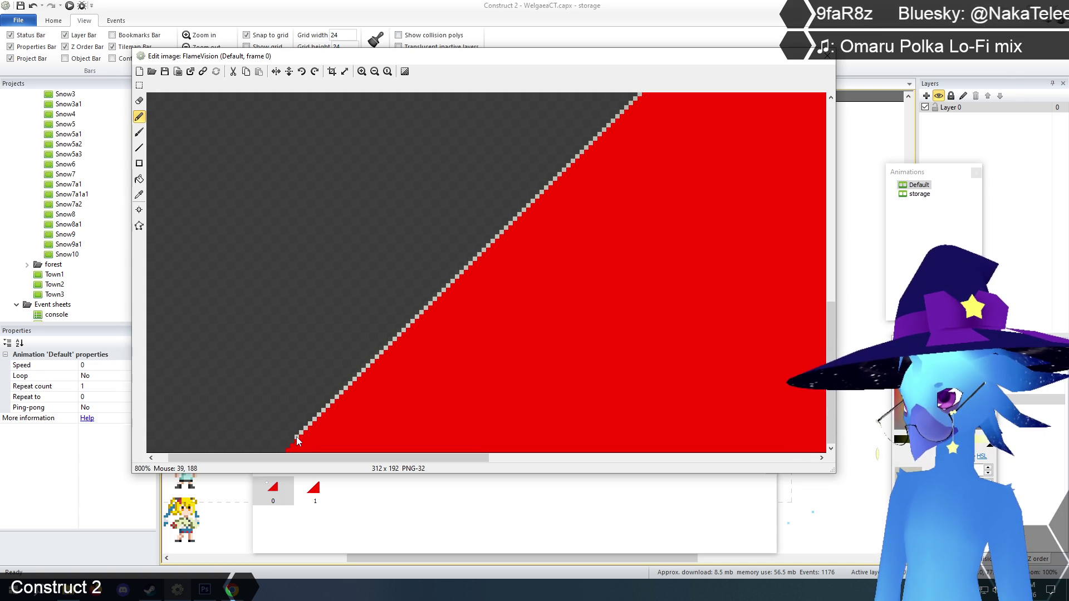
left_click(287, 449)
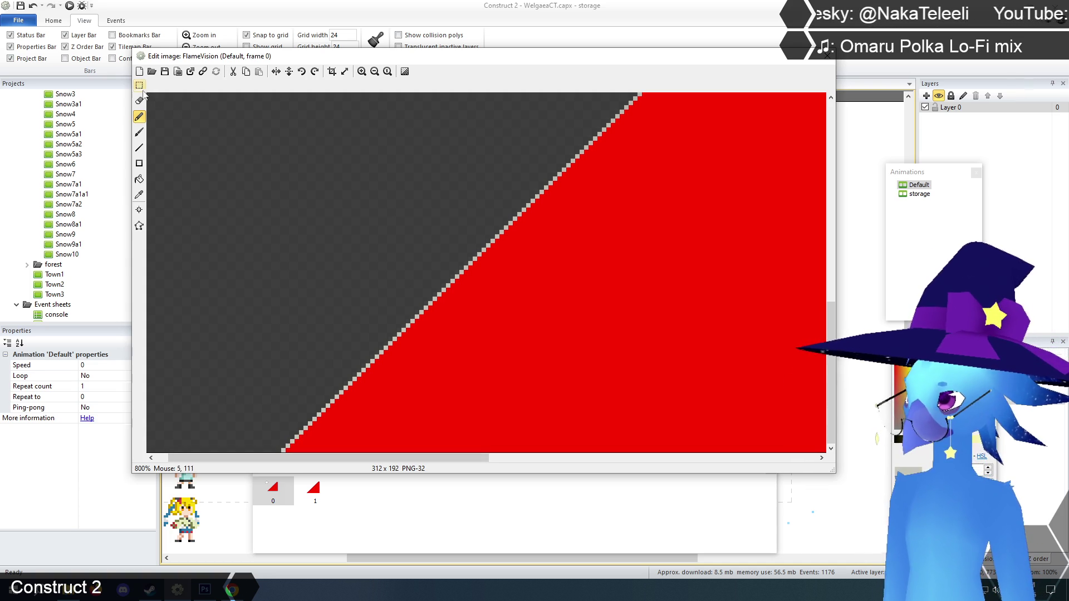
key("s")
left_click(824, 60)
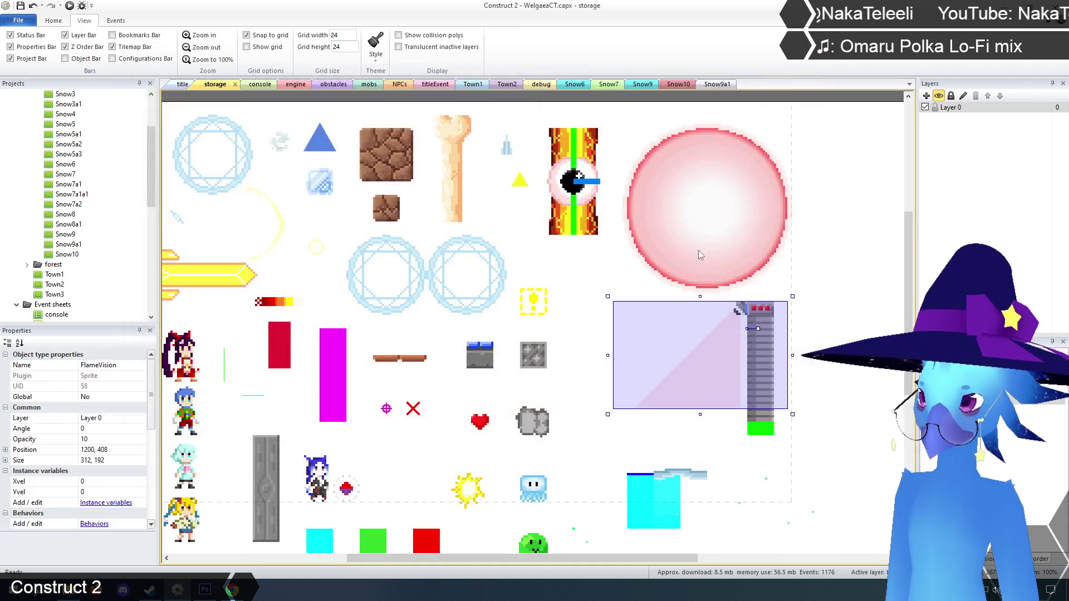
- Open the FirewallGate image editor from the storage layout and close it again
left_click(821, 290)
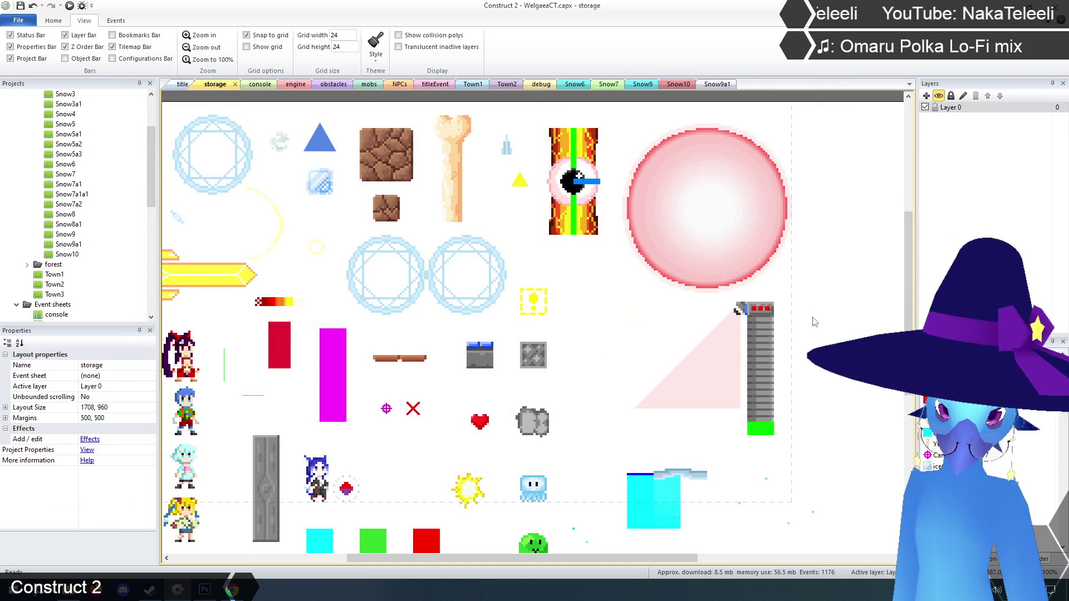
left_click(763, 344)
right_click(763, 345)
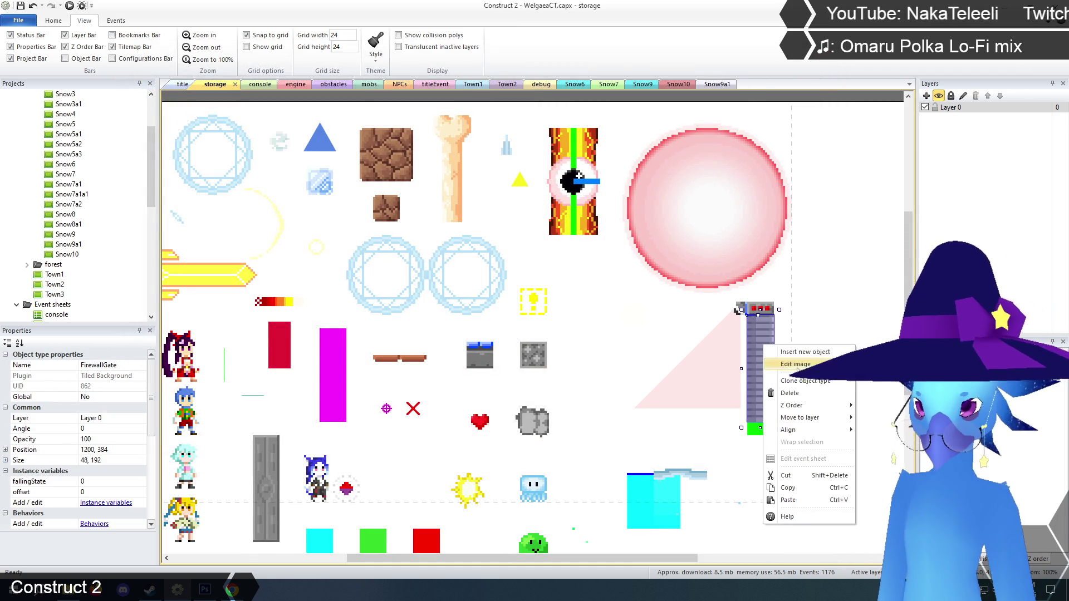
left_click(798, 371)
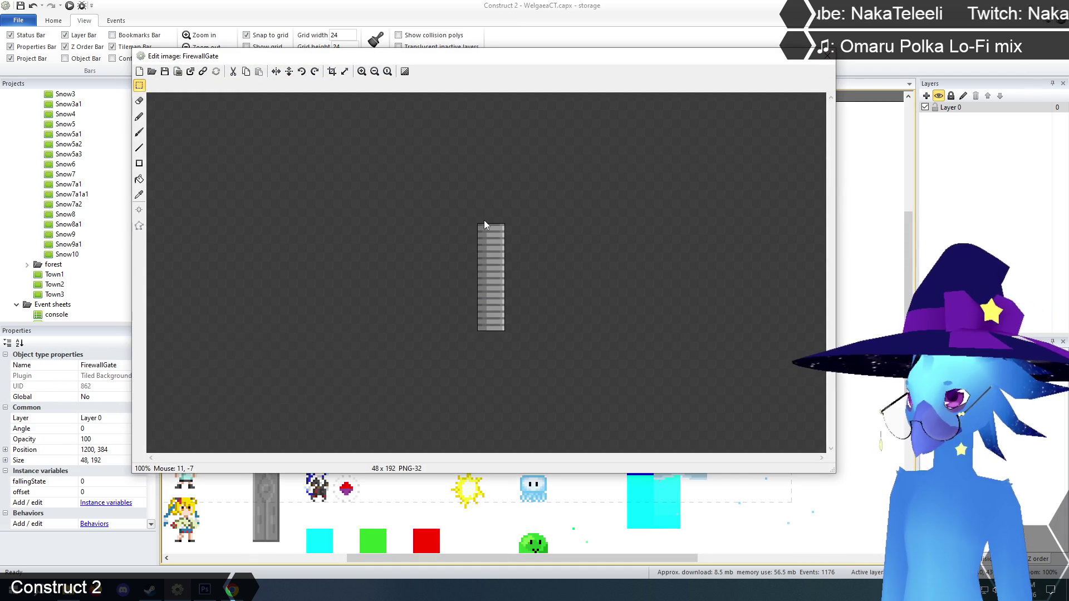
left_click(828, 55)
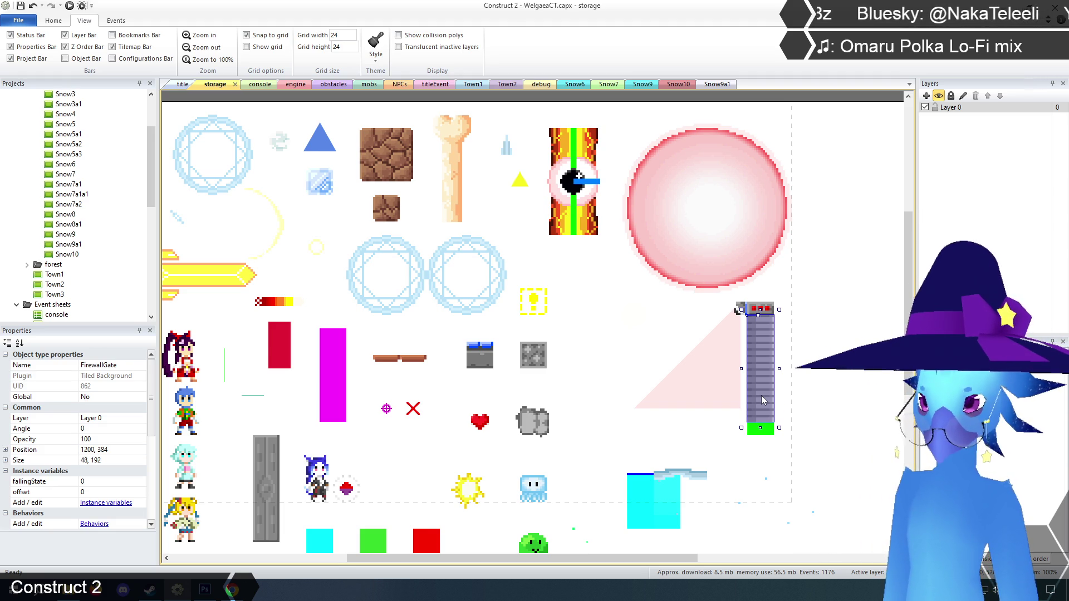
- Erase the bottom 24-pixel strip of the FirewallGate image at 400% zoom
left_click(768, 435)
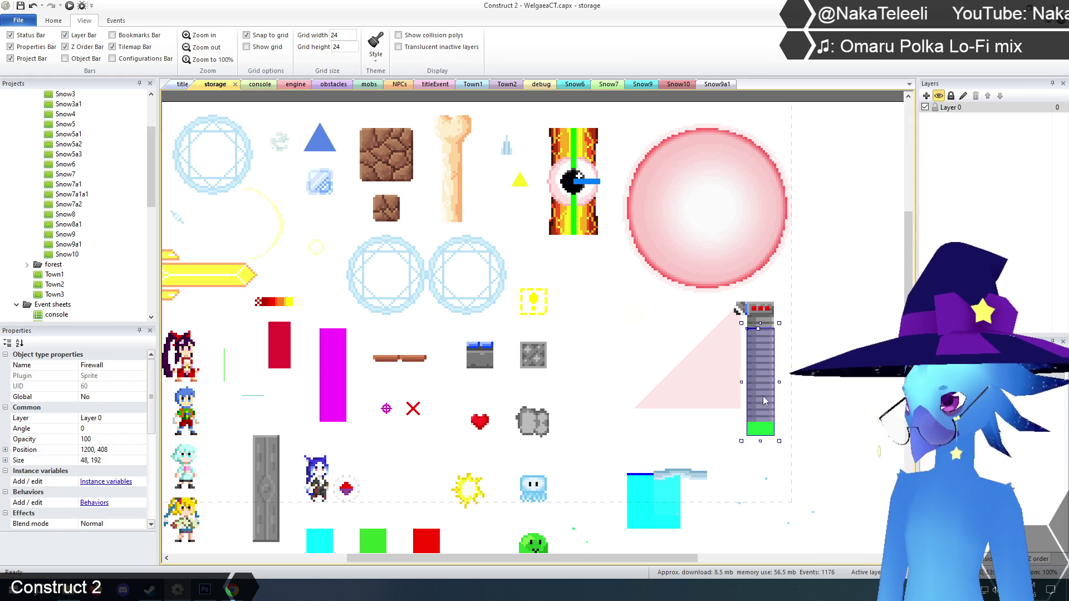
left_click(761, 377)
right_click(761, 377)
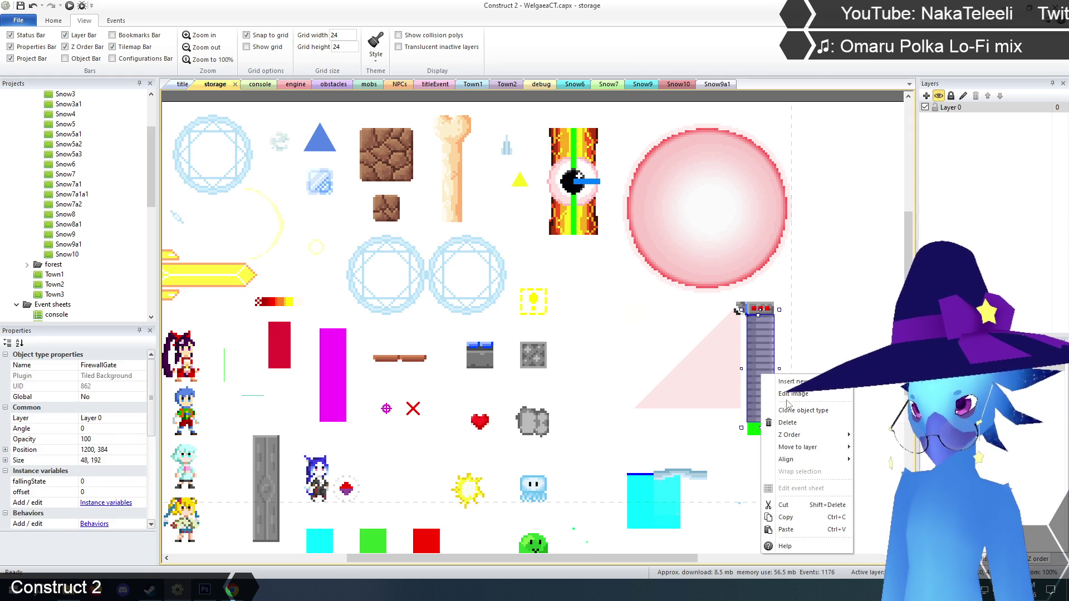
left_click(793, 393)
left_click(365, 71)
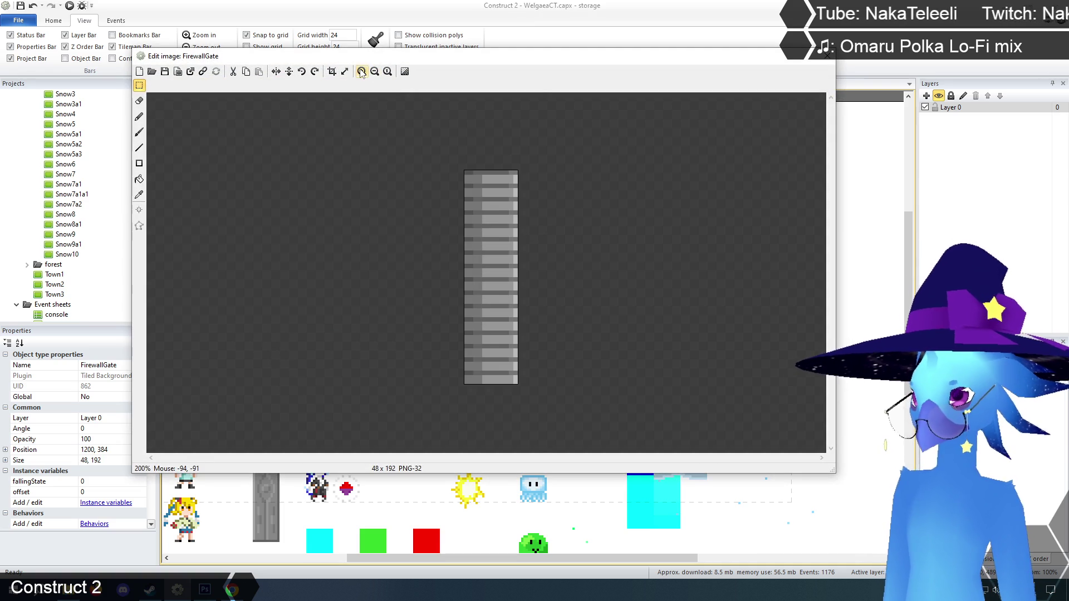
left_click(365, 72)
scroll(827, 256, "down", 3)
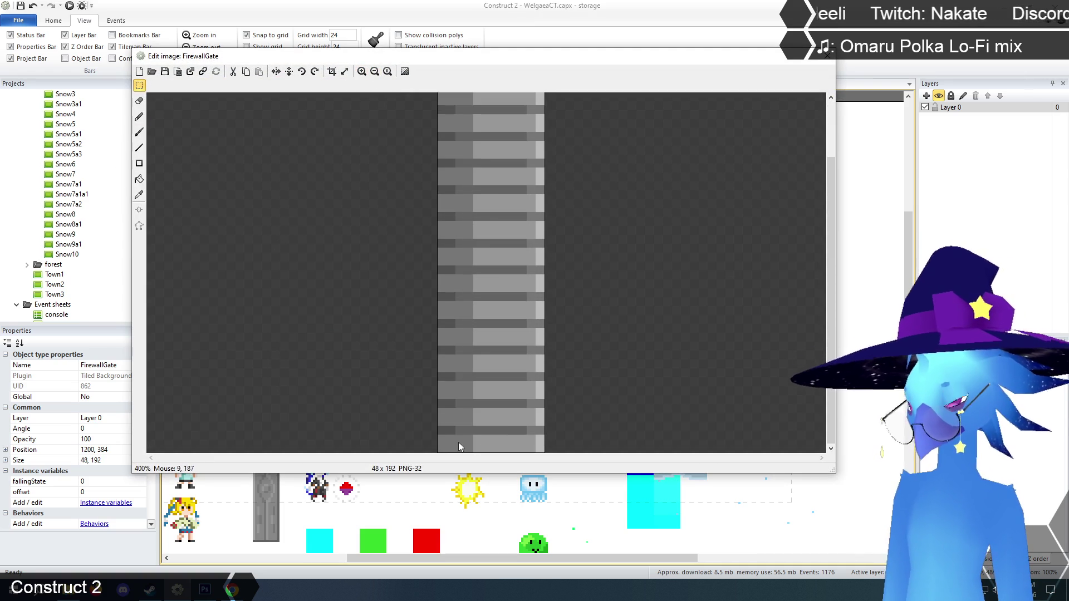
left_click_drag(435, 403, 523, 454)
left_click_drag(433, 402, 573, 479)
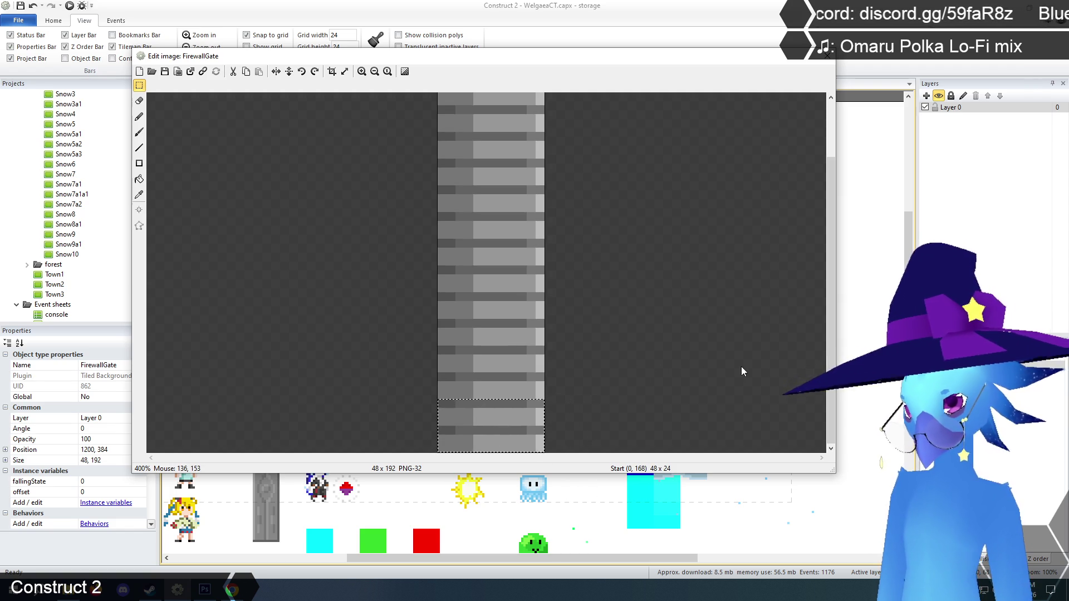
key("Delete")
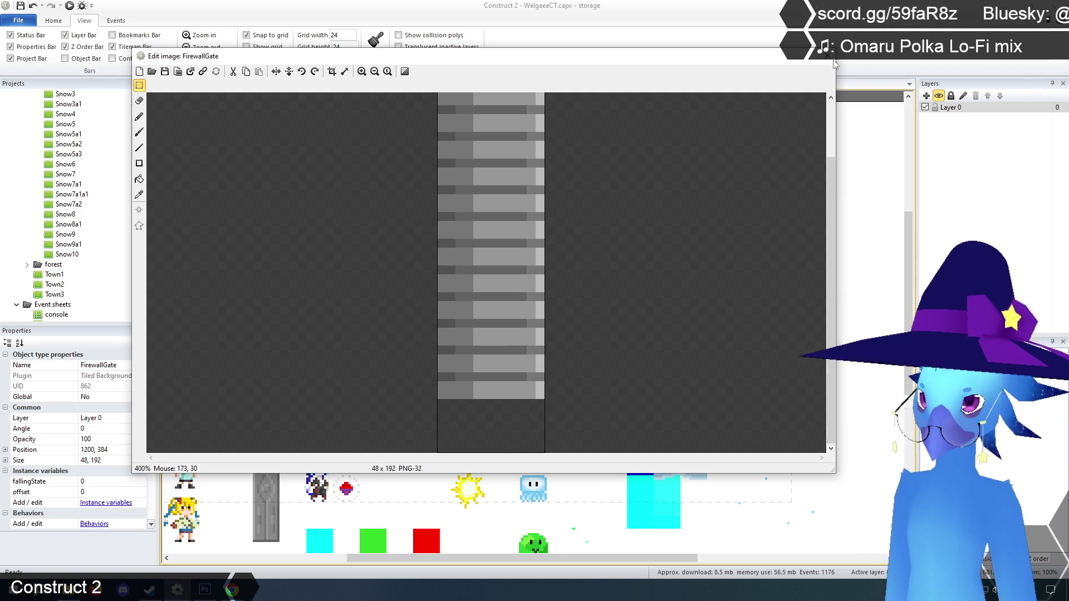
left_click(828, 56)
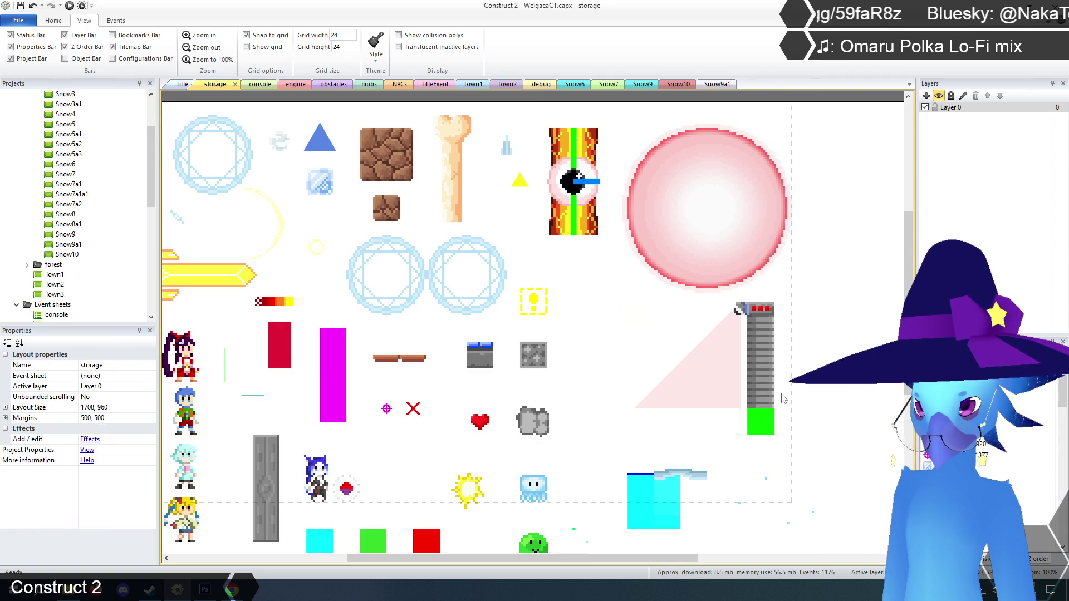
- Crop the FirewallGate image to its top 48×168 area
left_click(768, 390)
right_click(767, 386)
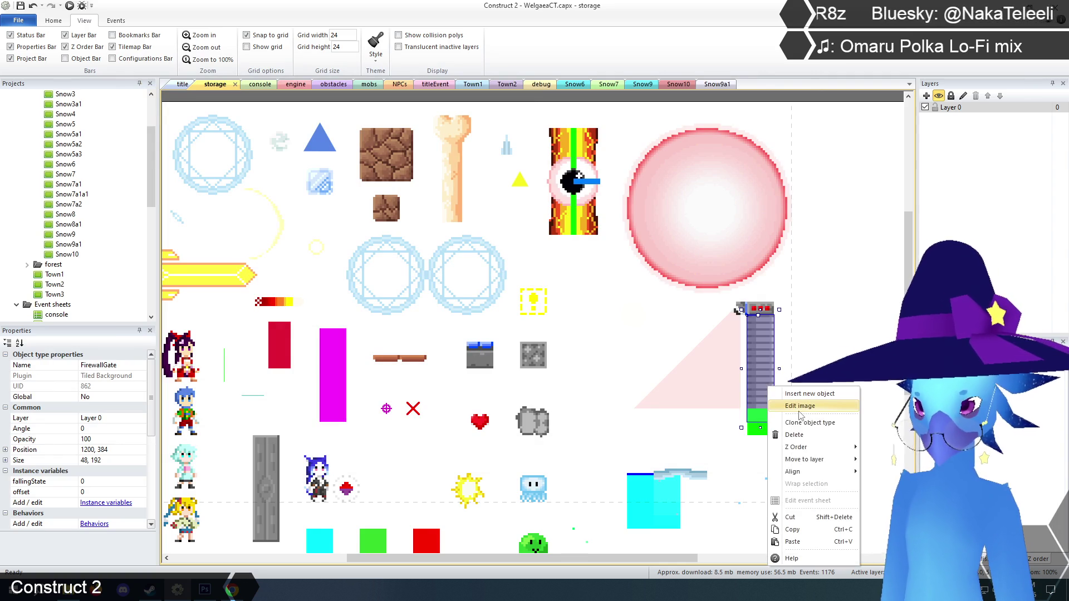
left_click(791, 406)
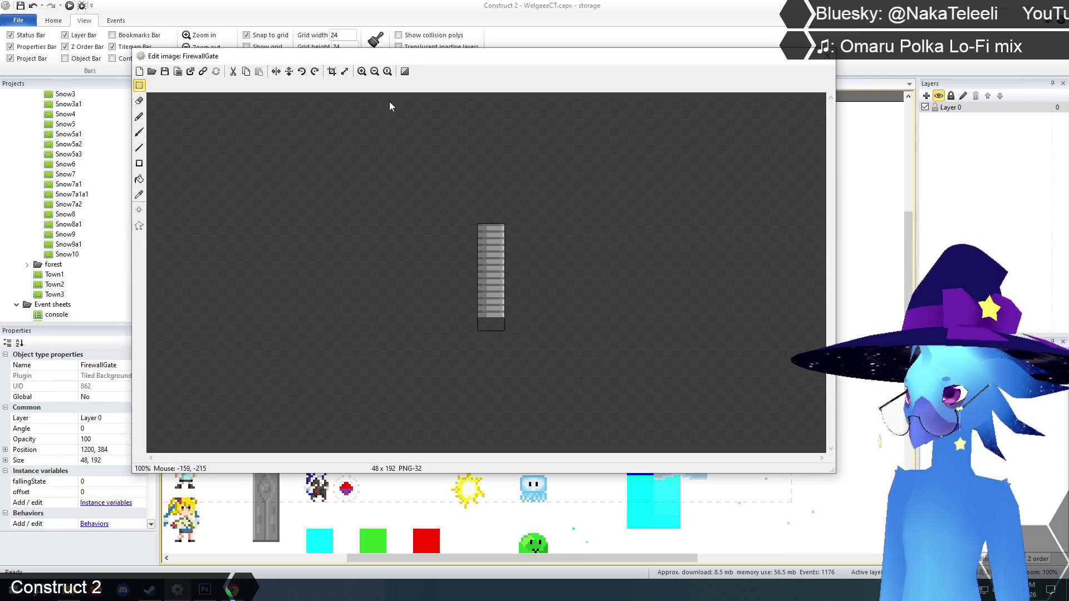
left_click(362, 71)
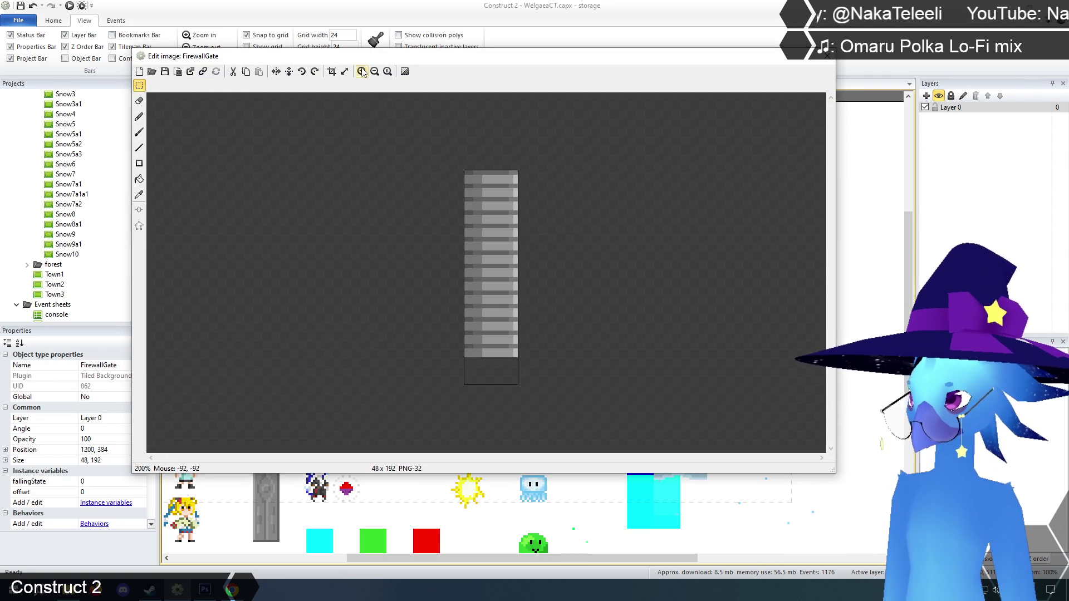
mouse_move(422, 139)
left_mouse_down()
mouse_move(496, 228)
mouse_move(565, 357)
left_mouse_up()
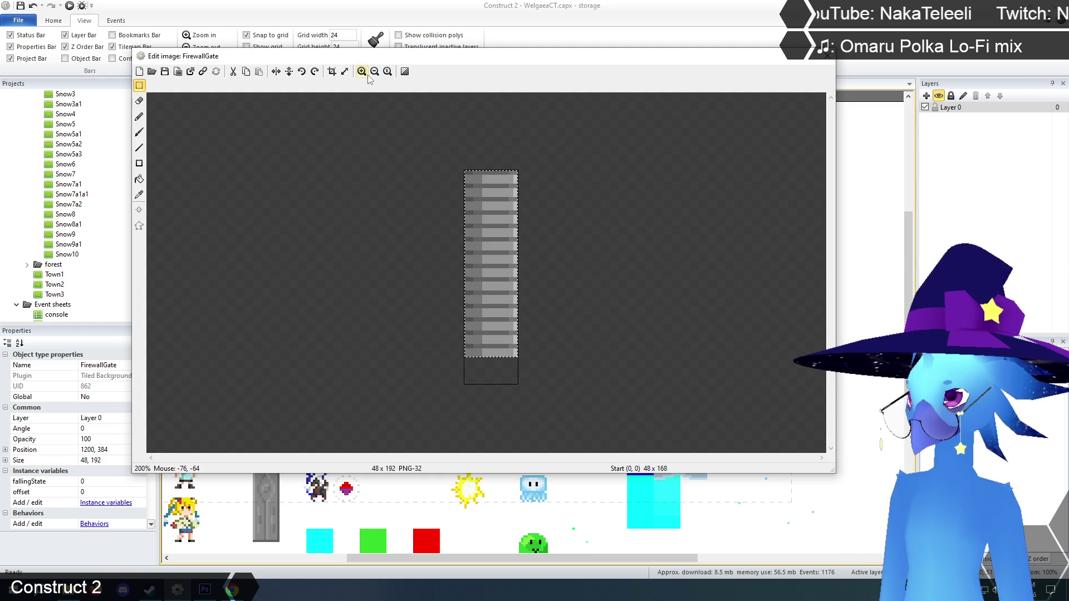
scroll(566, 356, "up", 2)
key("Escape")
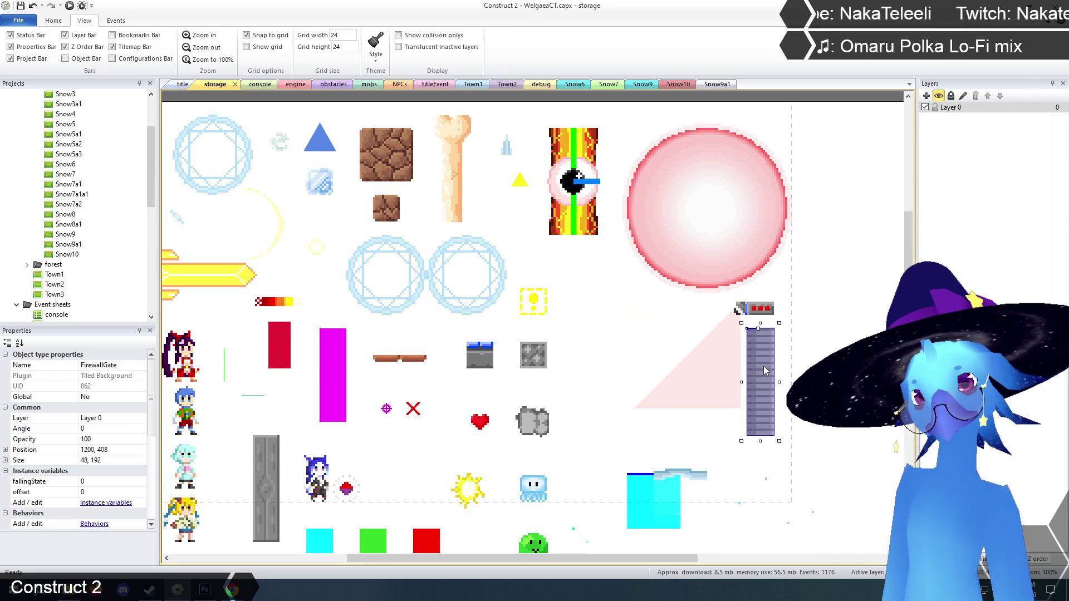
- Shift the gate around to uncover the green block, then return it to 1200, 384
left_click_drag(764, 366, 793, 365)
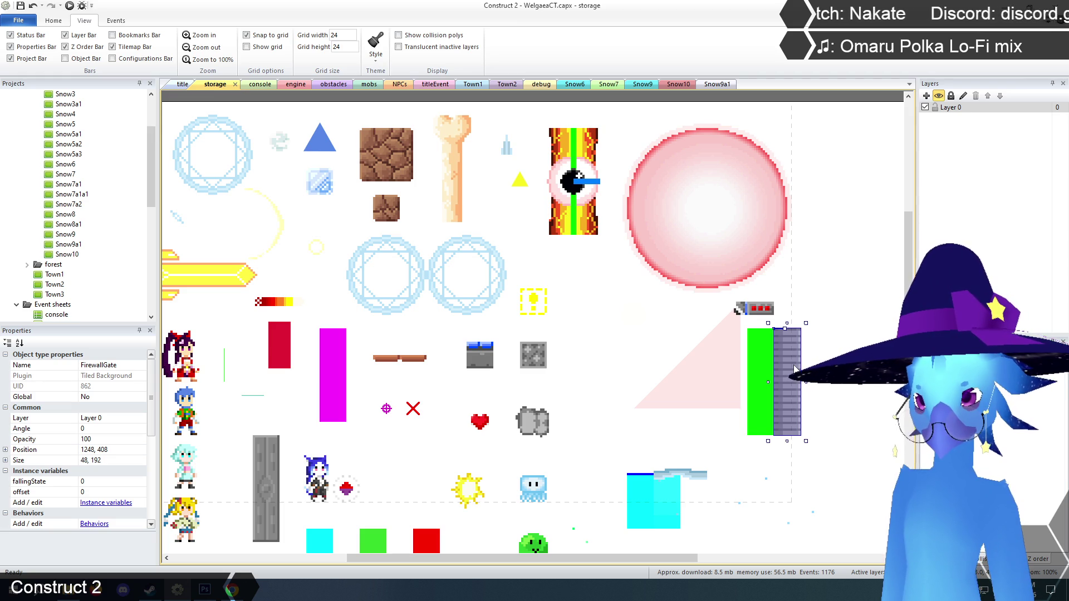
left_click_drag(795, 369, 795, 345)
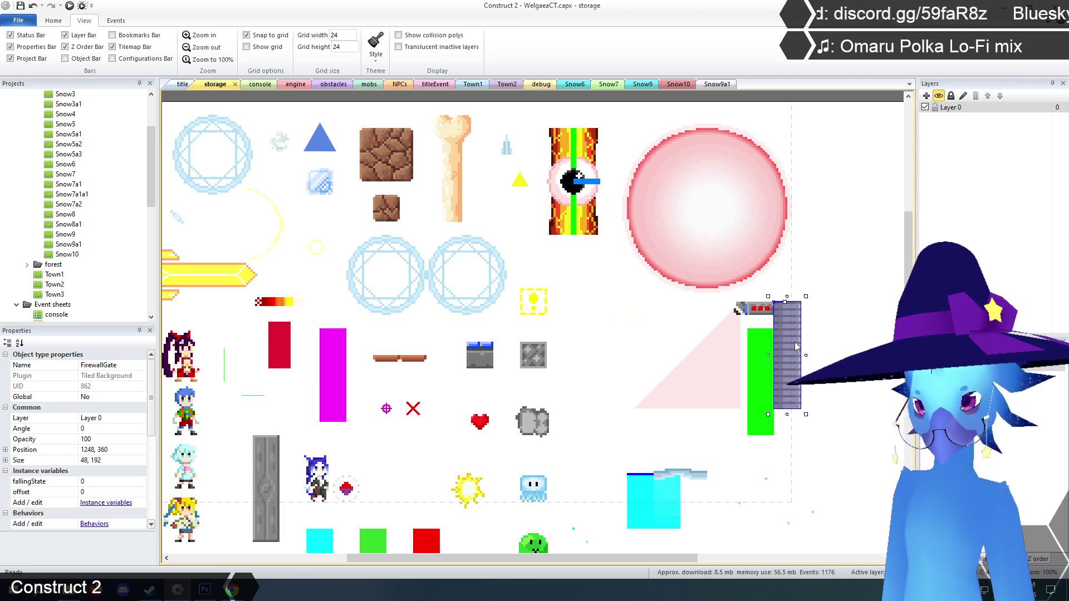
left_click_drag(795, 343, 801, 365)
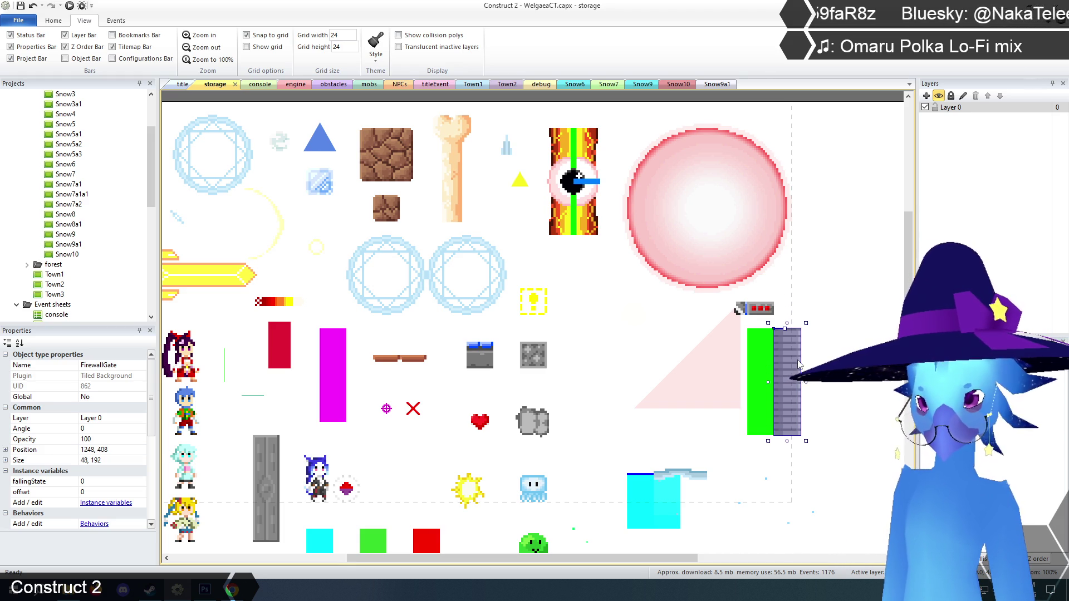
right_click(791, 365)
left_click(807, 398)
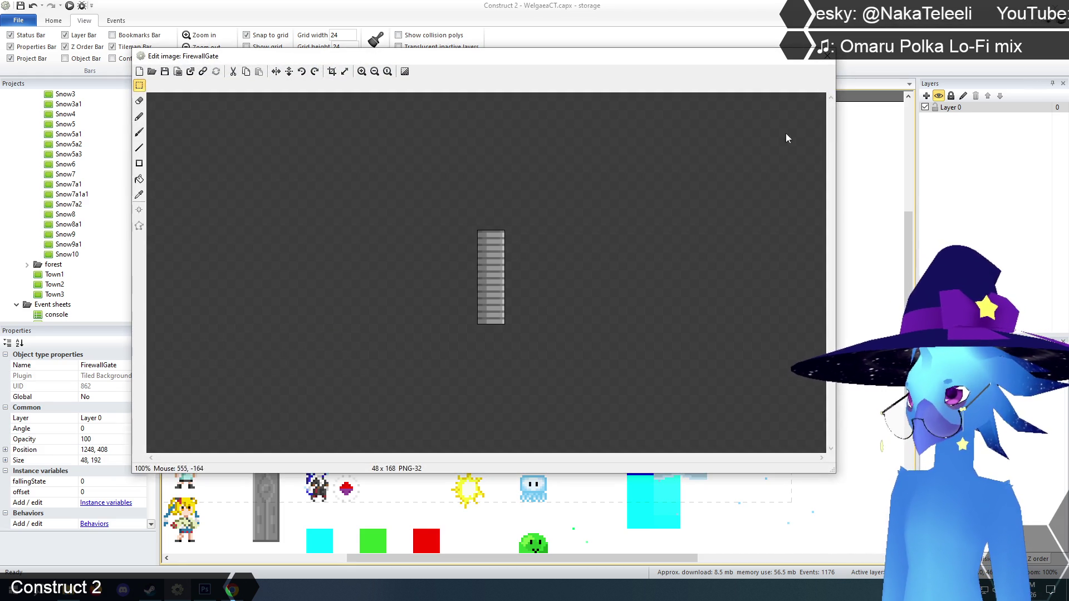
left_click(828, 59)
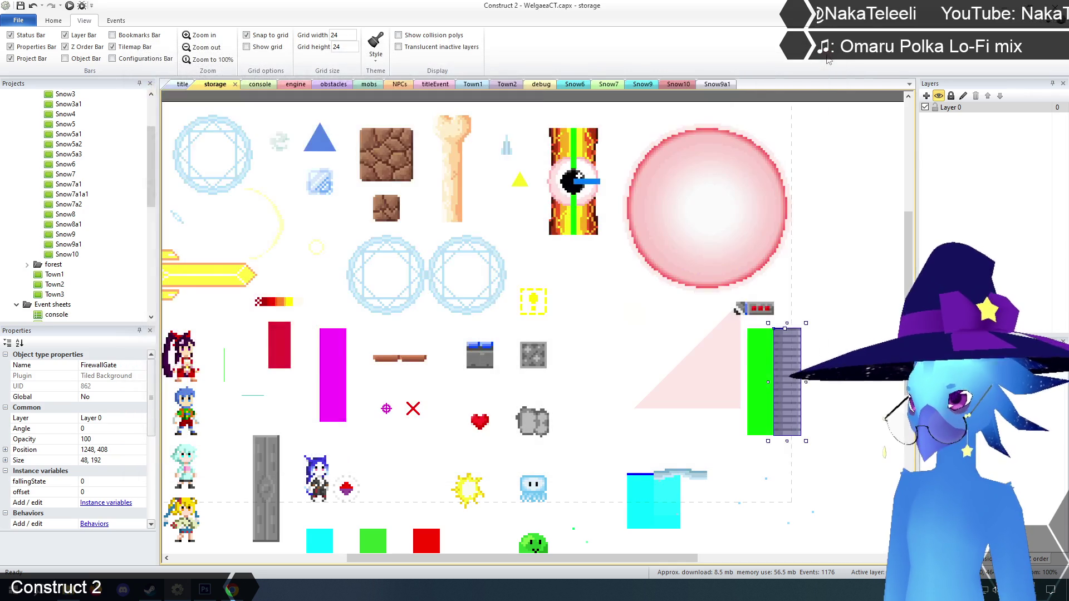
left_click(801, 362)
left_click(801, 362)
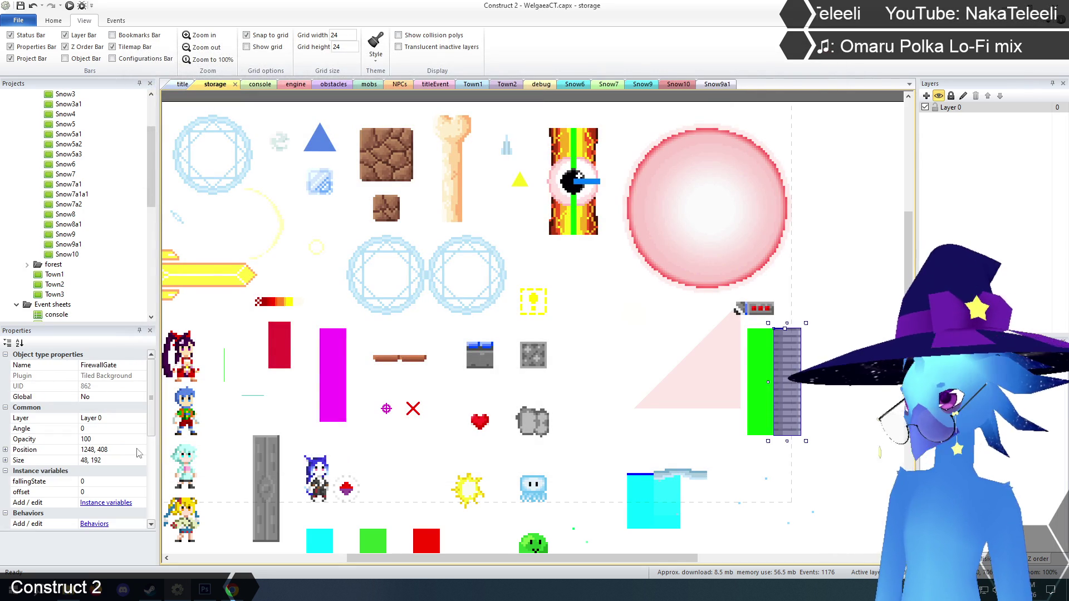
scroll(150, 501, "down", 5)
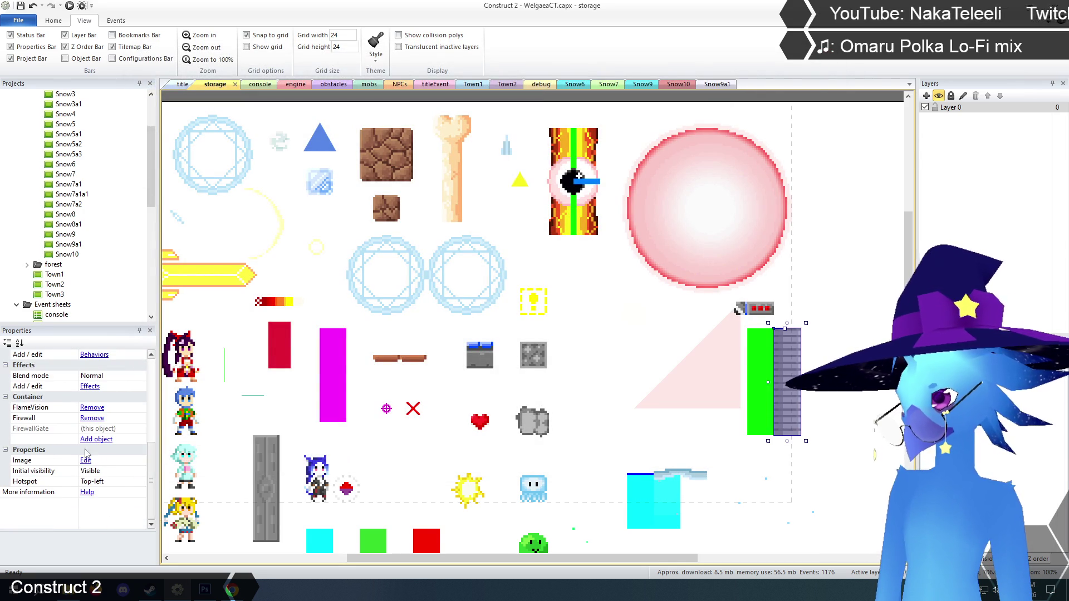
left_click_drag(150, 466, 165, 366)
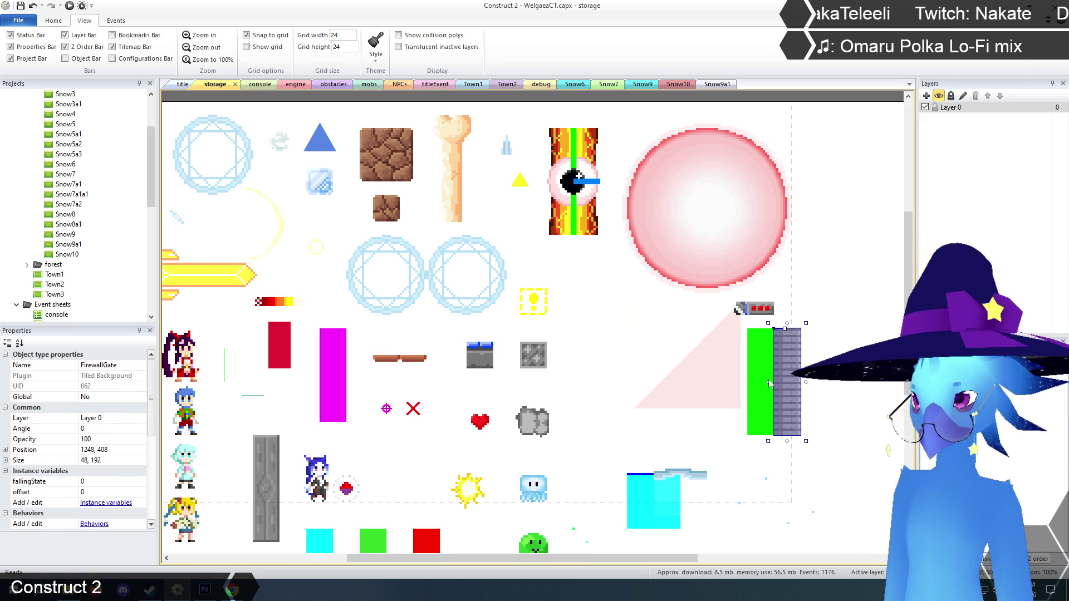
left_click_drag(787, 368, 765, 355)
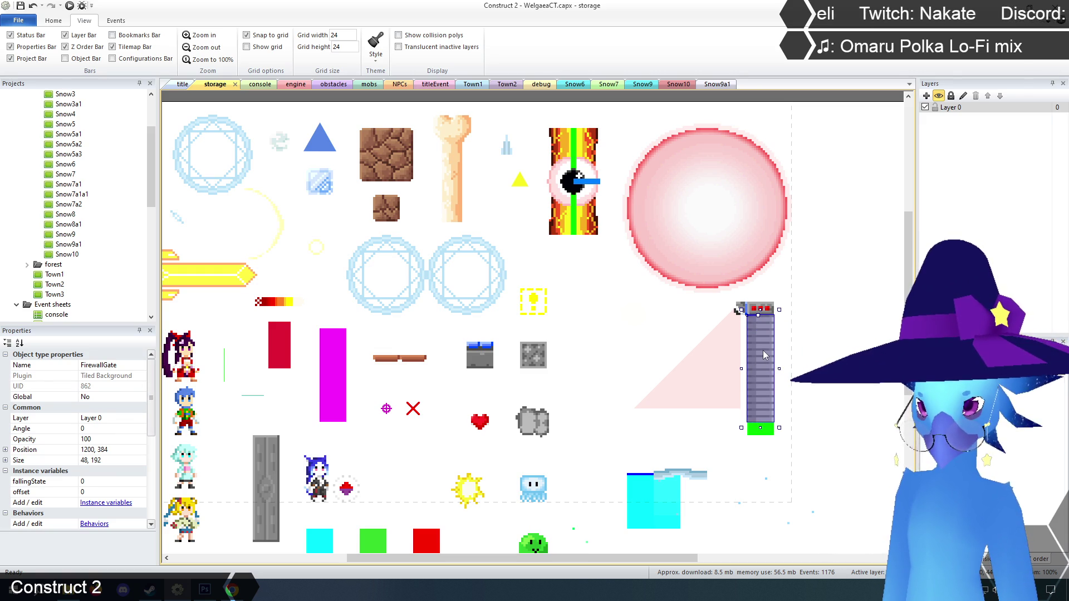
right_click(765, 355)
left_click(791, 361)
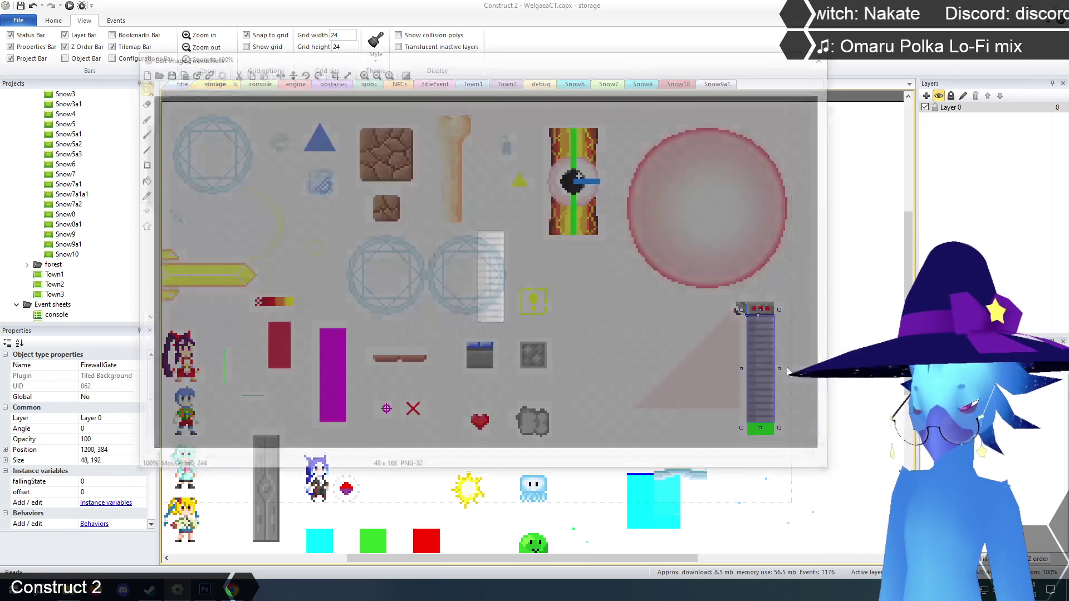
left_click(362, 71)
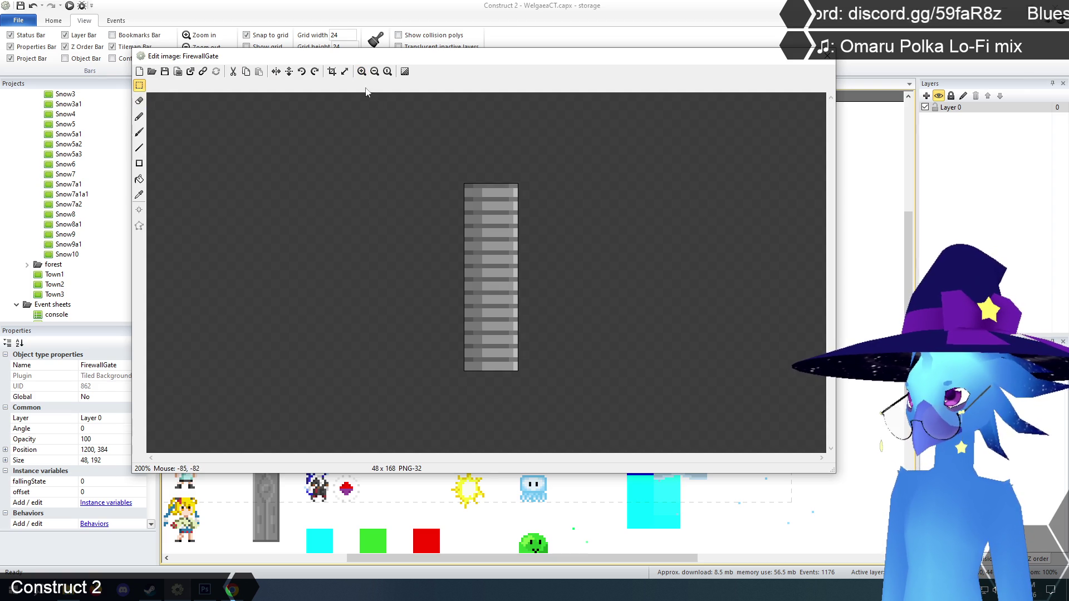
left_click(345, 74)
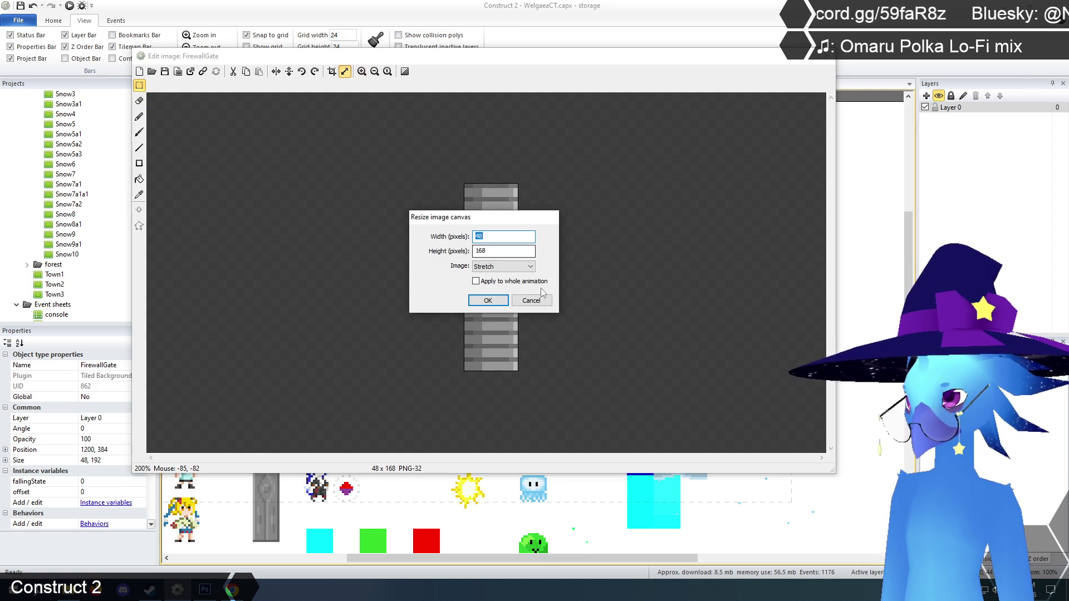
left_click(532, 302)
left_click(828, 56)
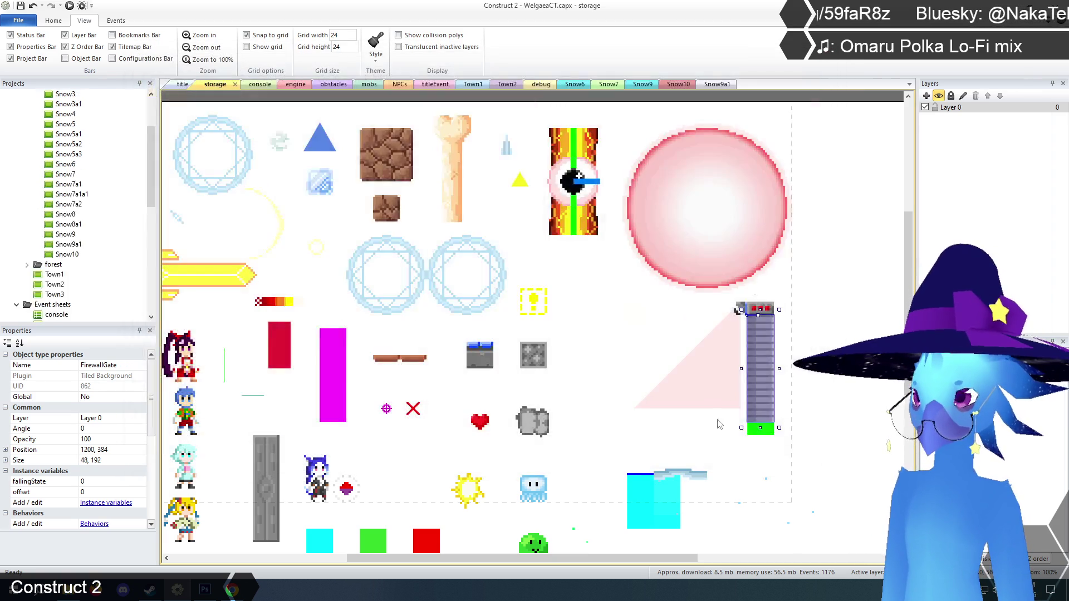
right_click(759, 375)
left_click(790, 395)
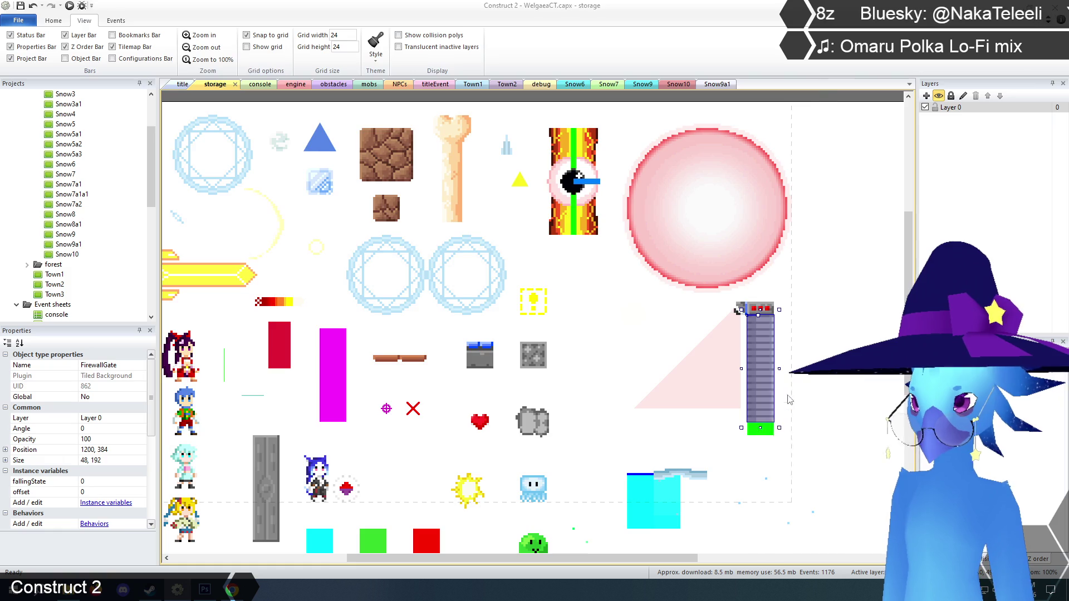
left_click(823, 58)
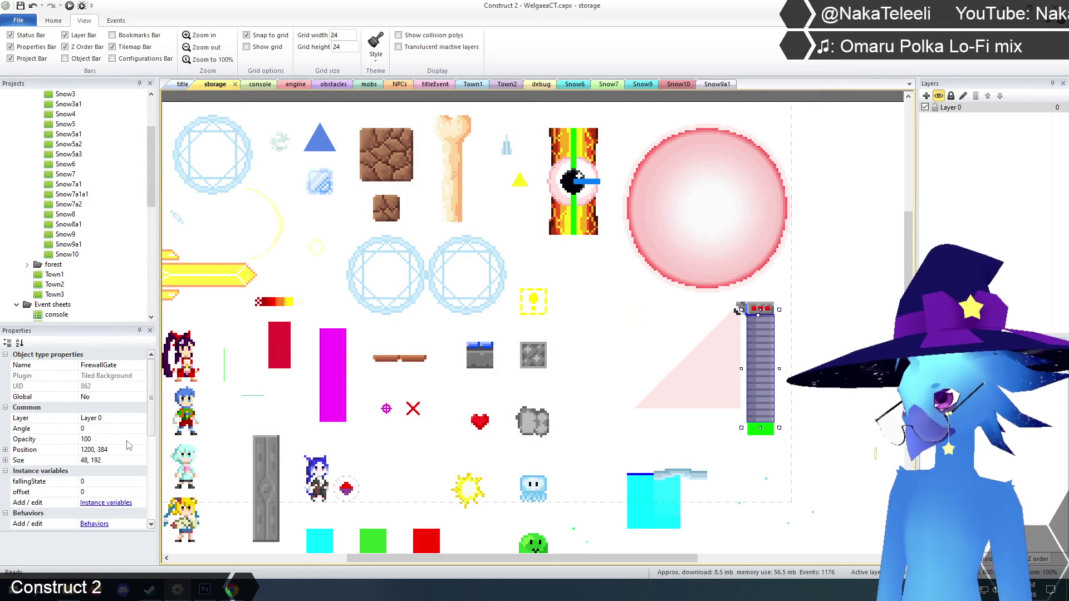
right_click(767, 357)
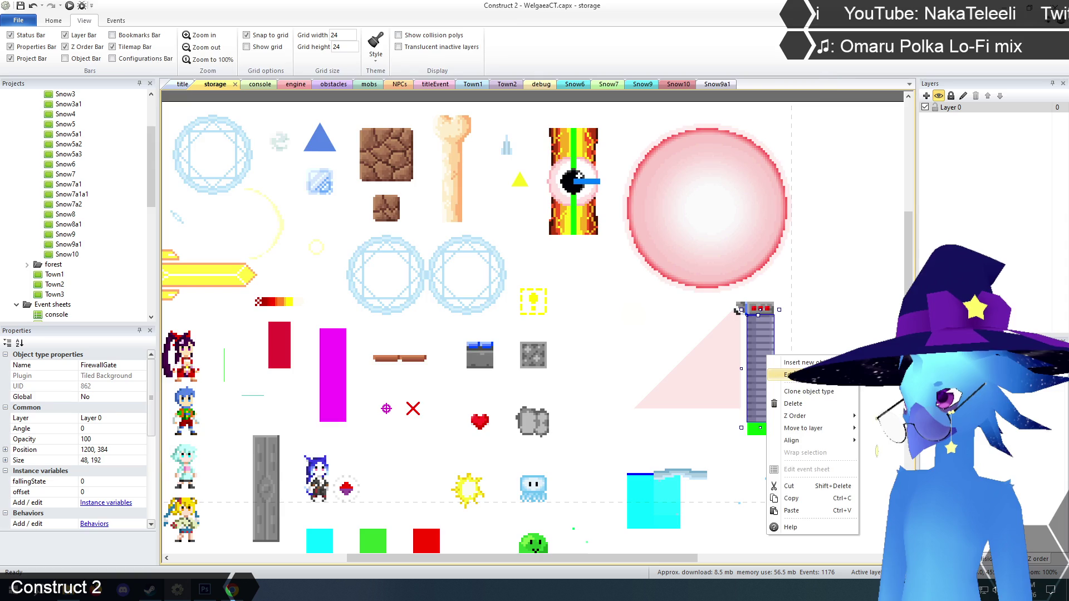
left_click(791, 374)
left_click(346, 72)
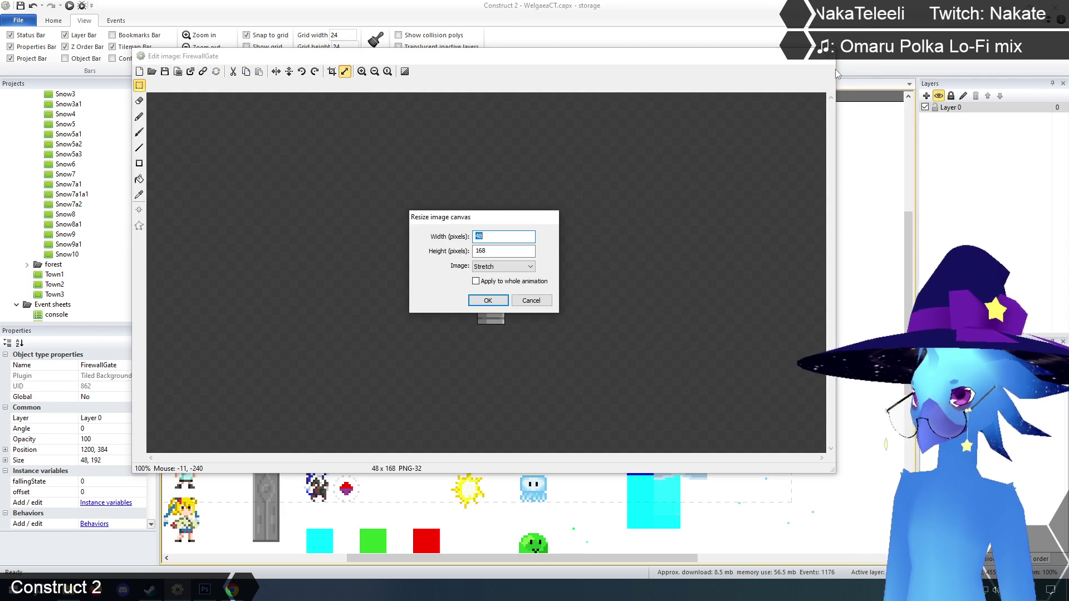
key("Return")
key("Escape")
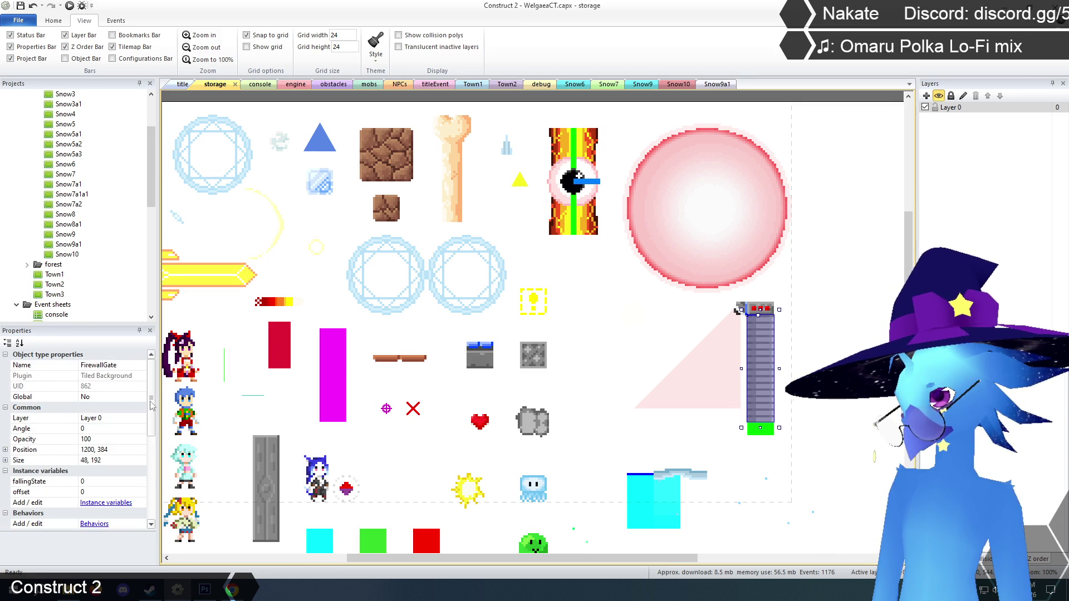
- Shorten the FirewallGate instance to 168 px tall
left_click_drag(151, 403, 152, 495)
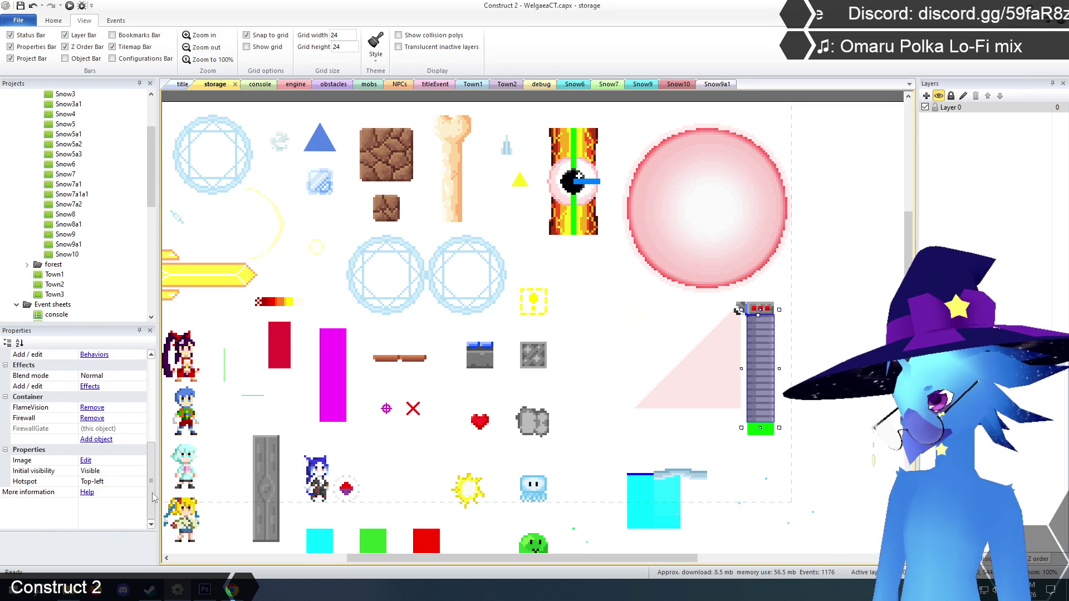
left_click_drag(153, 498, 152, 462)
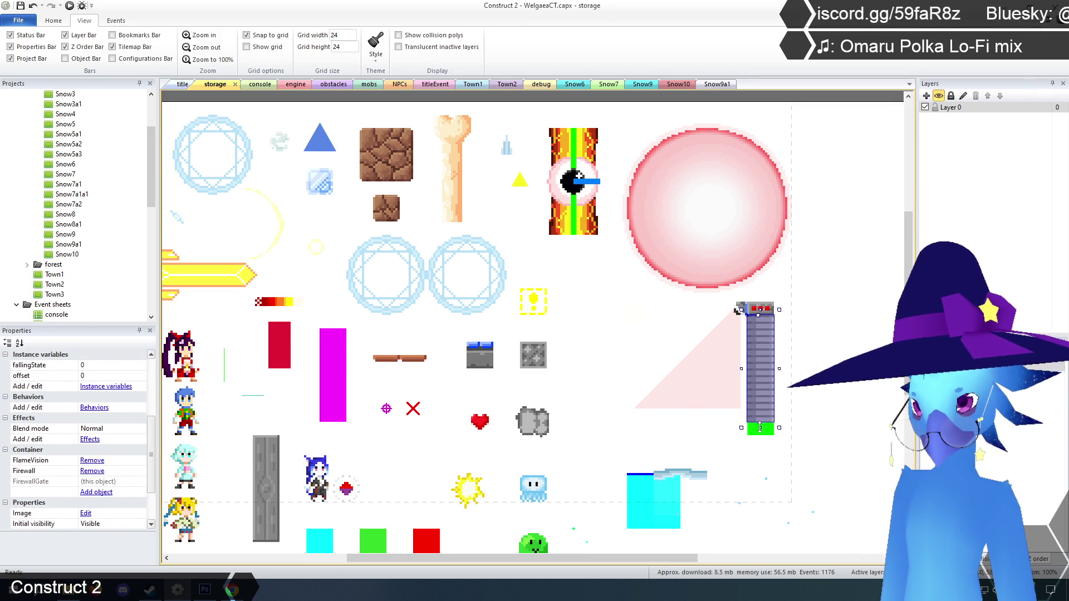
mouse_move(762, 427)
left_mouse_down()
mouse_move(761, 419)
mouse_move(760, 515)
mouse_move(760, 228)
mouse_move(763, 492)
mouse_move(761, 240)
mouse_move(754, 334)
left_mouse_up()
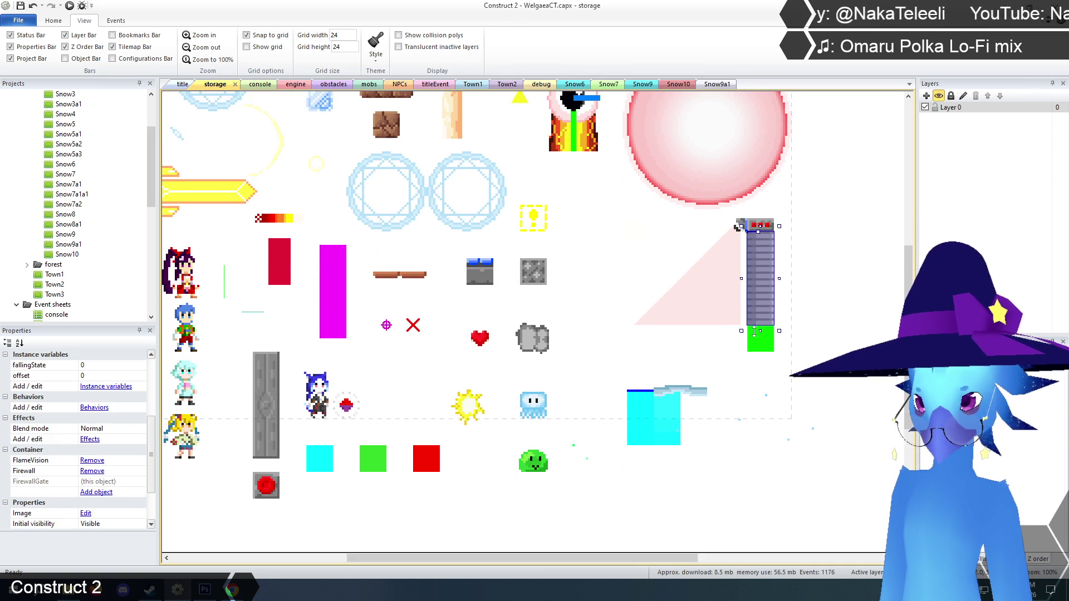
scroll(837, 333, "up", 3)
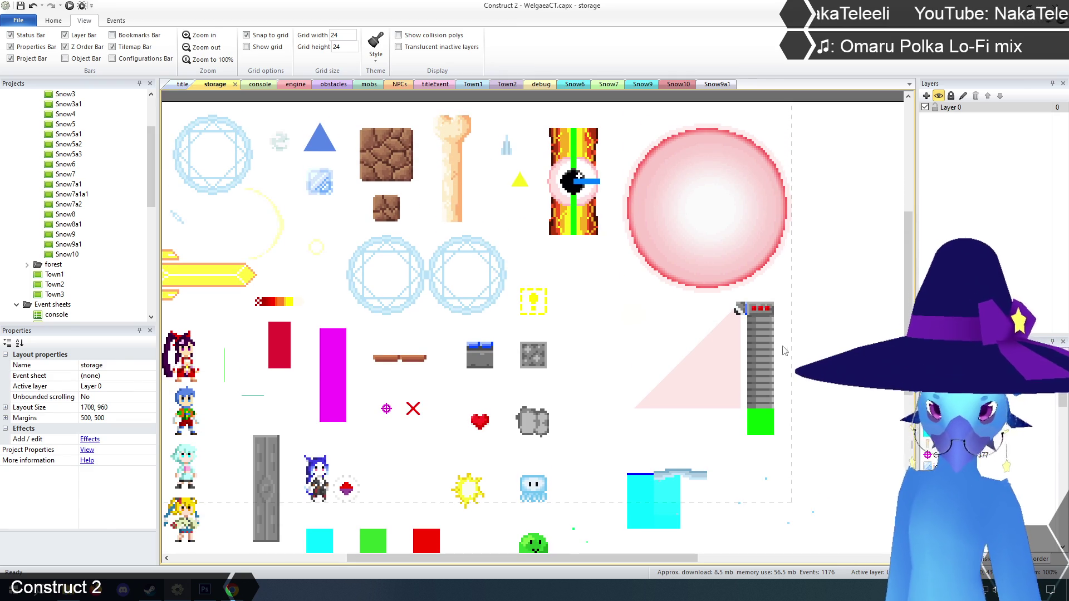
left_click(763, 350)
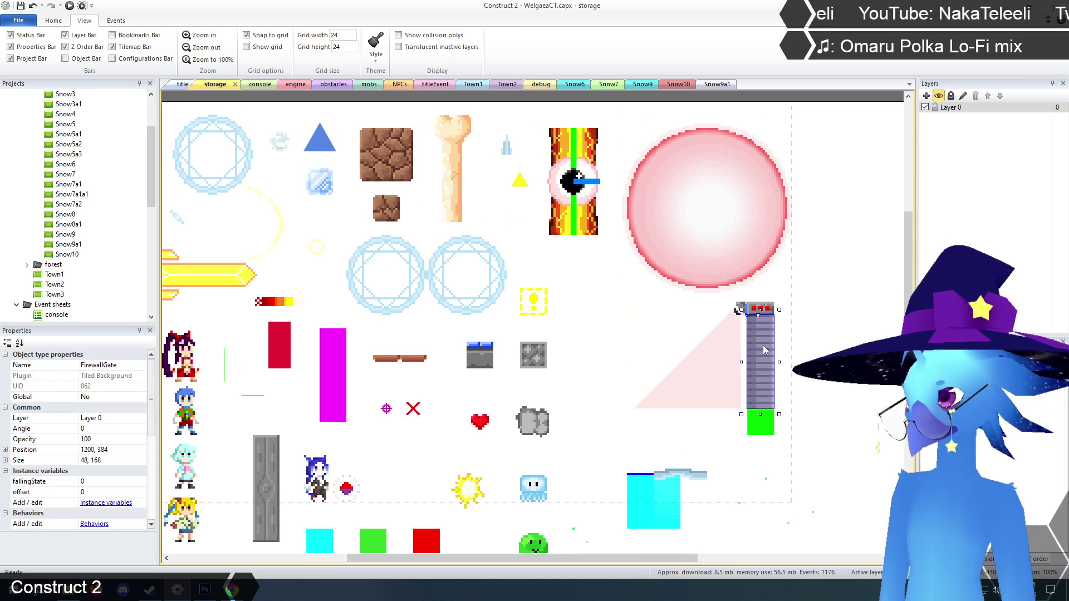
- Raise the green Firewall sprite 24 px to 1200, 384 and open its image editor
left_click(767, 432)
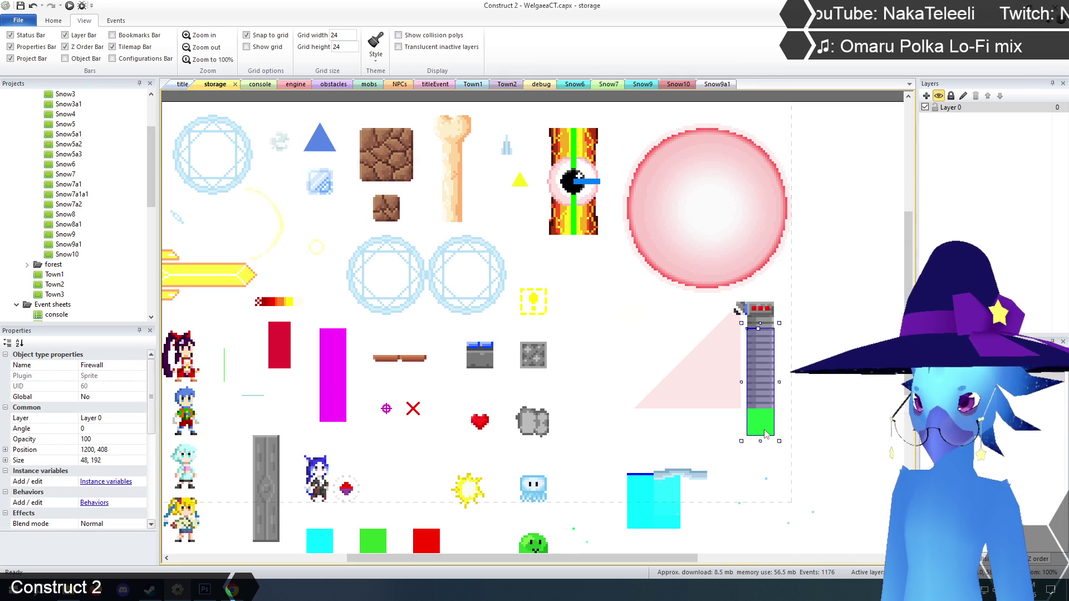
right_click(767, 433)
left_click(668, 501)
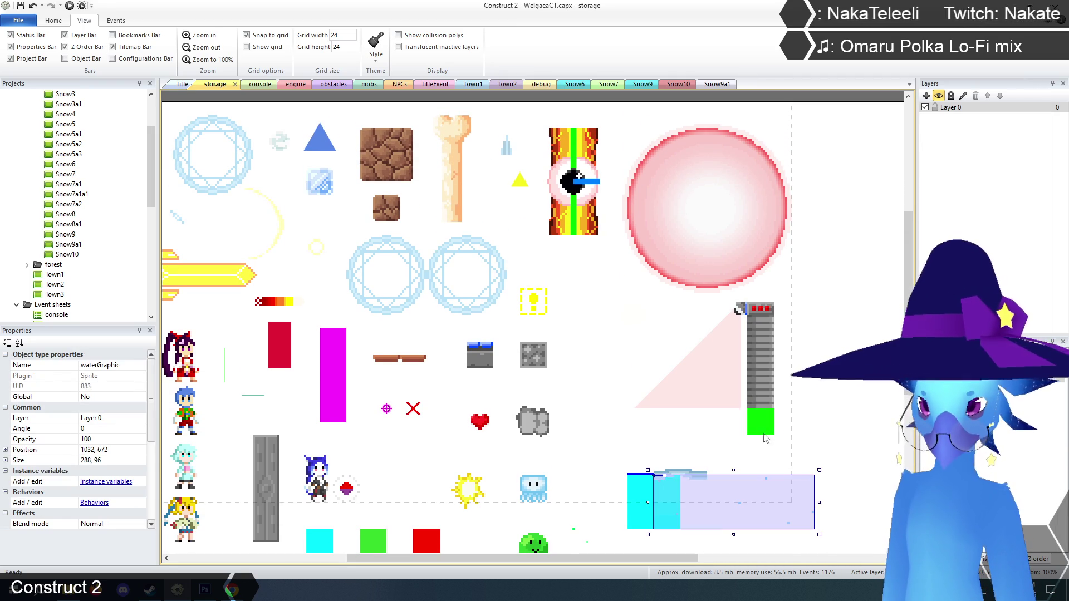
left_click_drag(764, 435, 764, 421)
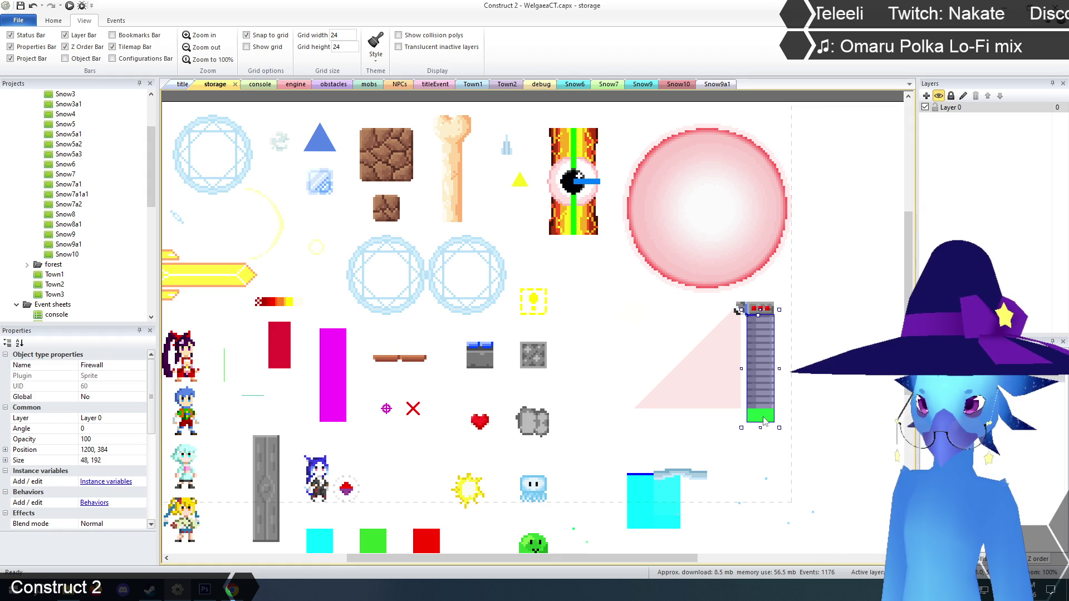
right_click(765, 421)
left_click(797, 256)
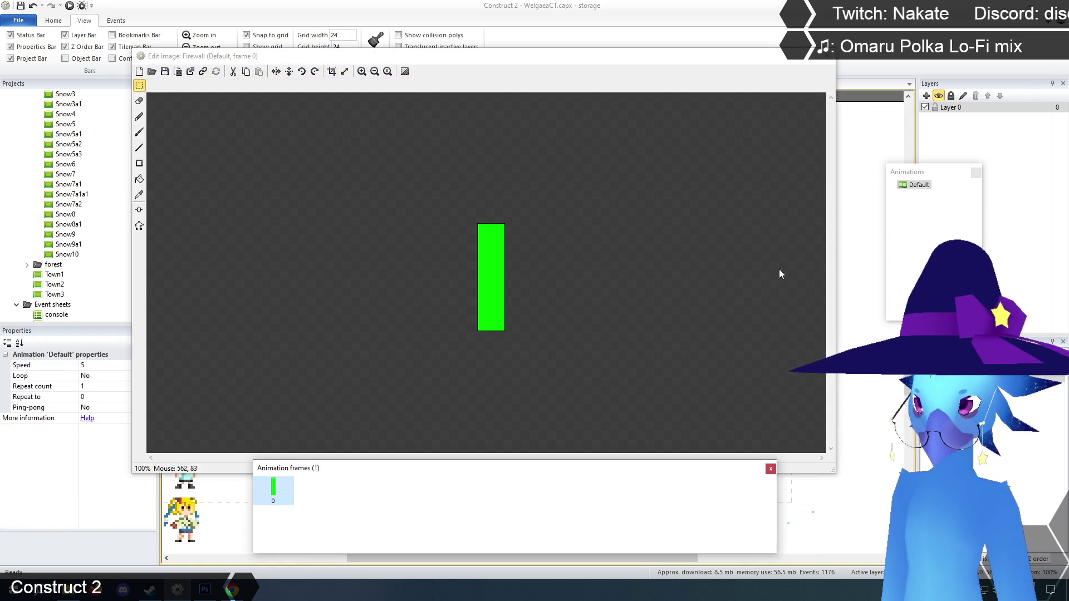
- At 400% zoom, erase the bottom 48×24 strip of the green bar to transparent
left_click(362, 71)
left_click(361, 71)
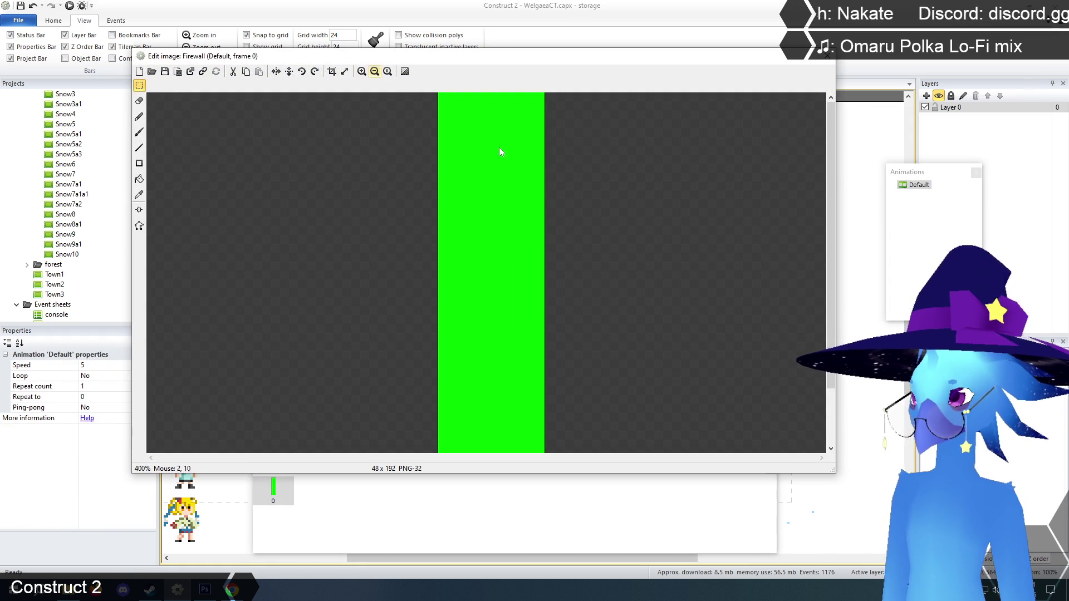
left_click_drag(832, 286, 832, 342)
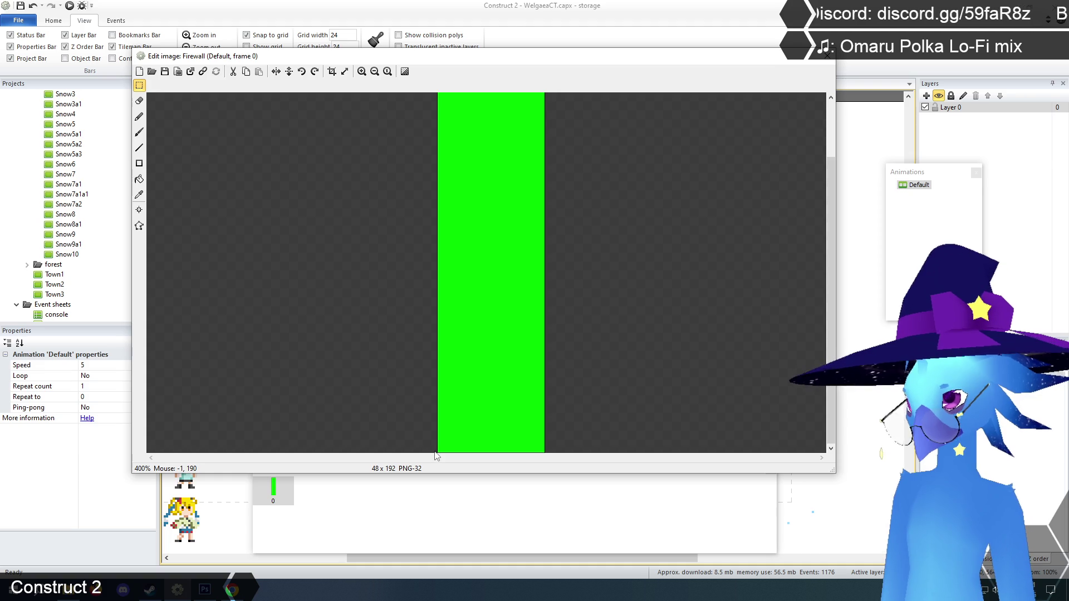
left_click_drag(437, 453, 554, 428)
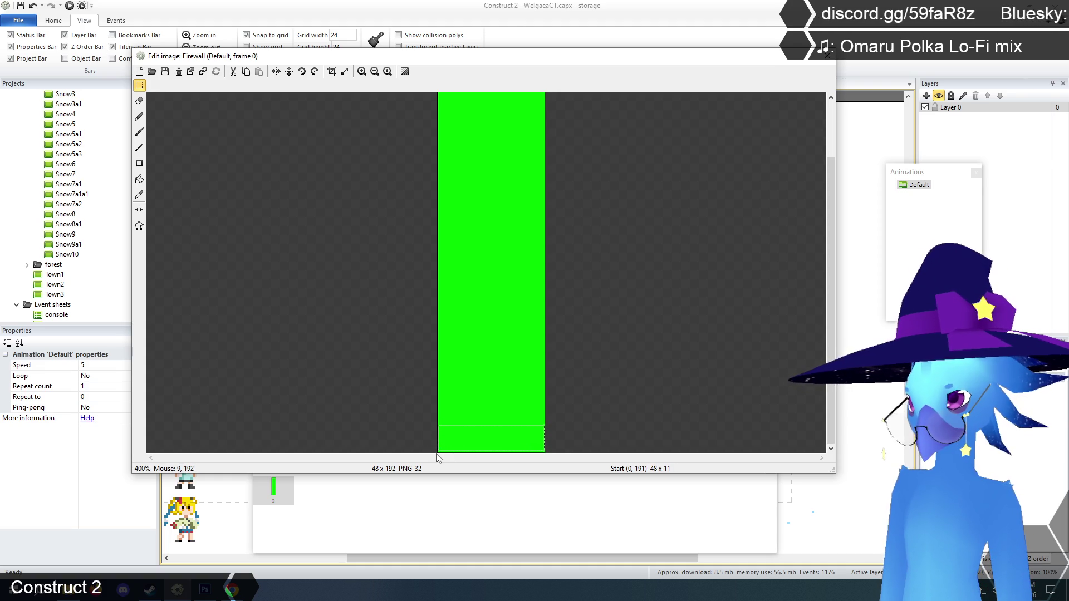
mouse_move(411, 411)
left_mouse_down()
mouse_move(474, 446)
mouse_move(404, 388)
left_mouse_up()
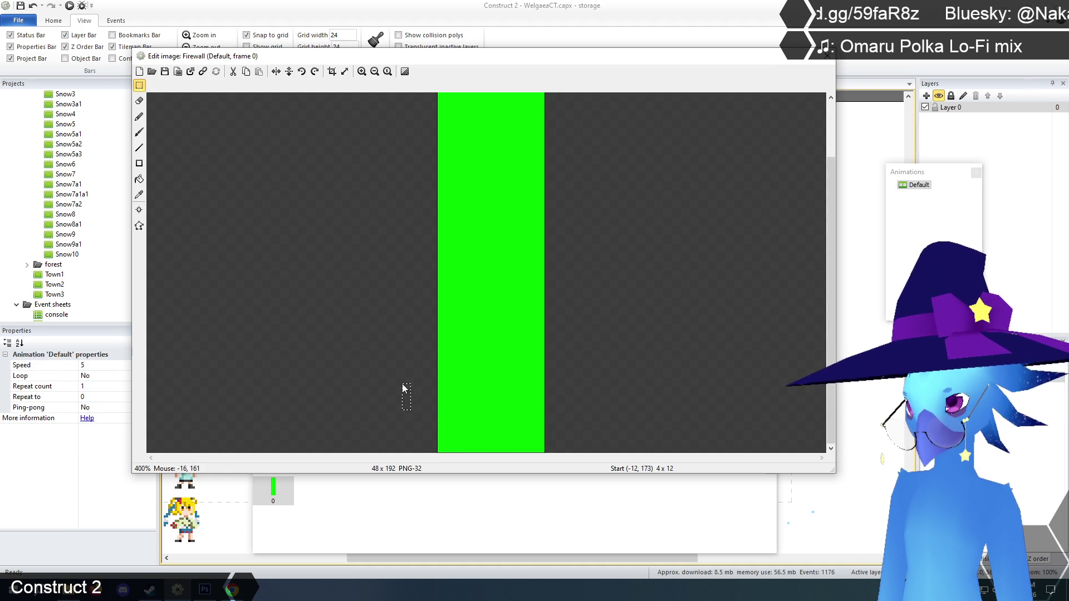
left_click_drag(439, 451, 538, 421)
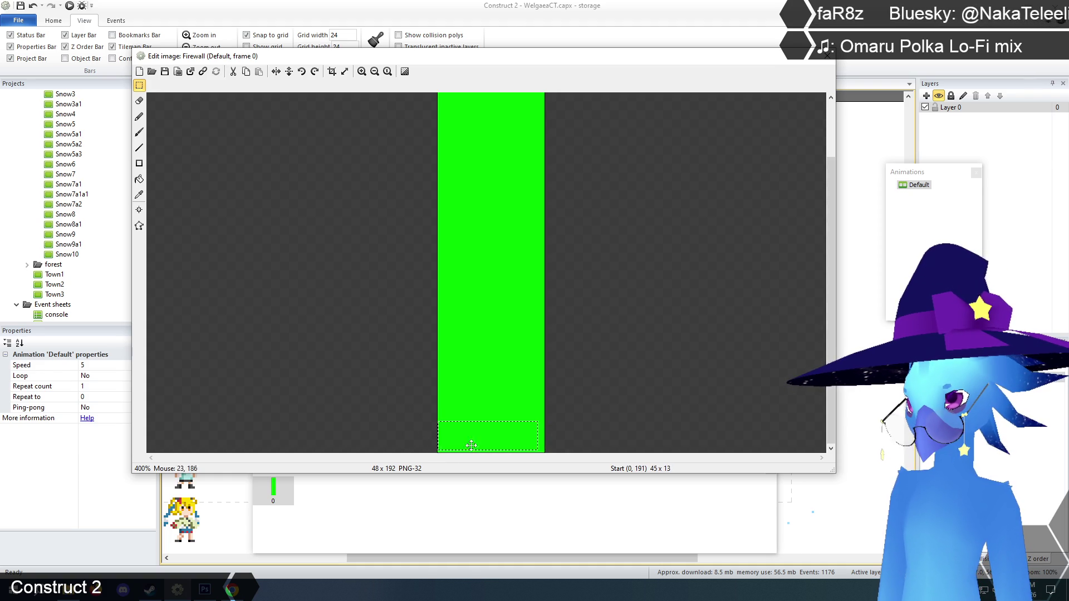
key("Delete")
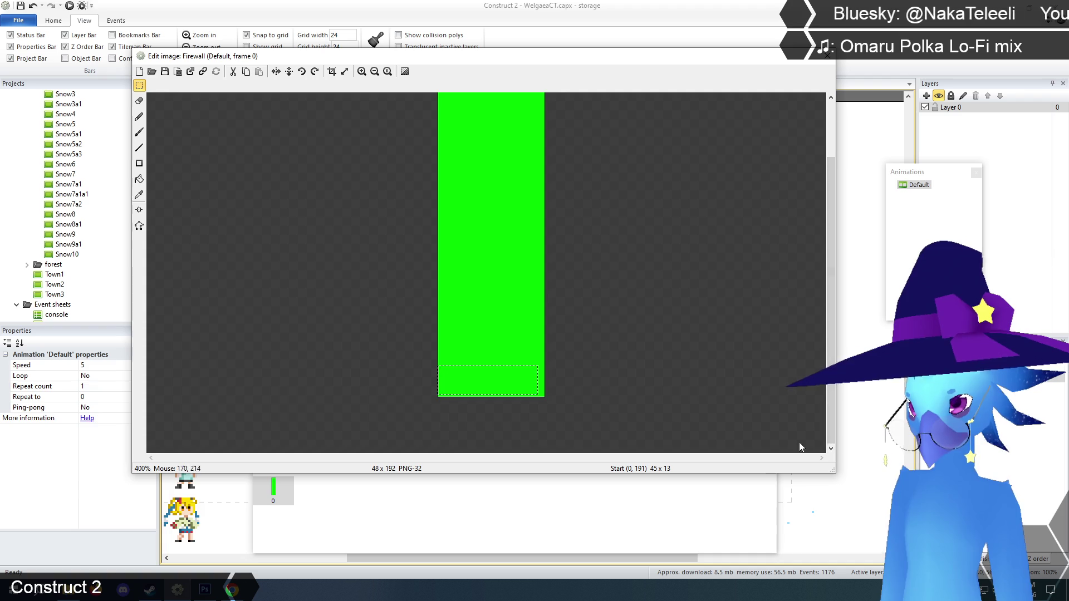
mouse_move(439, 397)
left_mouse_down()
mouse_move(496, 358)
mouse_move(553, 362)
mouse_move(568, 349)
left_mouse_up()
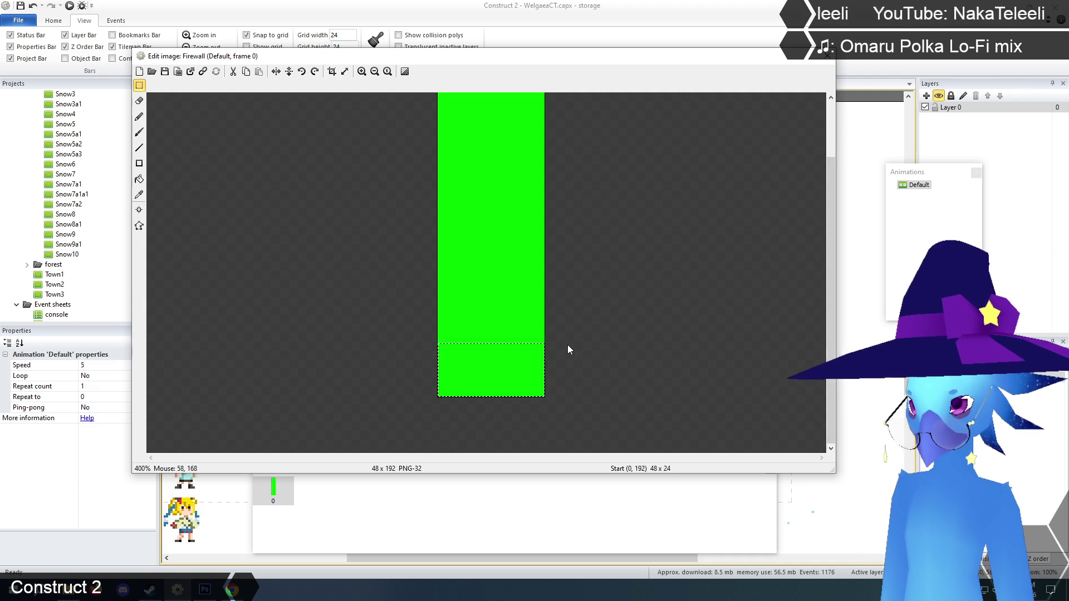
key("Delete")
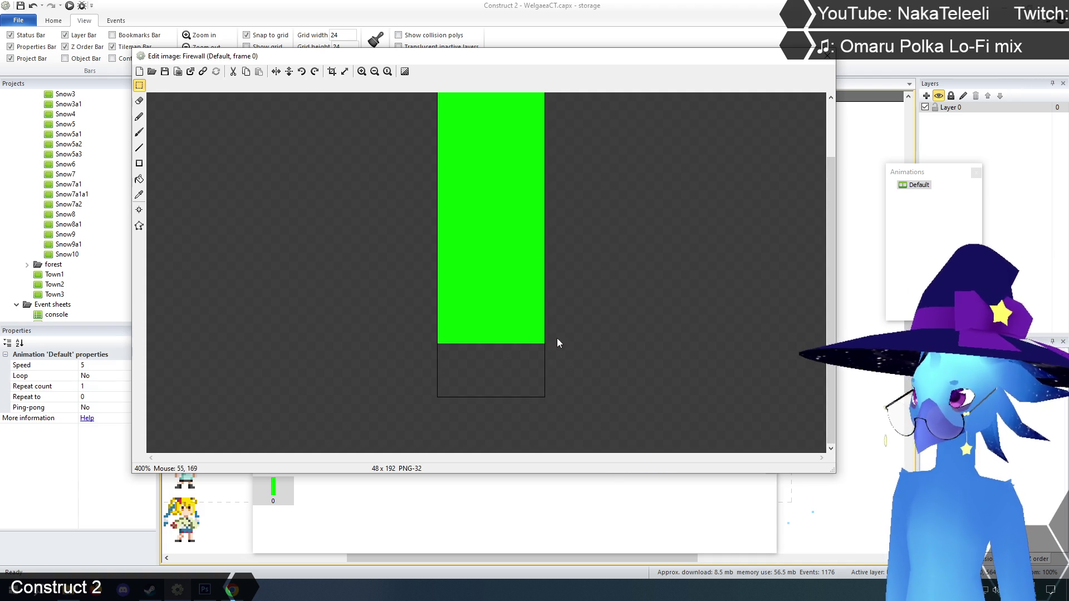
- Select the whole green bar and crop the image to 48×168
scroll(179, 94, "up", 5)
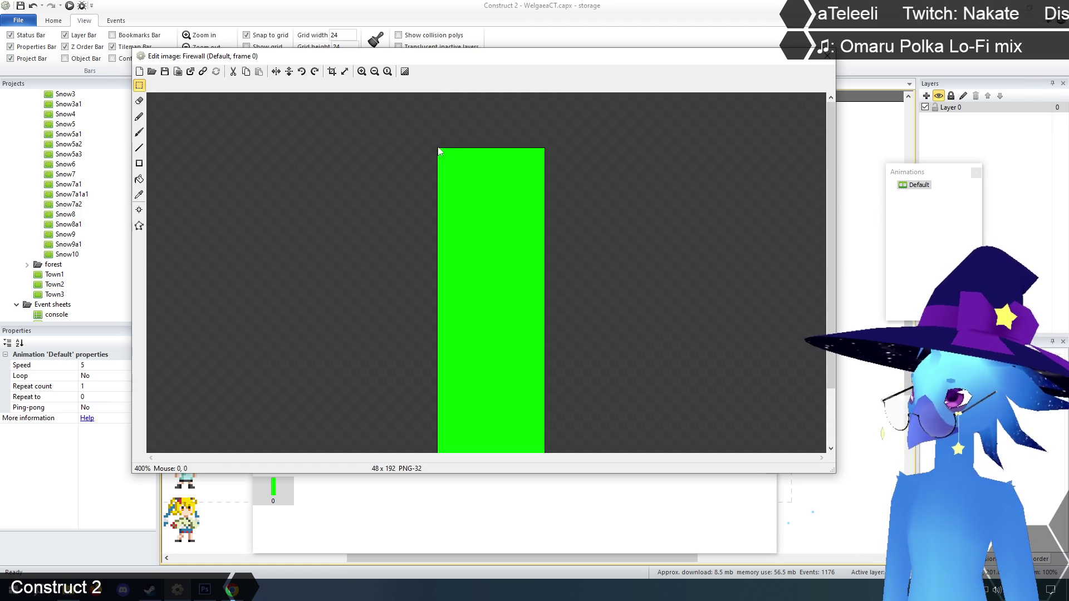
mouse_move(426, 139)
left_mouse_down()
mouse_move(587, 415)
mouse_move(569, 489)
left_mouse_up()
left_click_drag(834, 326, 833, 389)
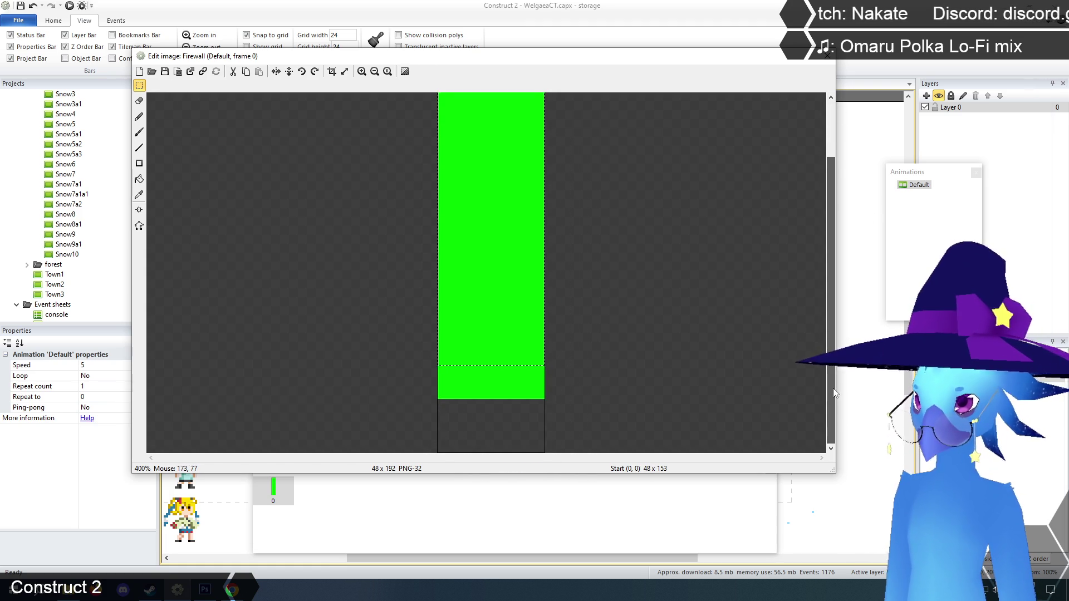
mouse_move(415, 330)
left_mouse_down()
mouse_move(563, 396)
mouse_move(530, 347)
mouse_move(404, 335)
left_mouse_up()
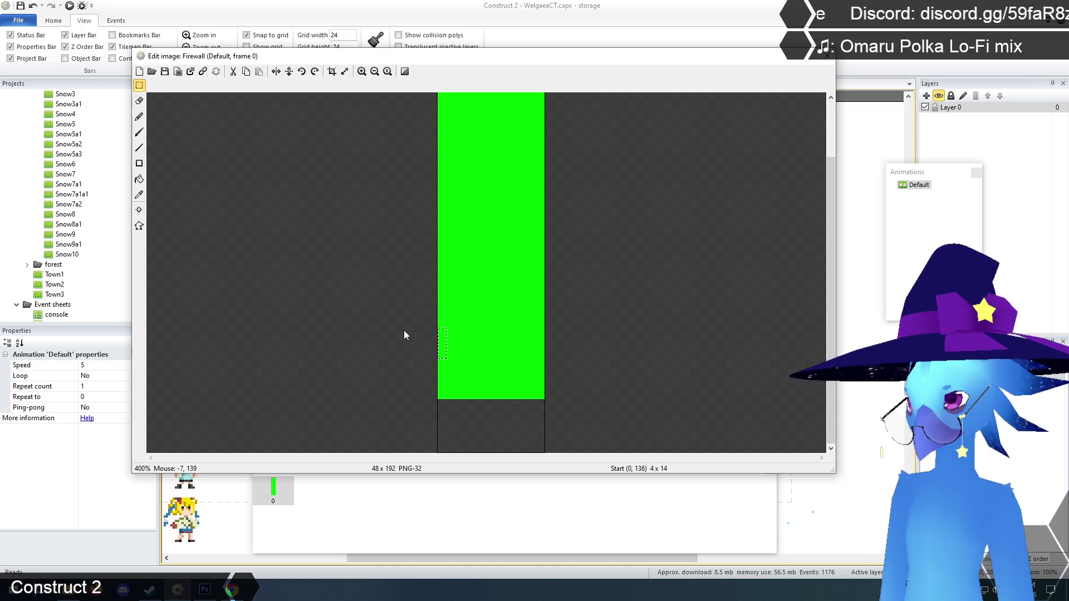
left_click(375, 71)
mouse_move(438, 144)
left_mouse_down()
mouse_move(547, 269)
mouse_move(555, 357)
left_mouse_up()
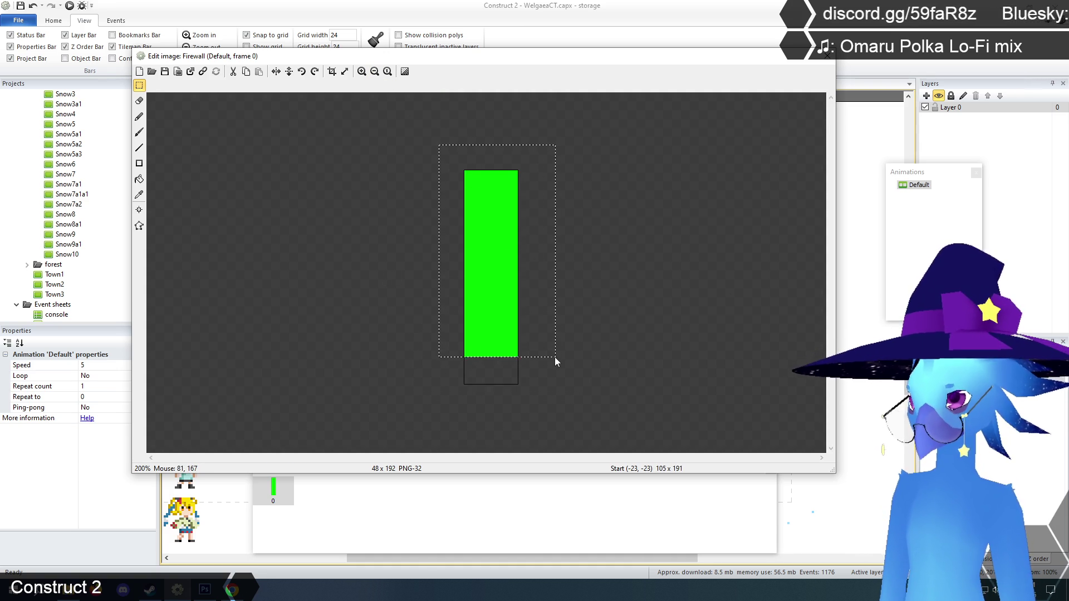
left_click(362, 71)
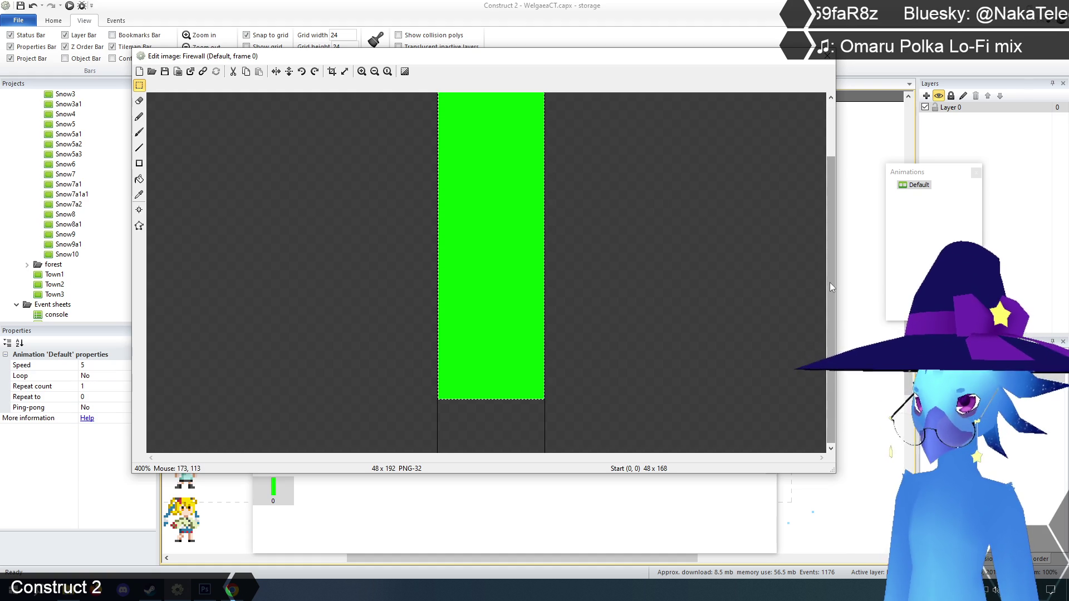
left_click(367, 72)
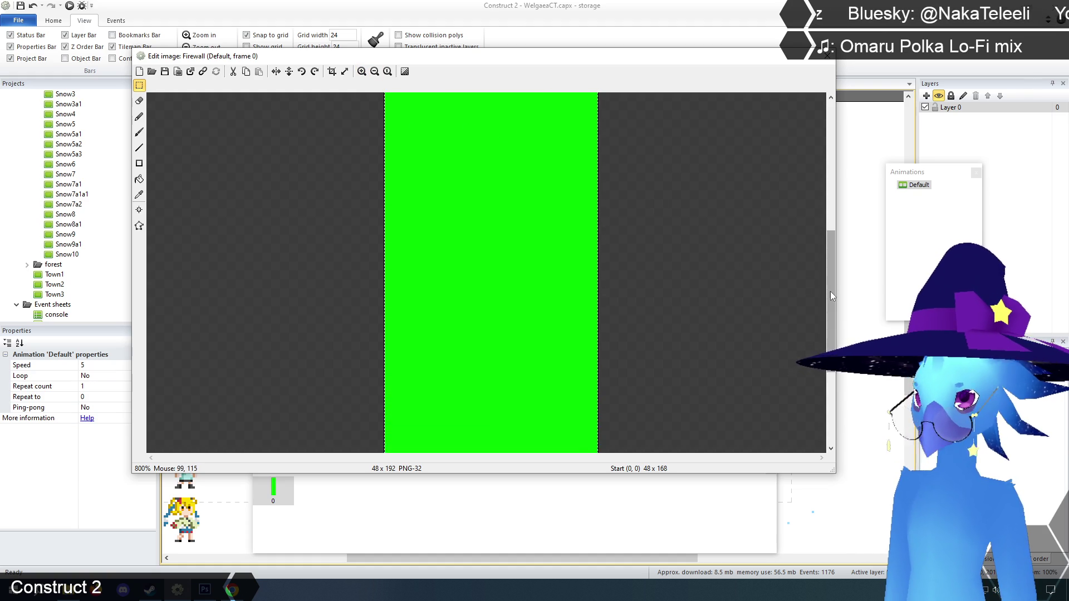
scroll(481, 307, "down", 5)
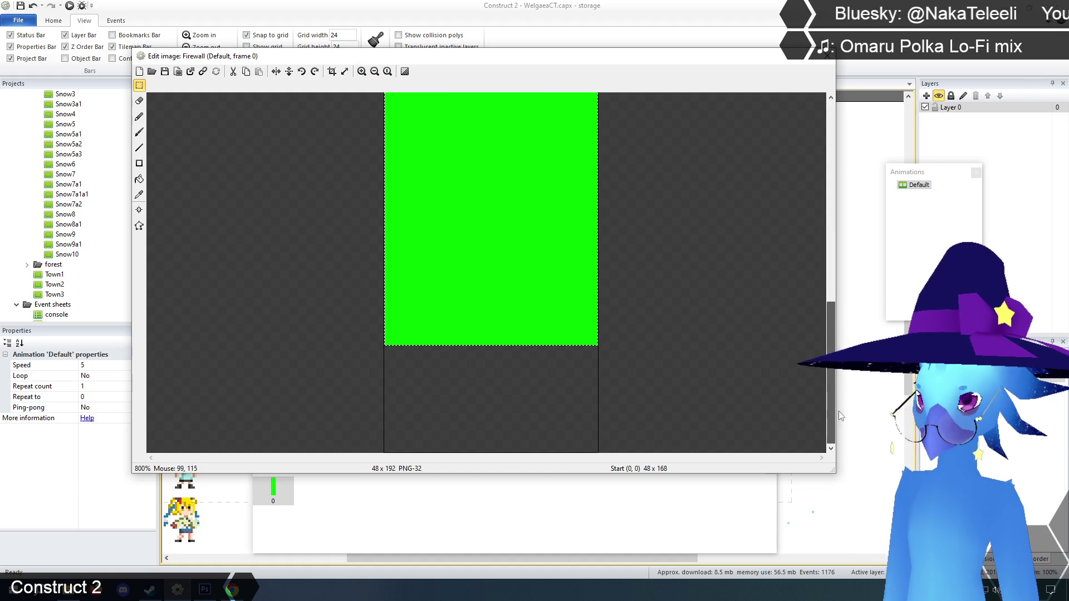
left_click(333, 73)
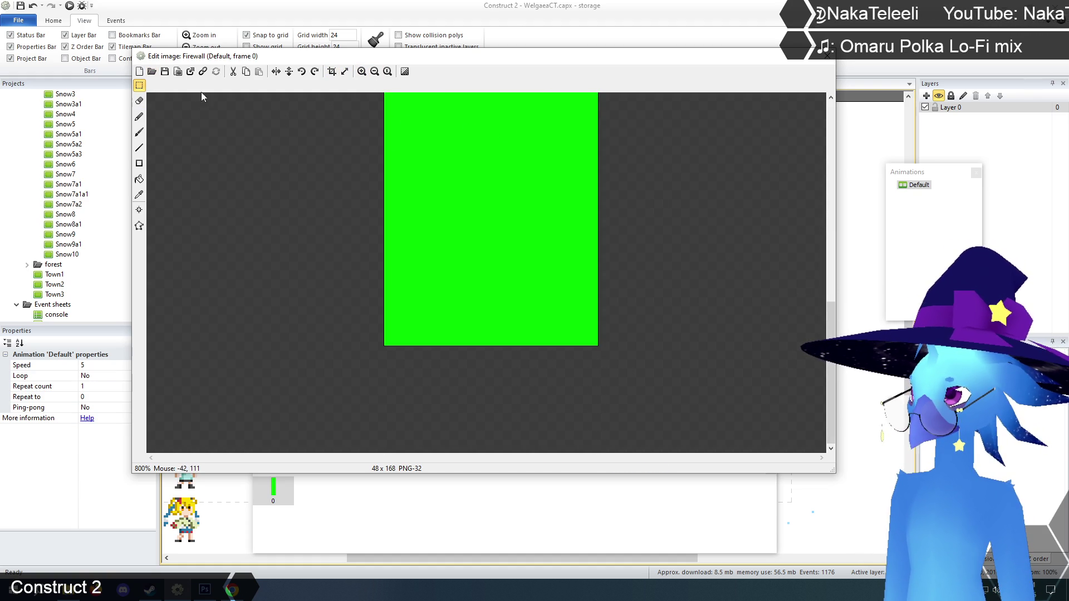
left_click(828, 56)
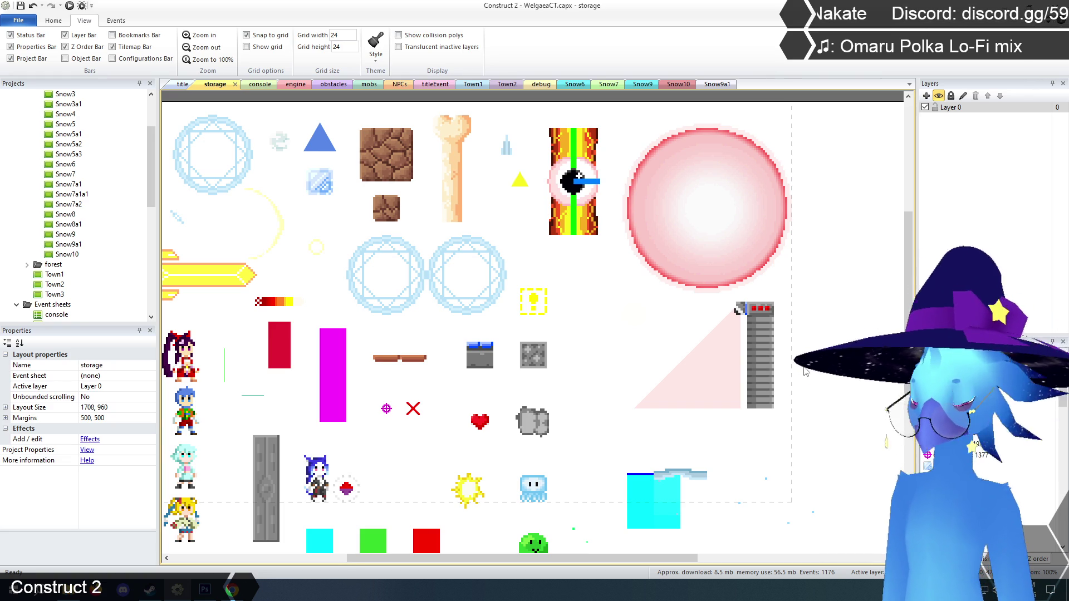
left_click(769, 360)
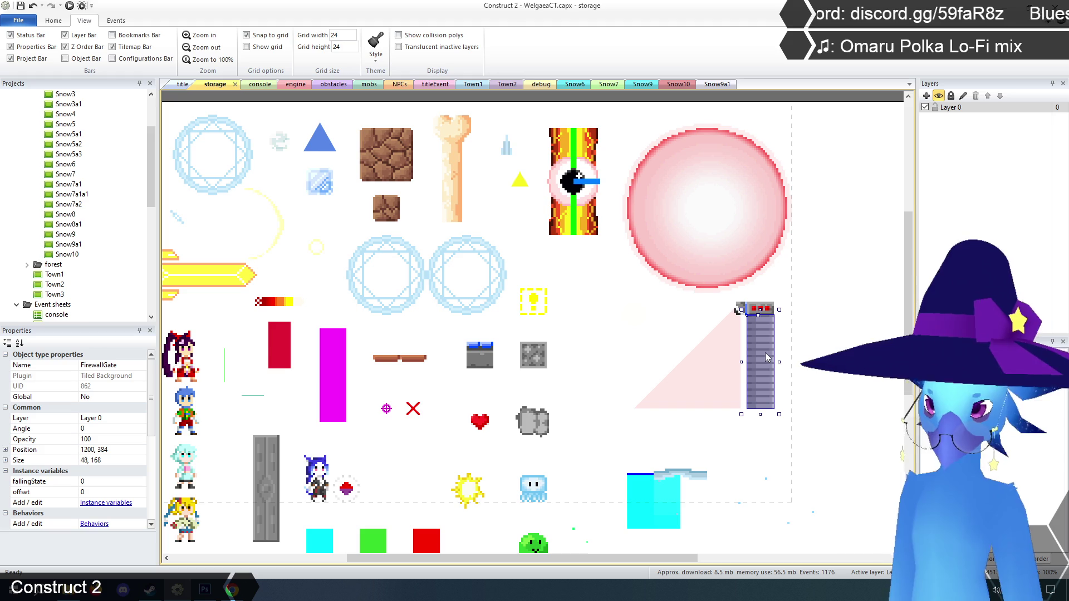
left_click(768, 357)
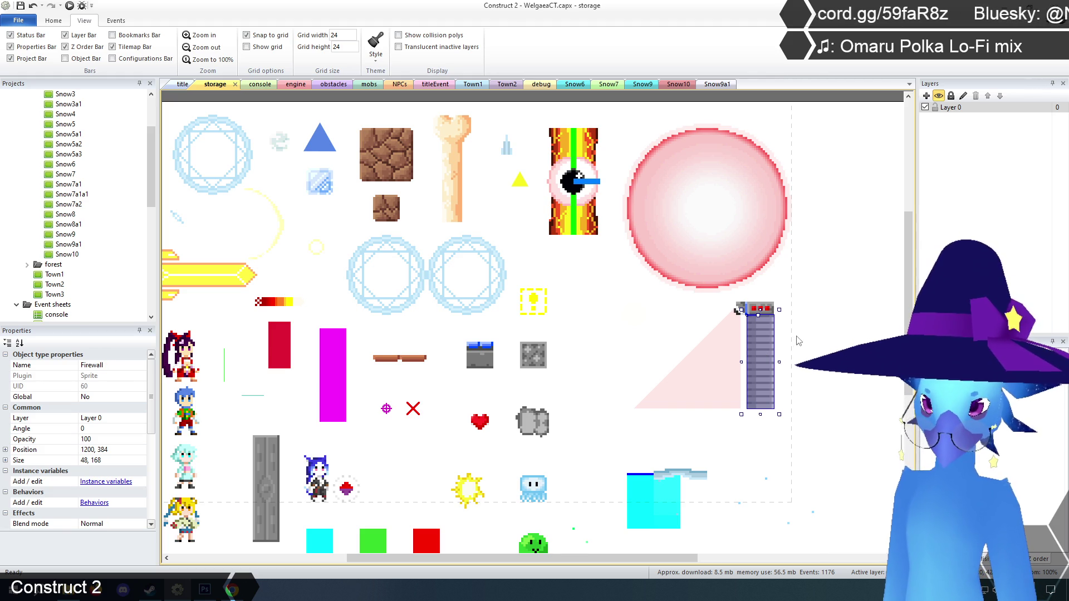
left_click(756, 311)
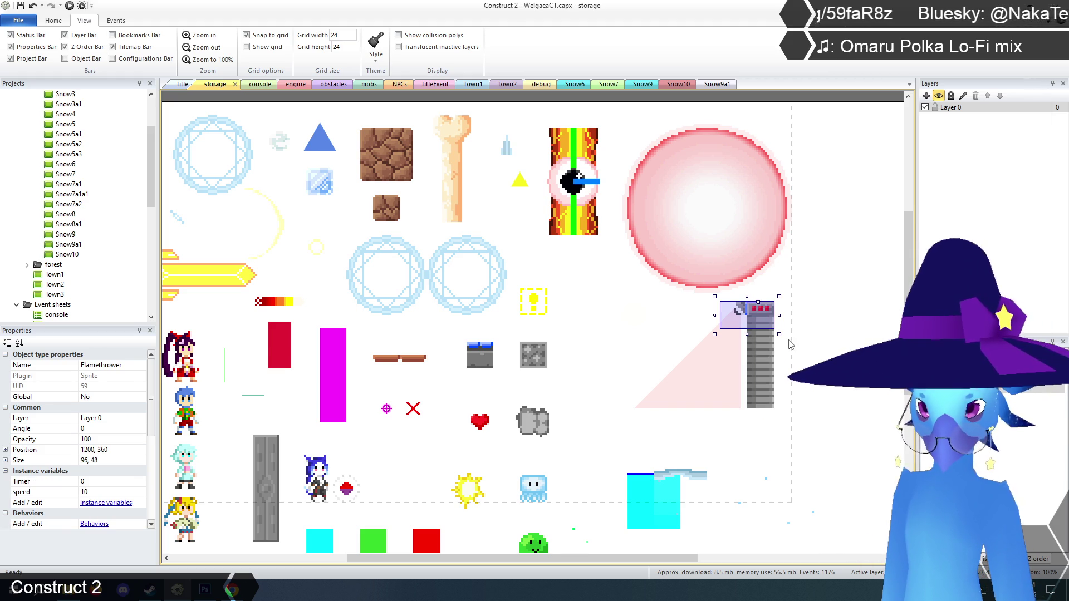
left_click(763, 363)
left_click(726, 364)
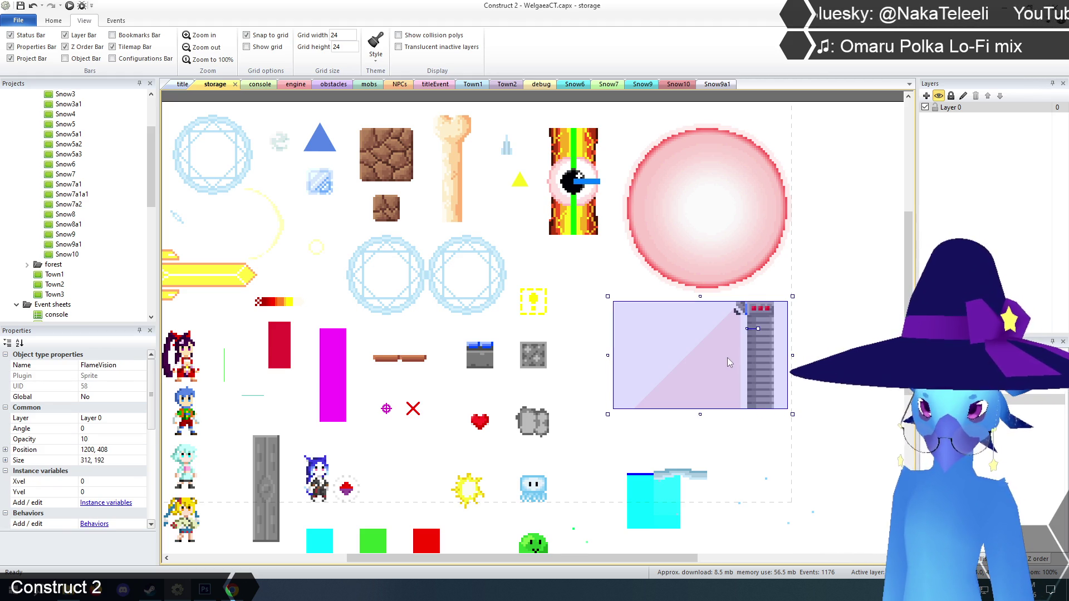
left_click(759, 314)
left_click(747, 370)
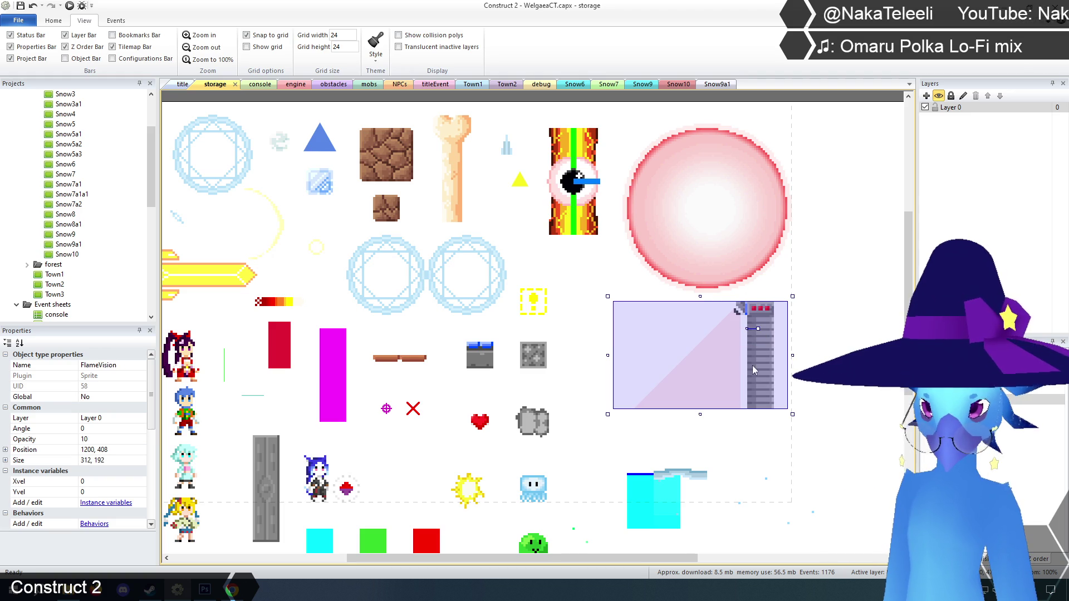
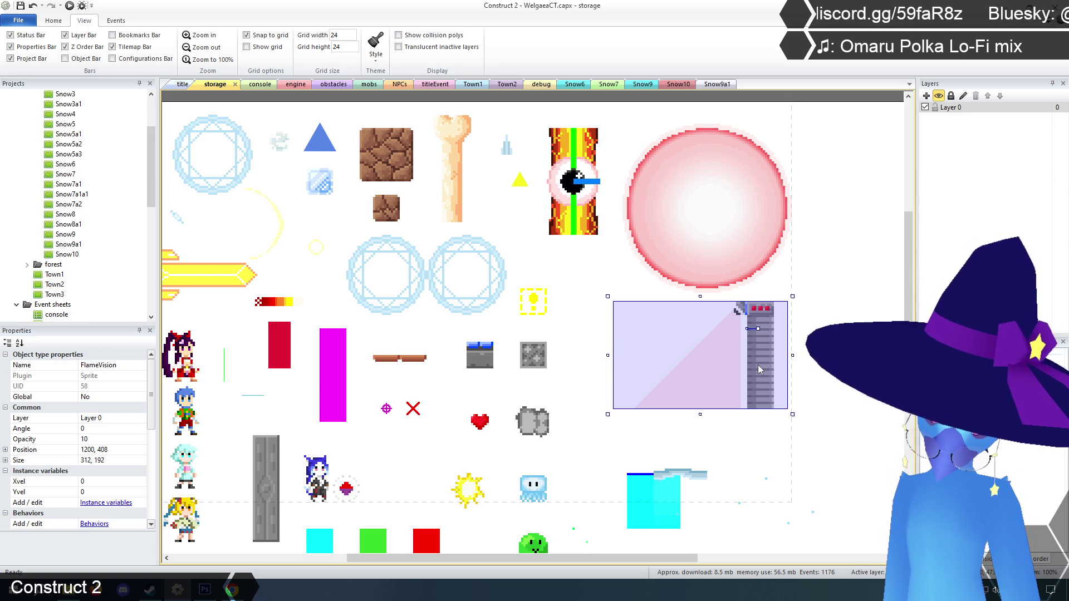
- Change the FlameVision sprite's origin Y to 24, making its origin 240, 24
left_click(760, 311)
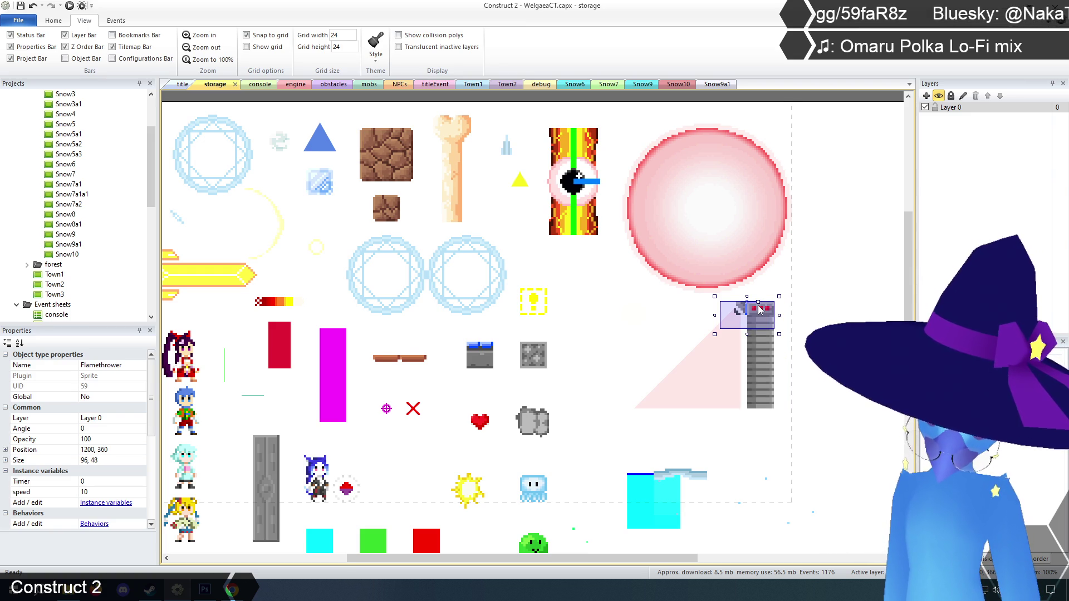
left_click(755, 356)
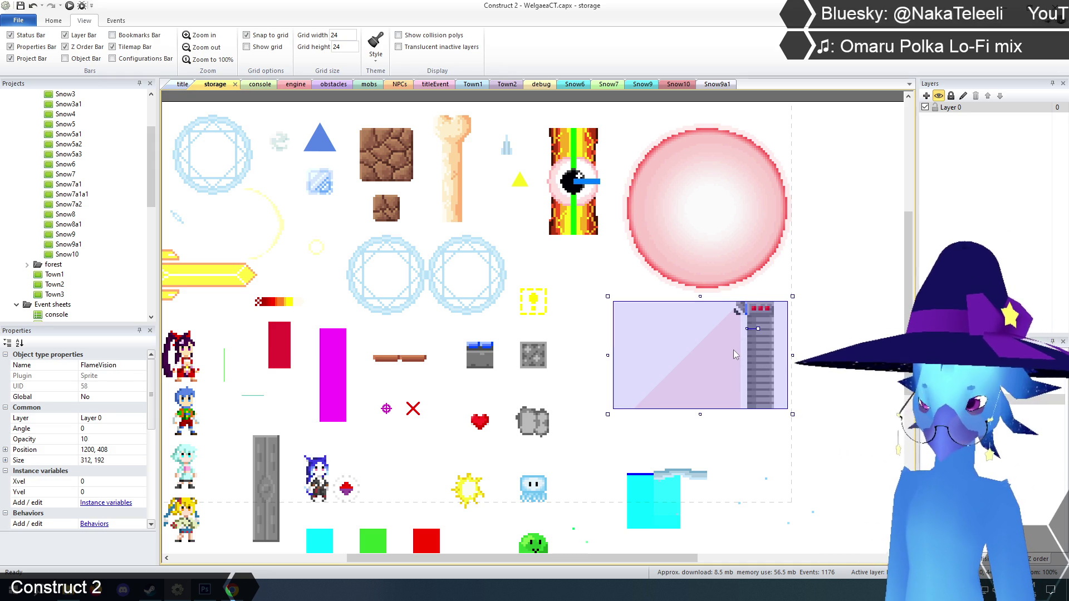
right_click(730, 350)
left_click(748, 363)
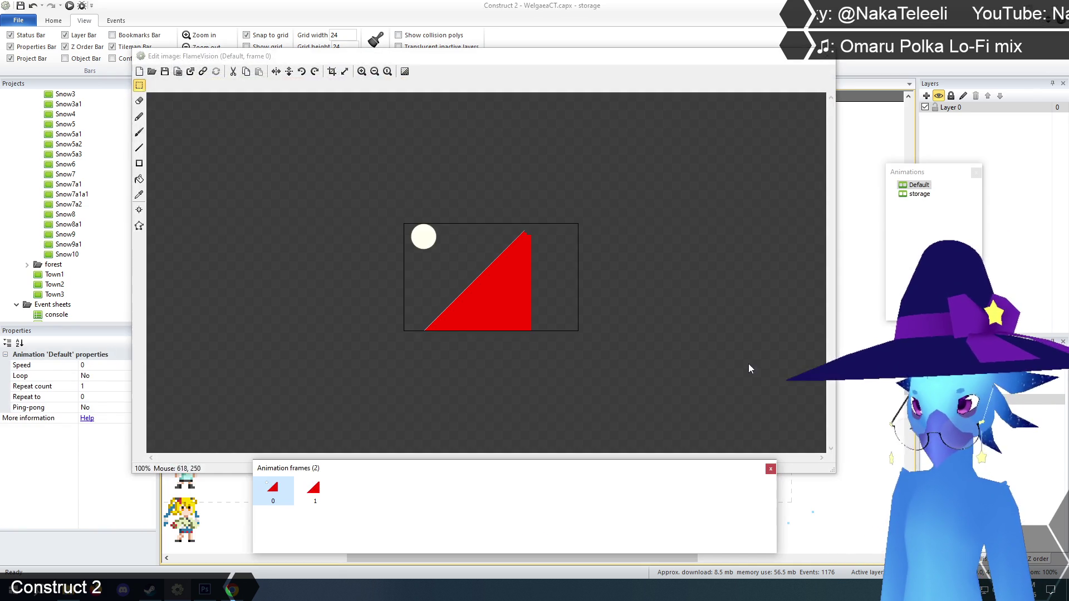
left_click(362, 71)
left_click(362, 71)
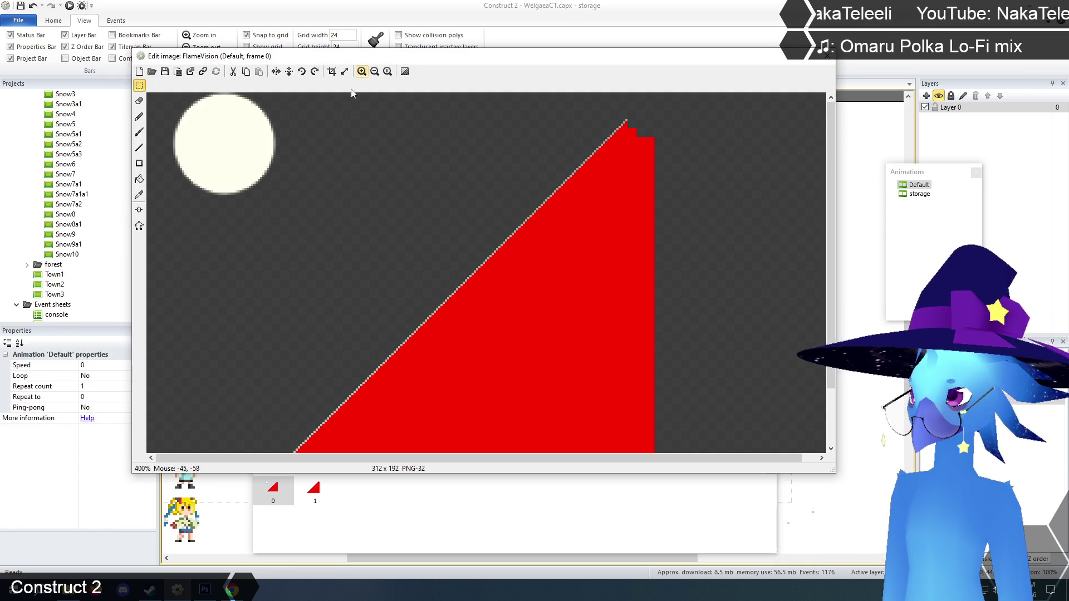
left_click(139, 210)
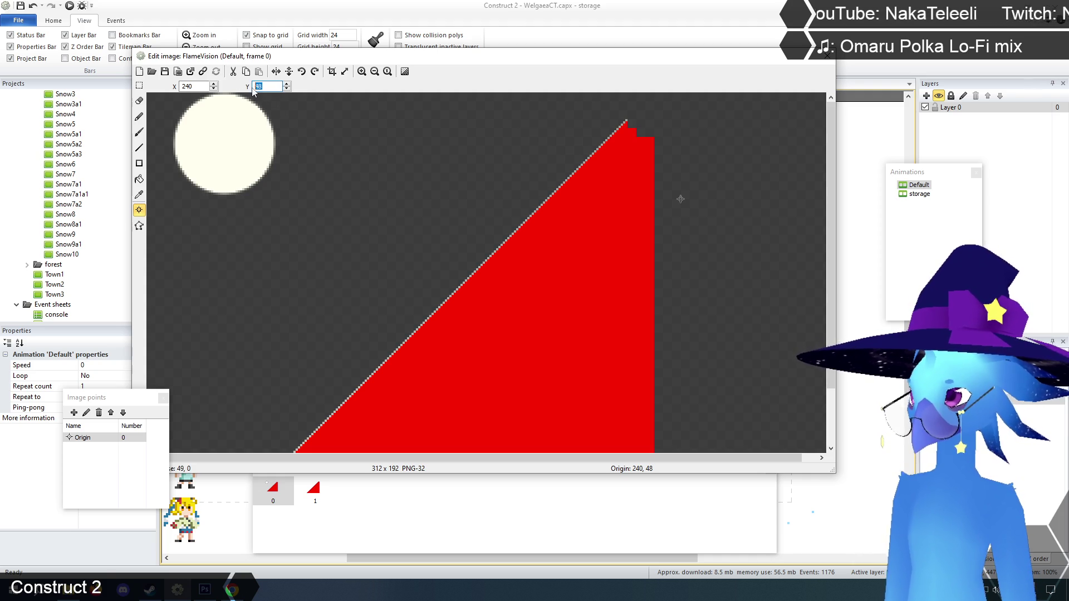
type("24")
left_click(139, 85)
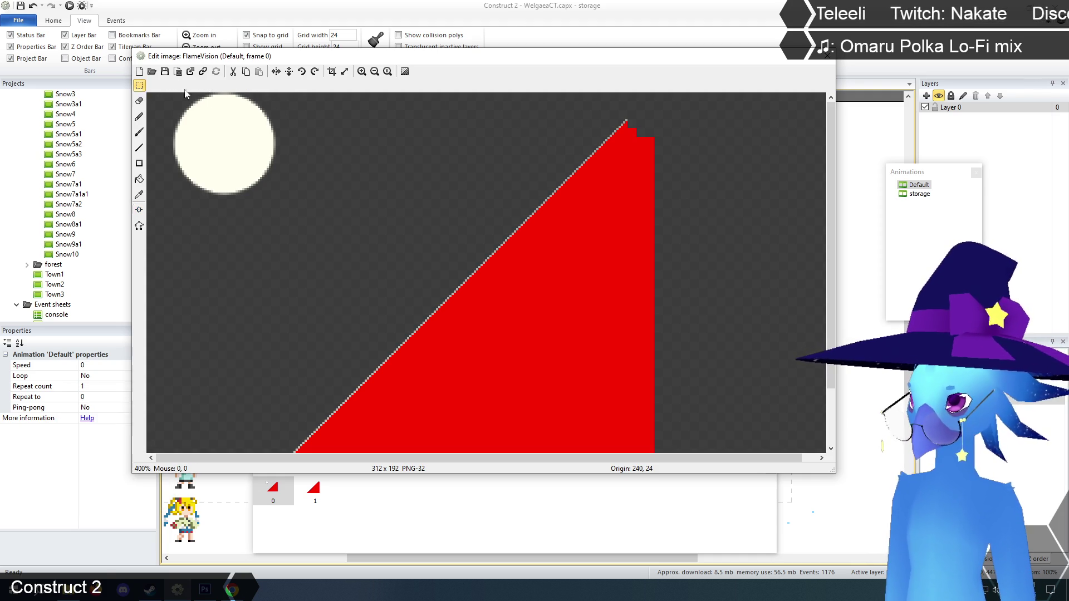
left_click(827, 56)
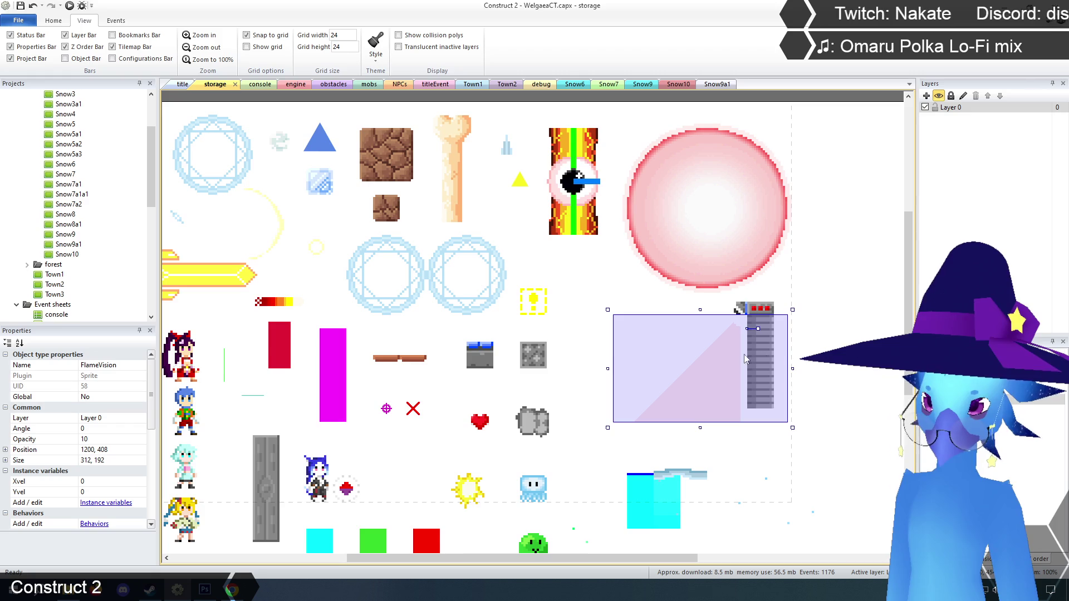
- Cycle through the overlapping objects and open the Flamethrower sprite's image editor
left_click(735, 344)
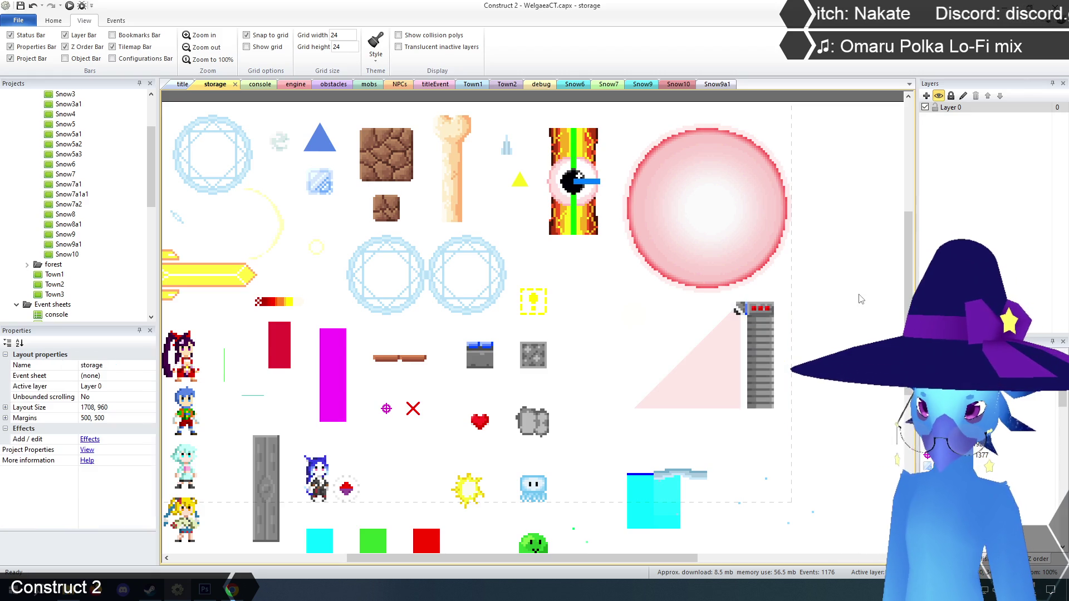
left_click(753, 348)
left_click(763, 355)
left_click(763, 358)
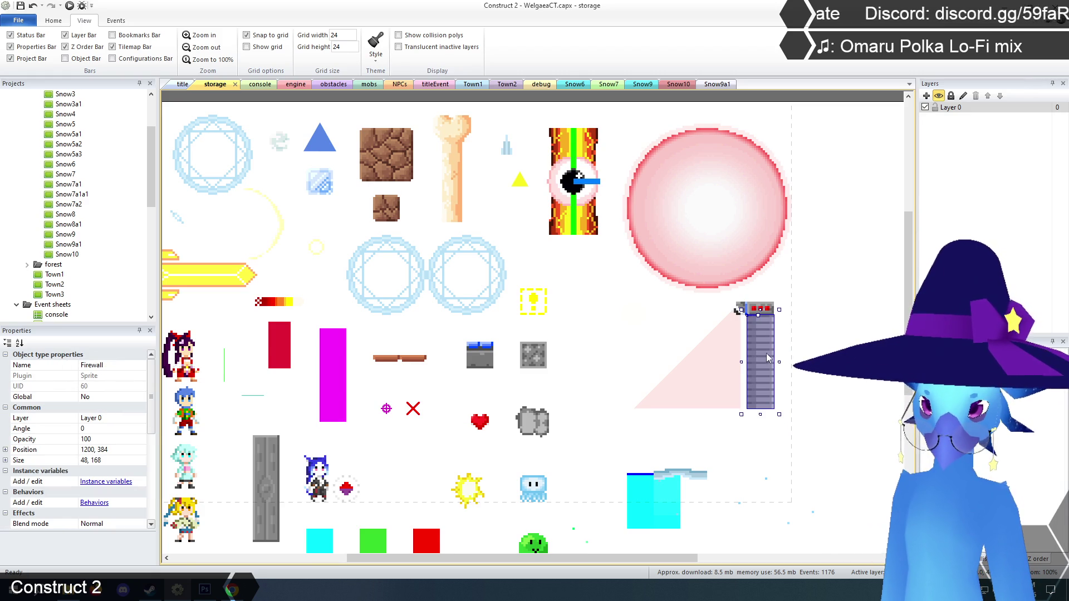
left_click(838, 322)
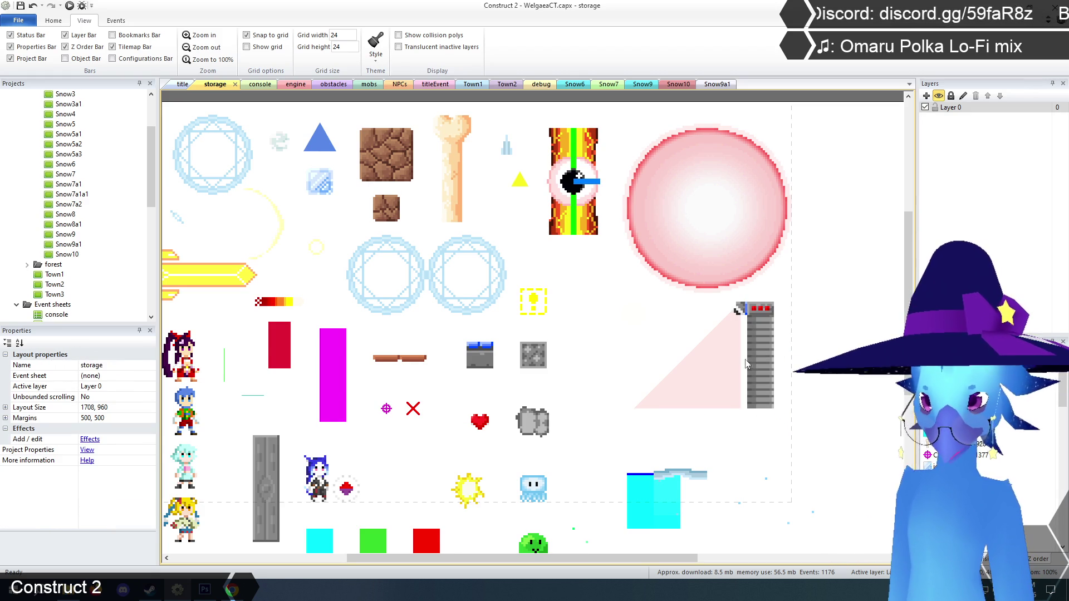
left_click(774, 356)
right_click(763, 318)
left_click(791, 327)
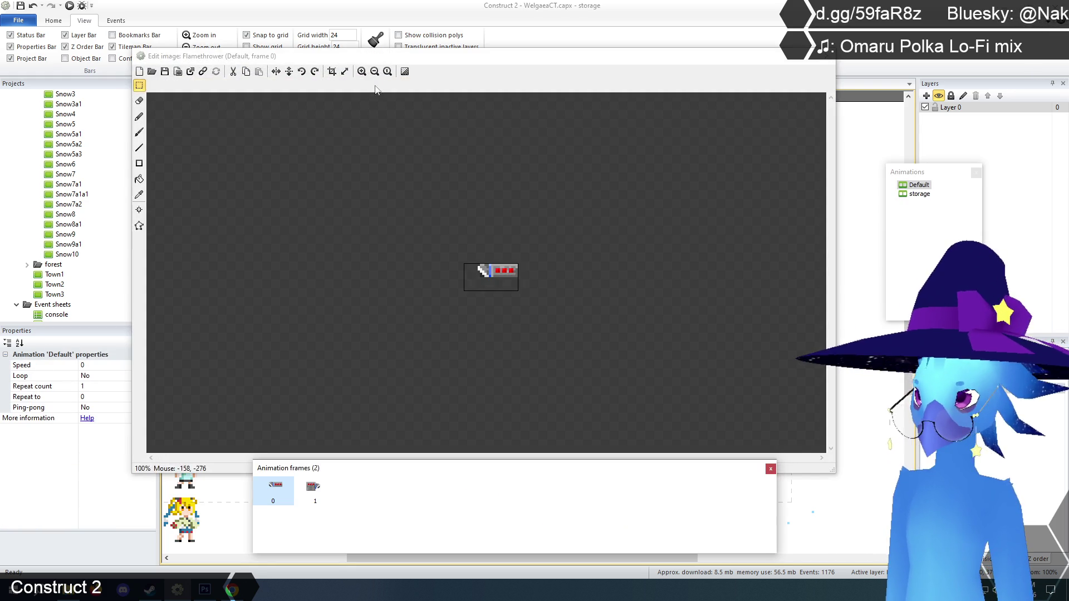
- Move the Flamethrower's bottom collision vertex up to Y 24 and close the editor
left_click(362, 71)
left_click(362, 72)
left_click(362, 71)
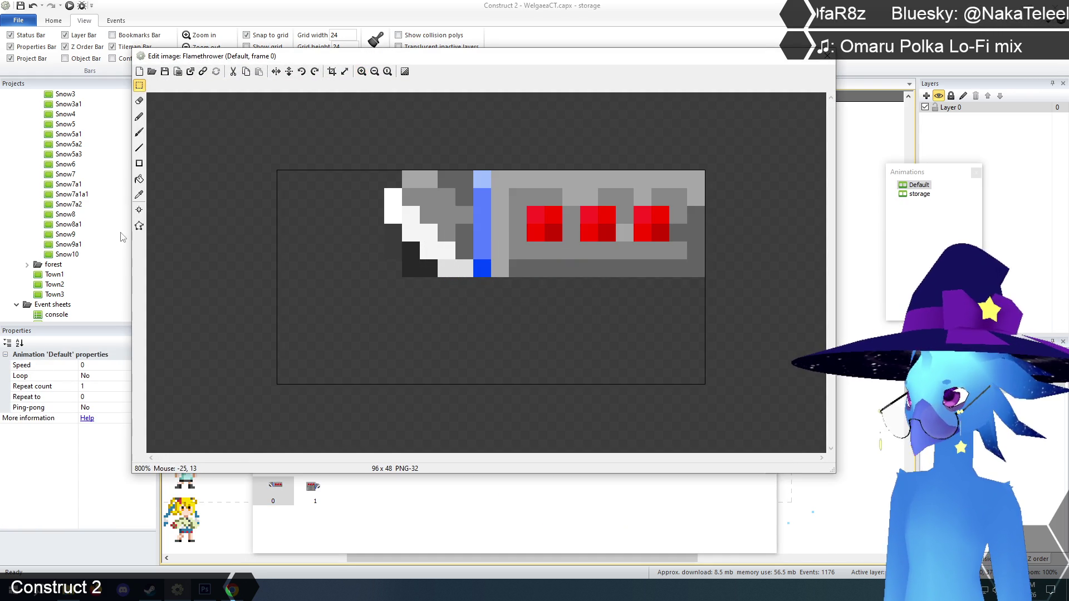
left_click(139, 225)
left_click(491, 384)
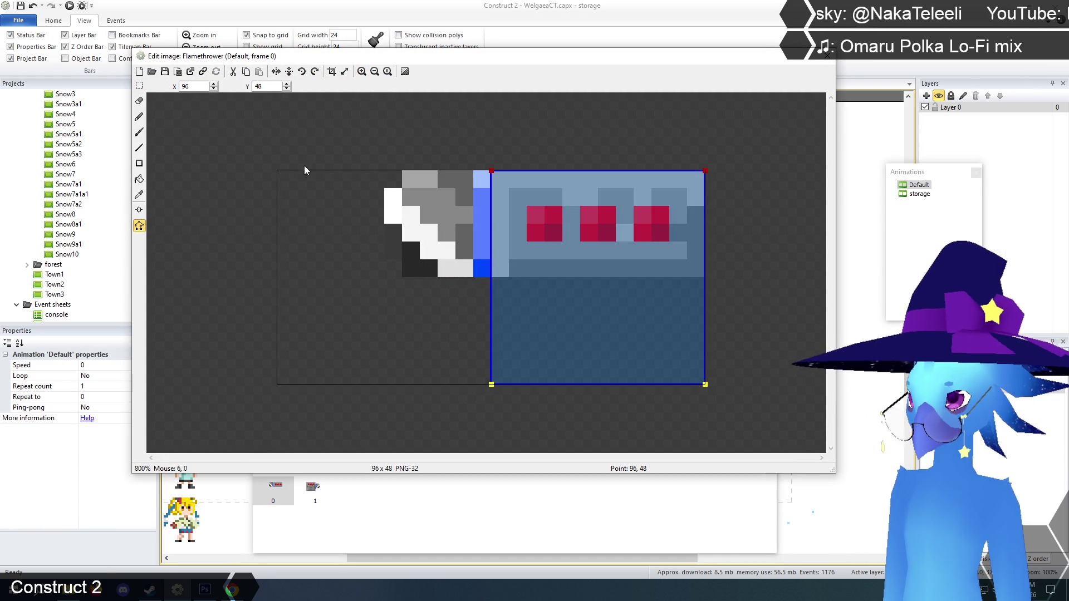
type("24")
key("Return")
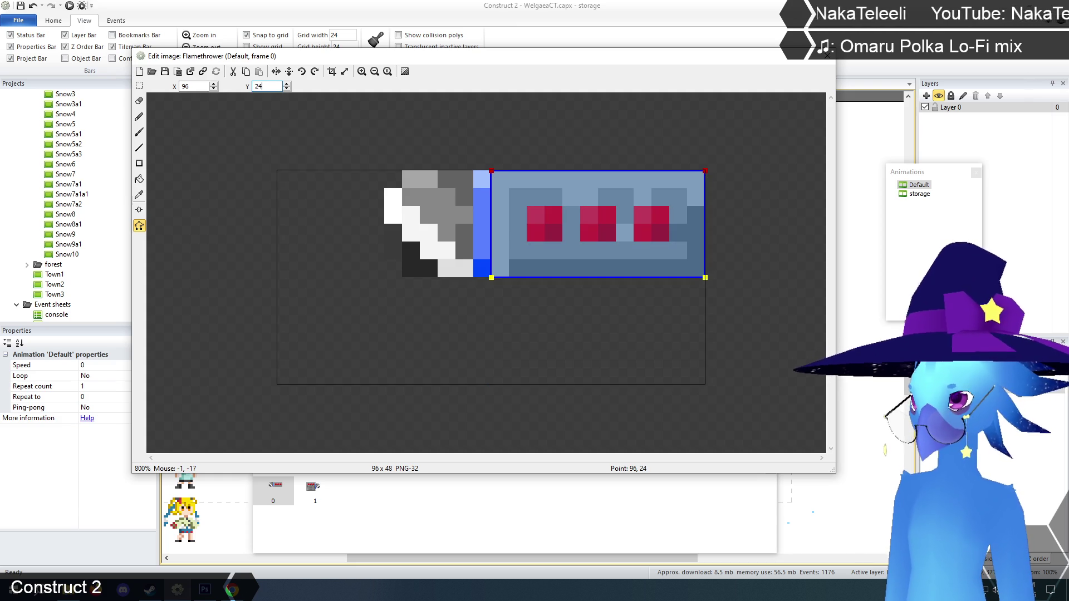
left_click(139, 85)
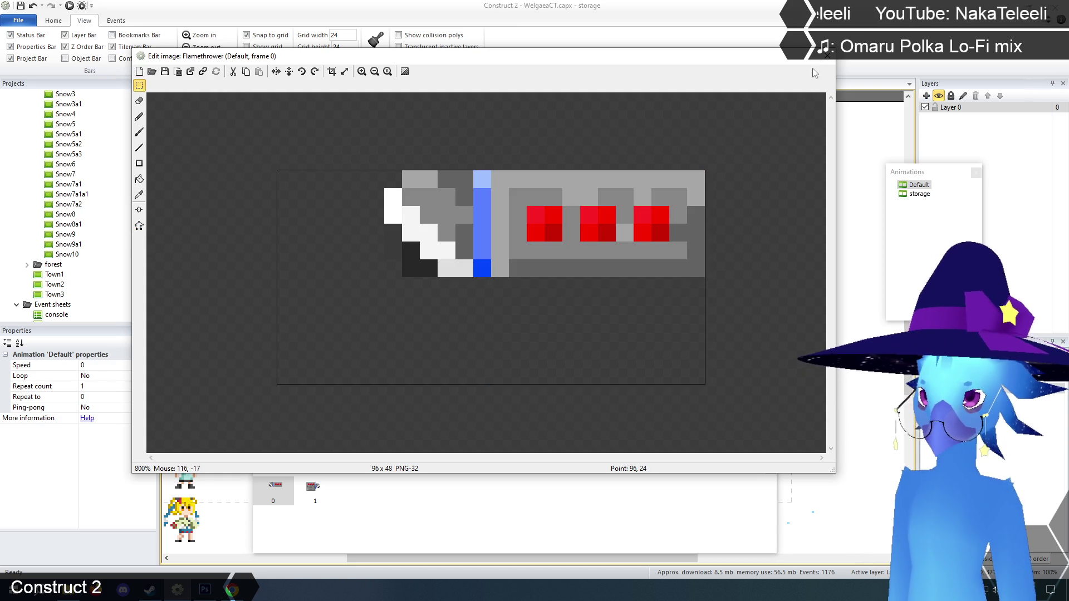
left_click(827, 58)
- Shift the FirewallGate 24 px right and inspect the Firewall sprite's image points
left_click(764, 361)
left_click(762, 364)
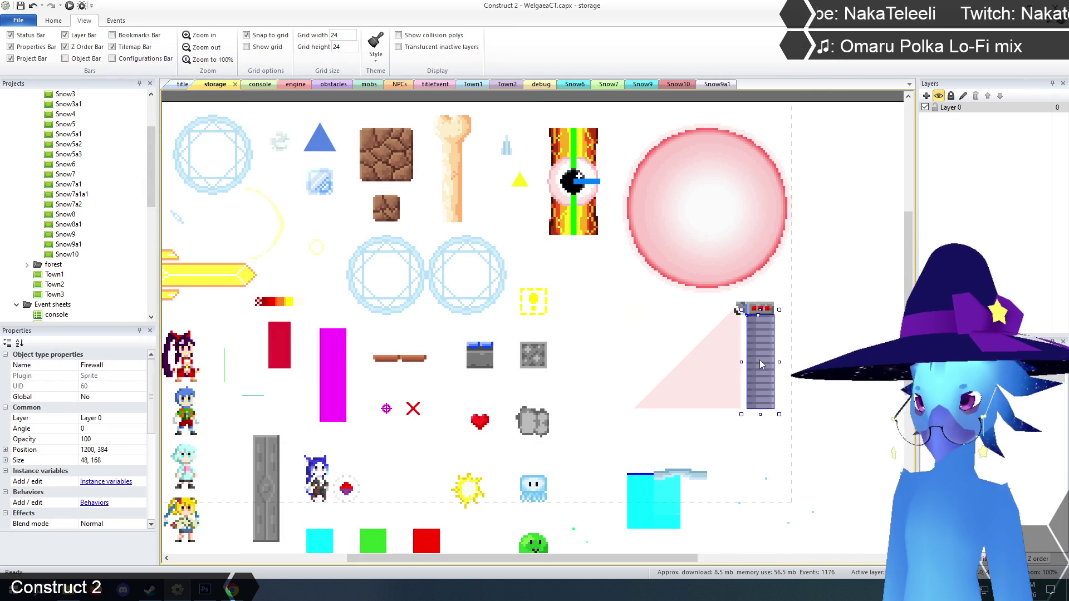
left_click_drag(762, 364, 776, 365)
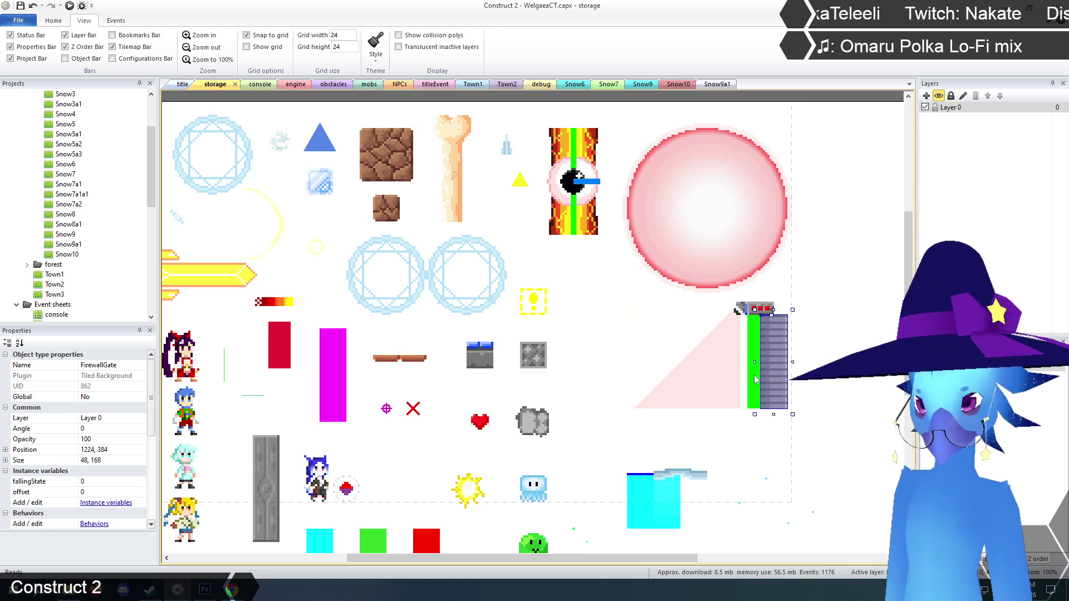
left_click(755, 380)
right_click(755, 380)
left_click(780, 394)
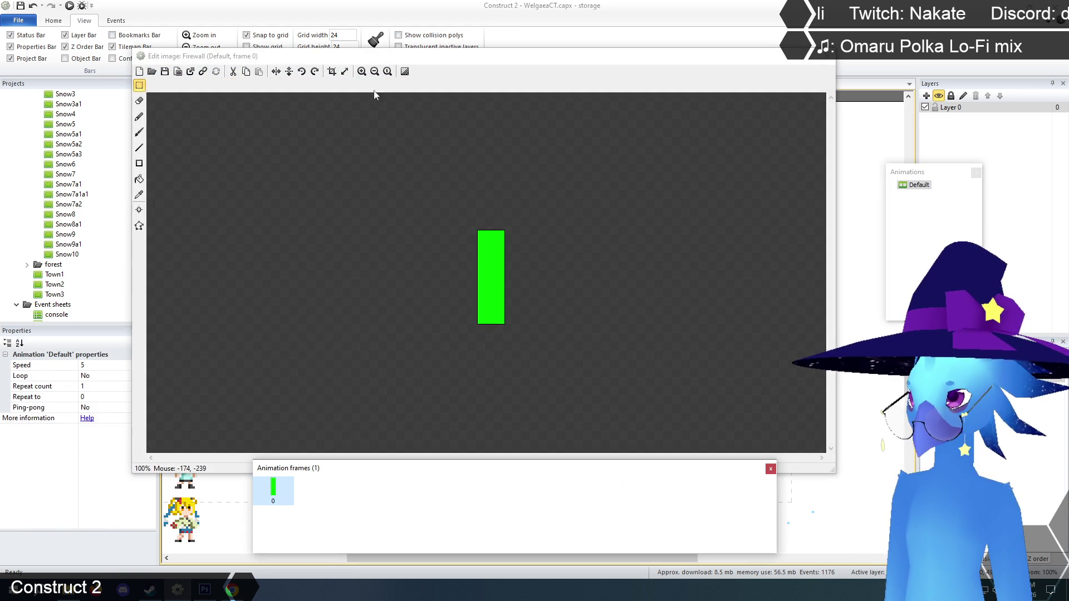
left_click(140, 226)
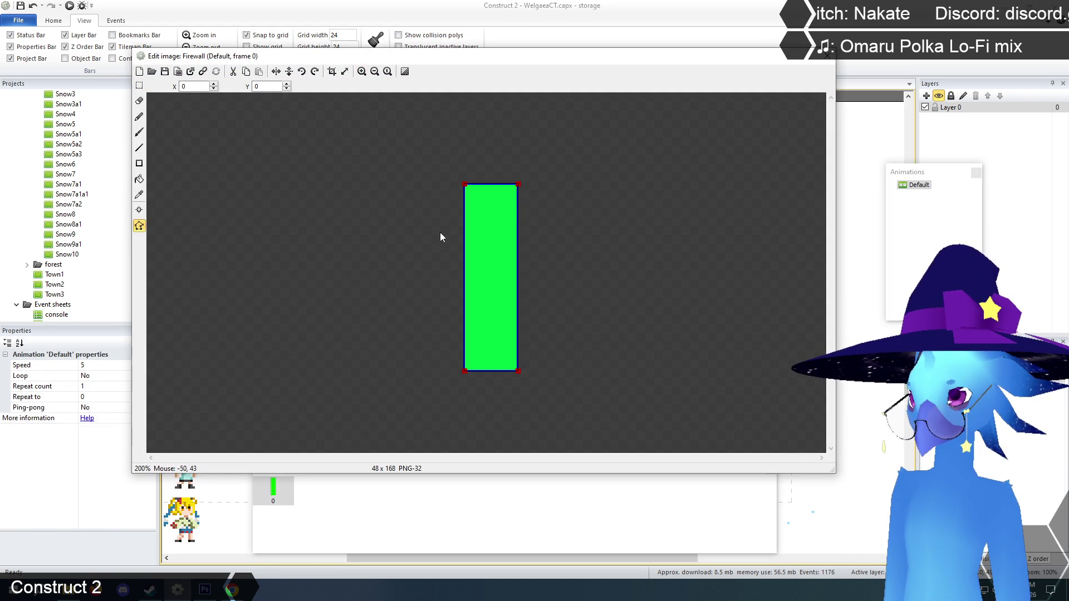
left_click(140, 86)
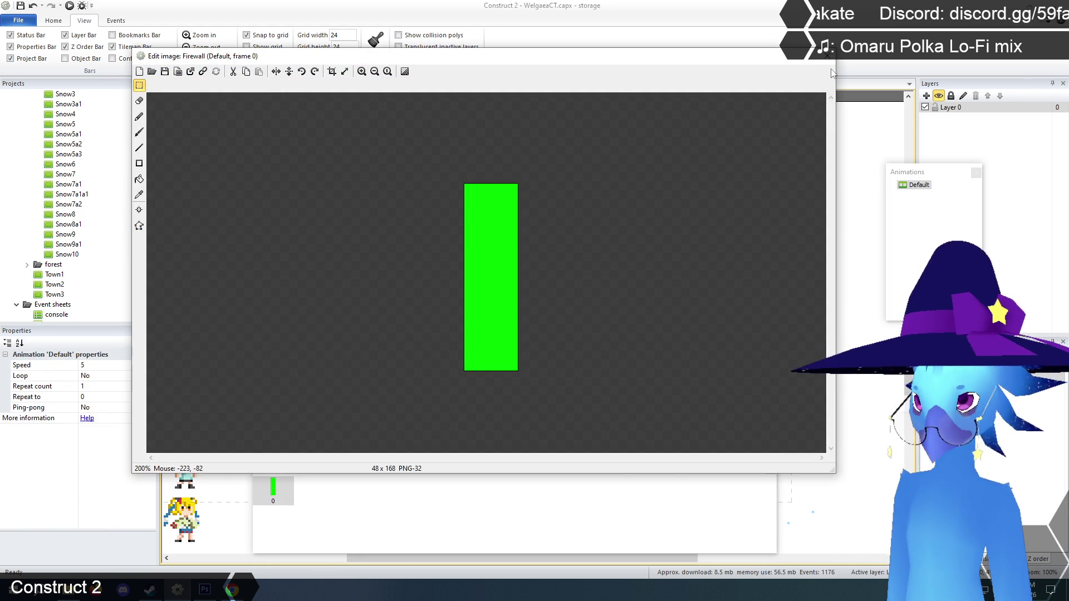
left_click(828, 57)
- Open the FlameVision sprite's image editor again
left_click(773, 345)
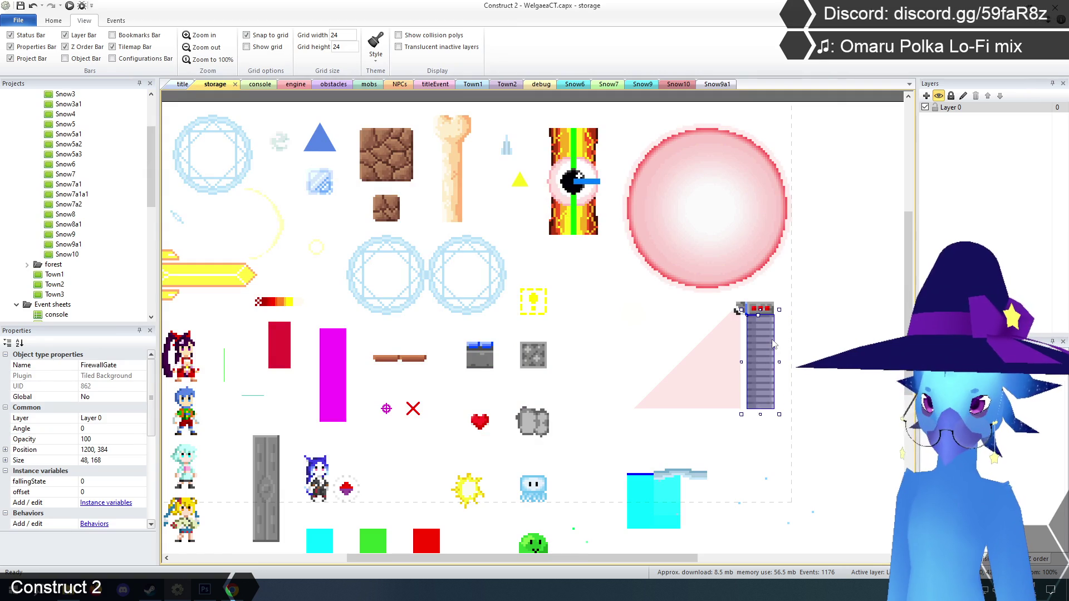
right_click(718, 363)
left_click(746, 380)
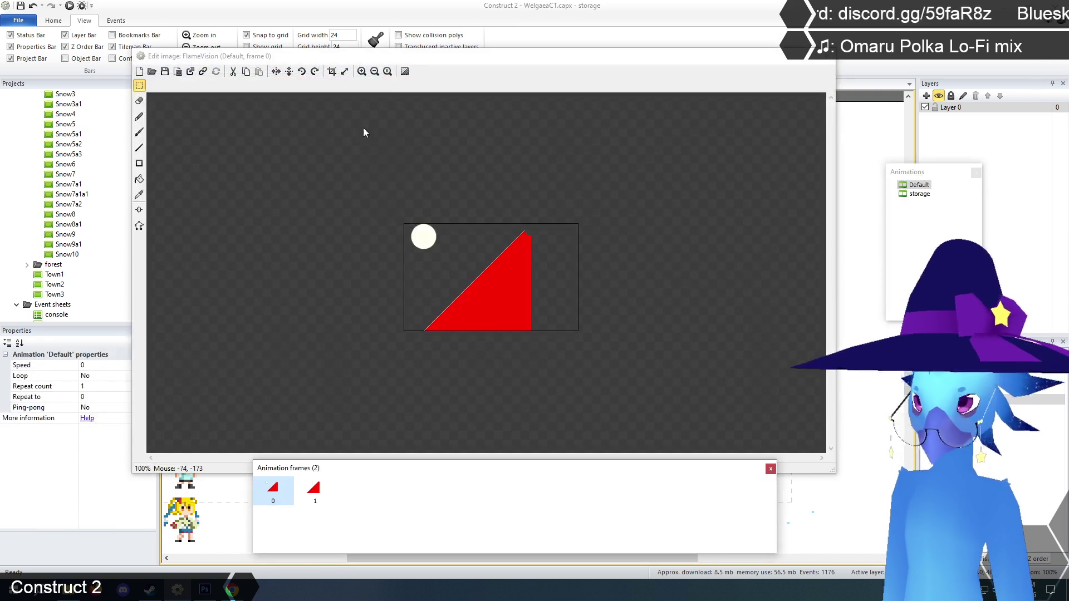
- Nudge FlameVision's sloped collision edge right to align with the red triangle
left_click(362, 71)
left_click(139, 226)
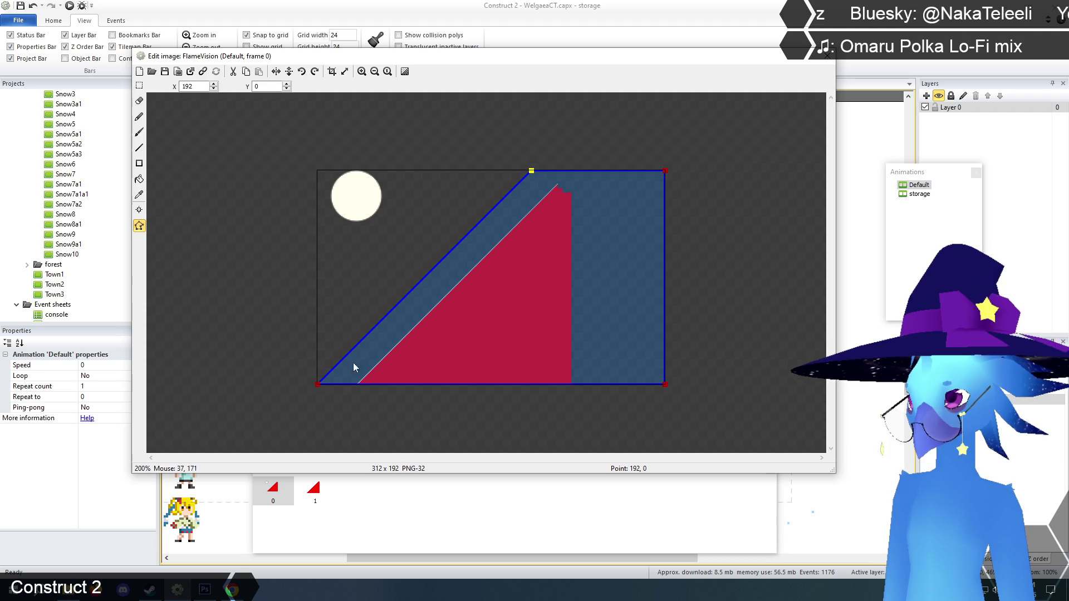
left_click(318, 383)
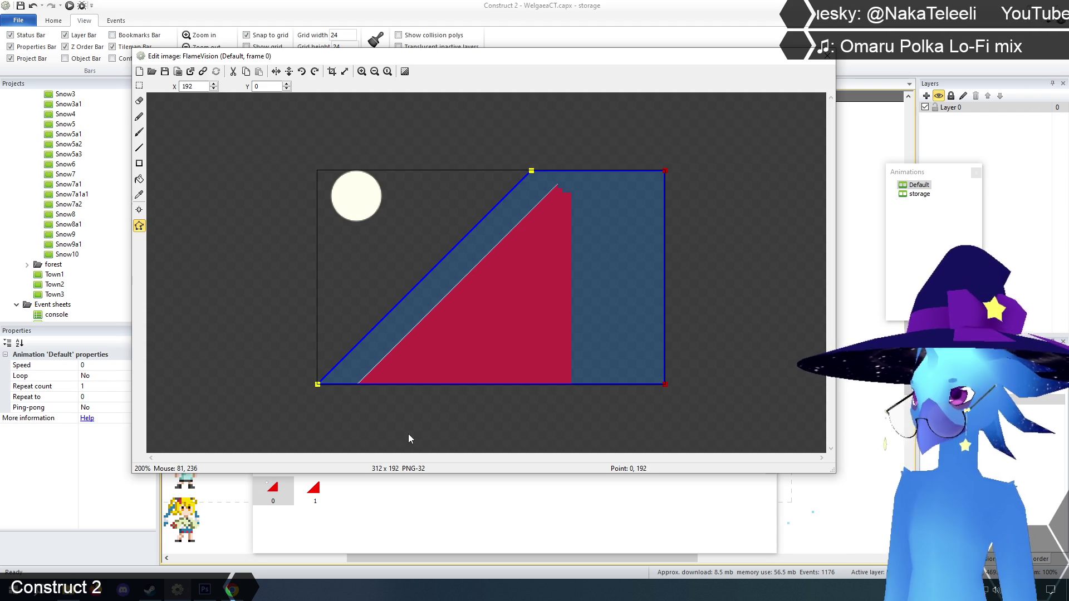
key("Right")
key("Right")
key("Right")
key("Right")
key("Right")
key("Right")
key("Right")
key("Right")
key("Right")
key("Right")
key("Right")
key("Right")
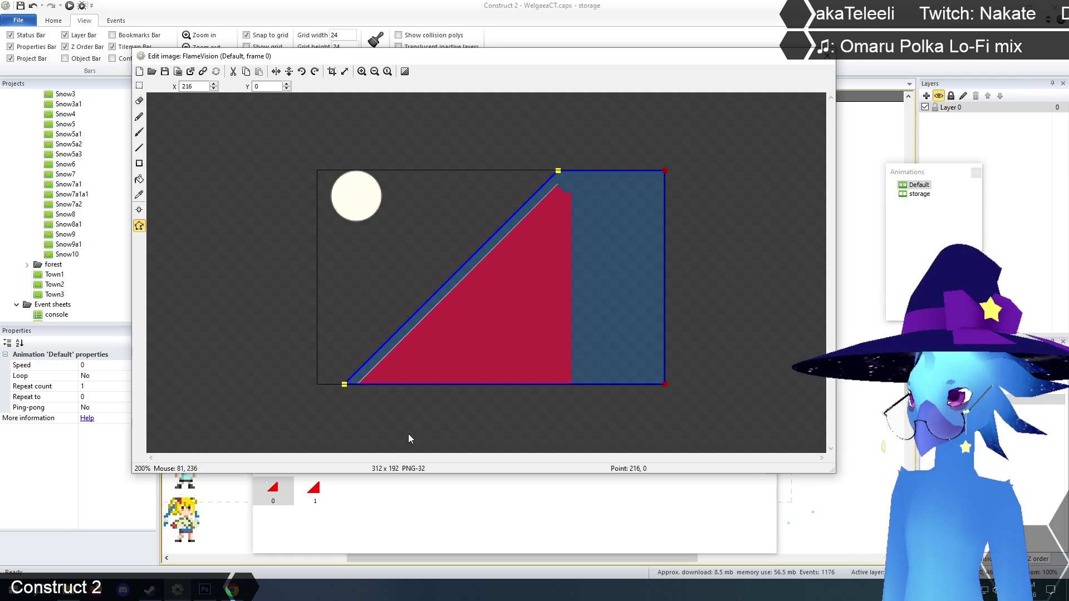
key("Right")
key("Right")
key("Right")
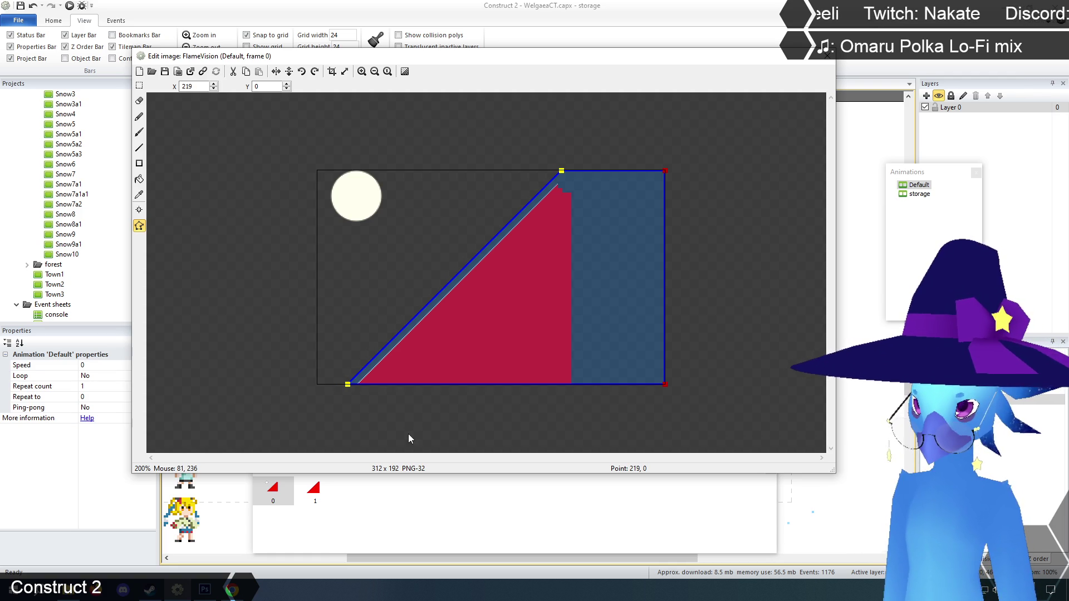
key("Right")
key("Right")
key("Right")
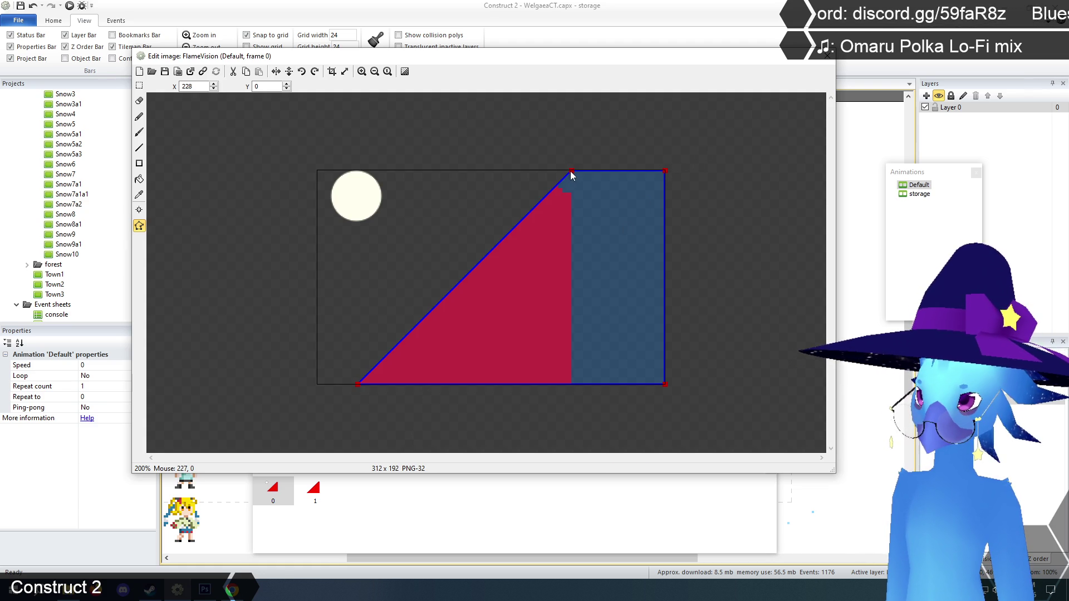
- Lower the top collision vertices, place the apex at 222, 6, and close the editor
left_click(665, 172)
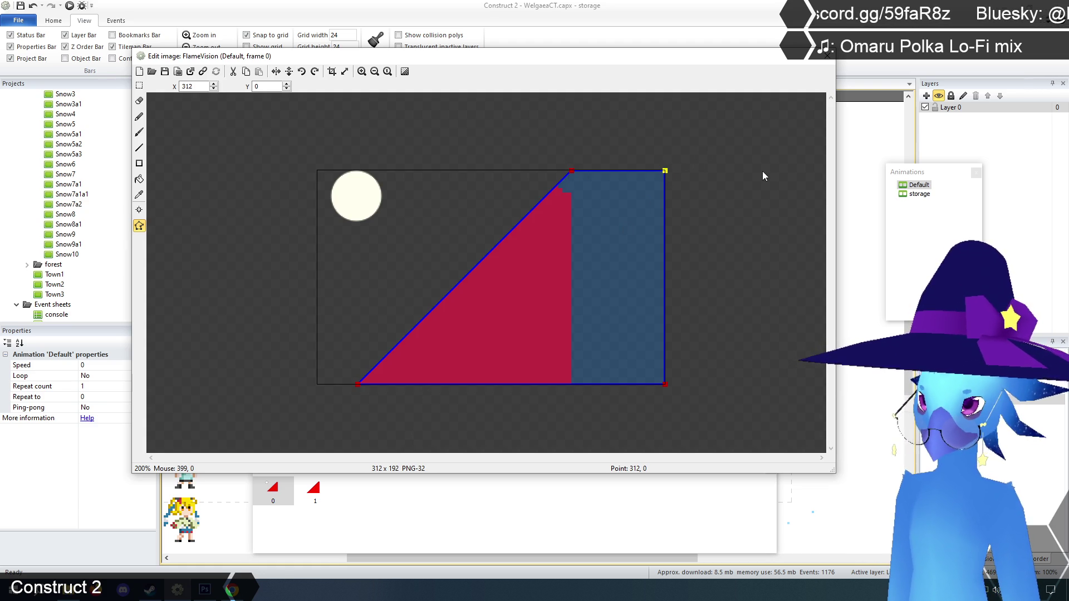
key("Down")
key("Down")
key("Down")
key("Down")
key("Down")
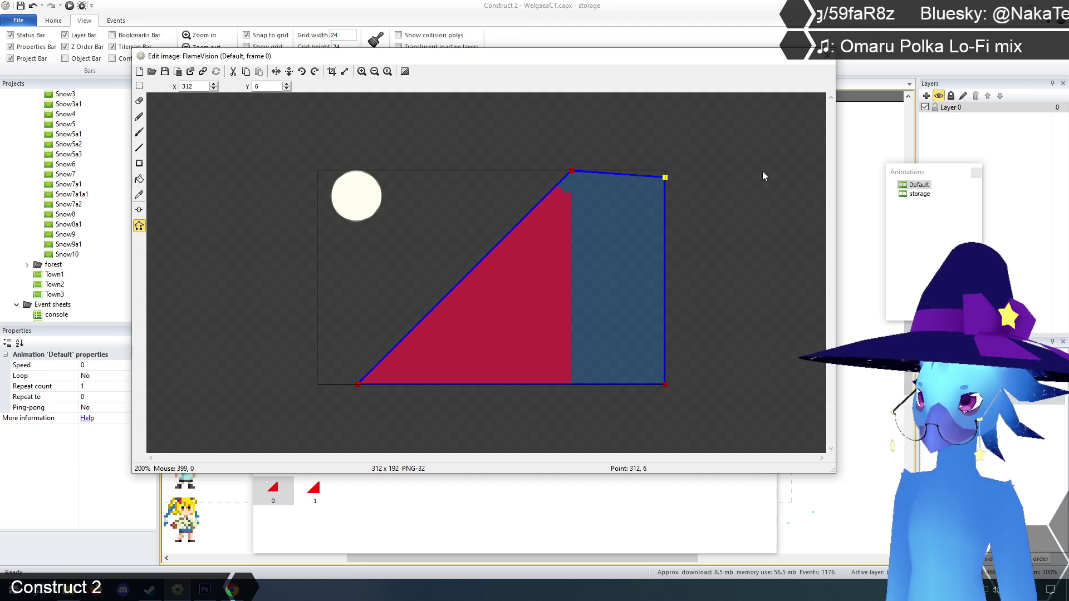
left_click(572, 170)
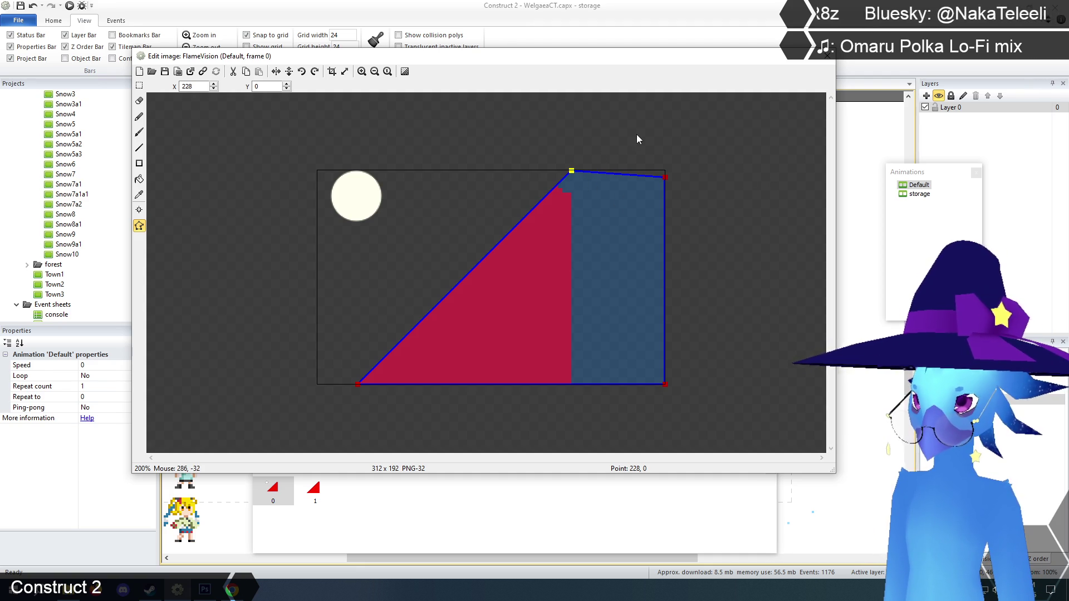
key("Down")
key("Down")
key("Down")
key("Down")
key("Down")
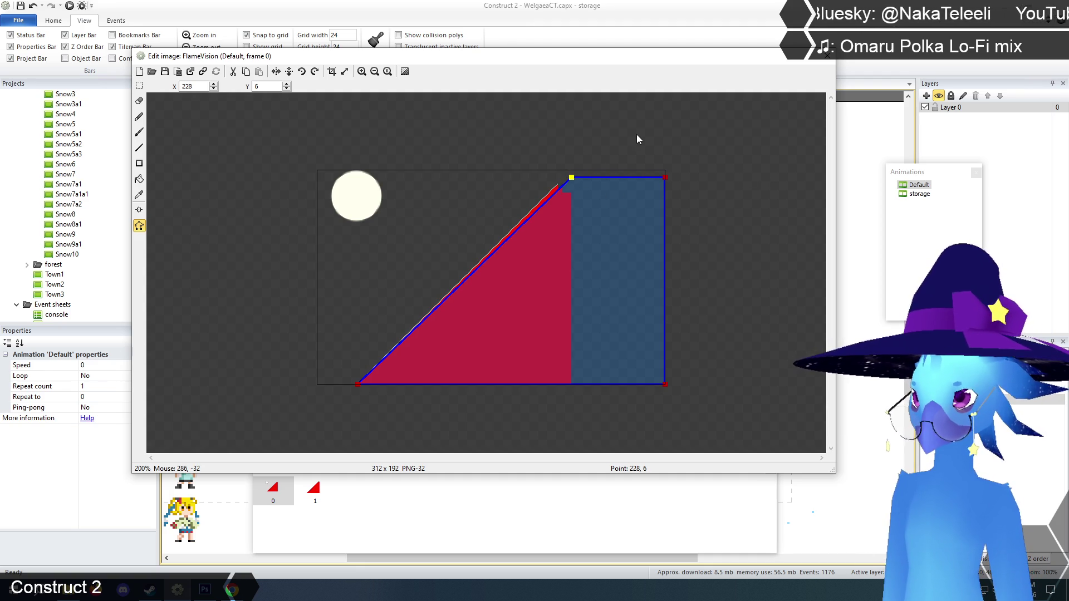
key("Left")
key("Left")
key("Left")
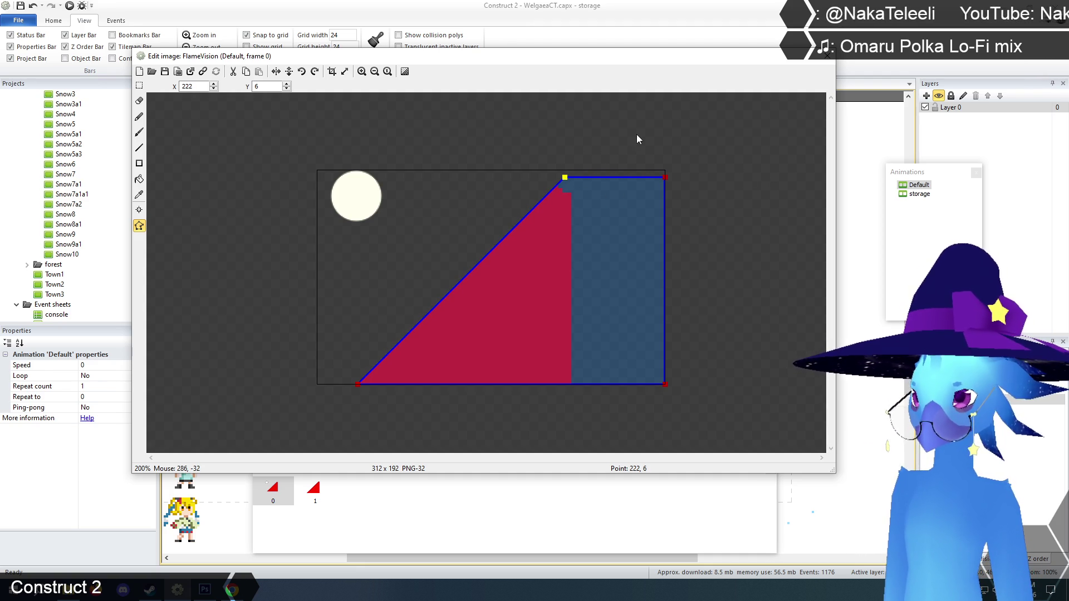
left_click(642, 139)
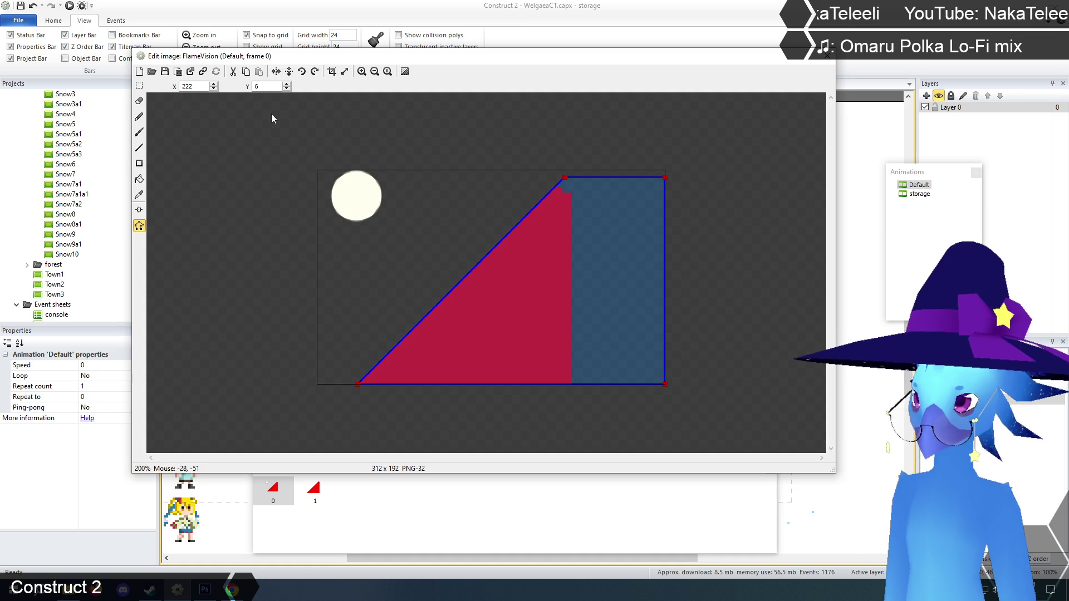
key("s")
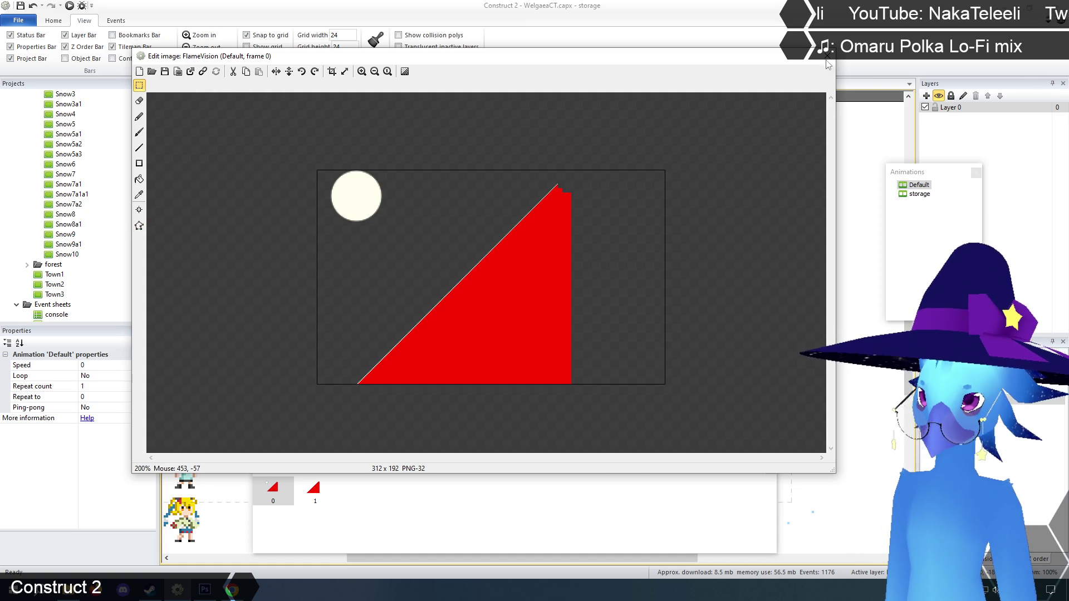
left_click(827, 55)
left_click(724, 295)
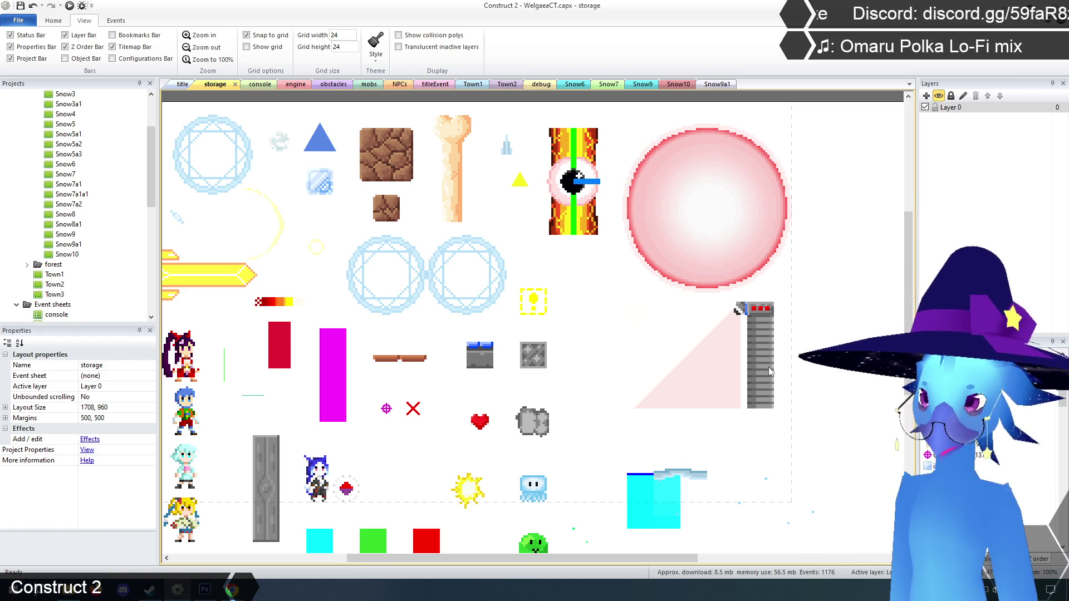
- Reopen FlameVision's animation editor and flip between frame 0 and frame 1
right_click(720, 365)
left_click(742, 386)
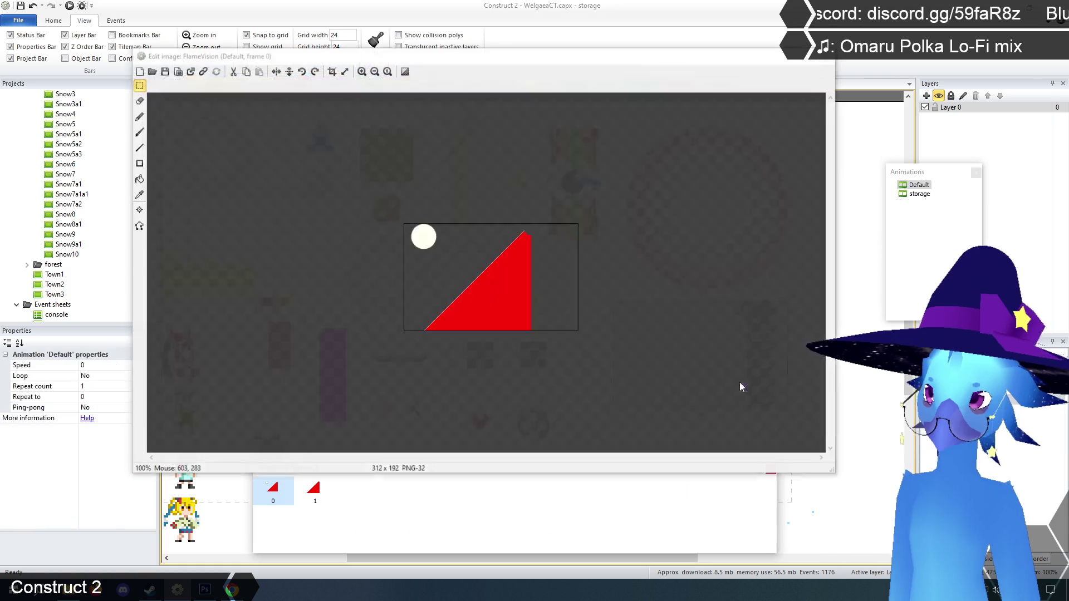
left_click(314, 490)
left_click(275, 494)
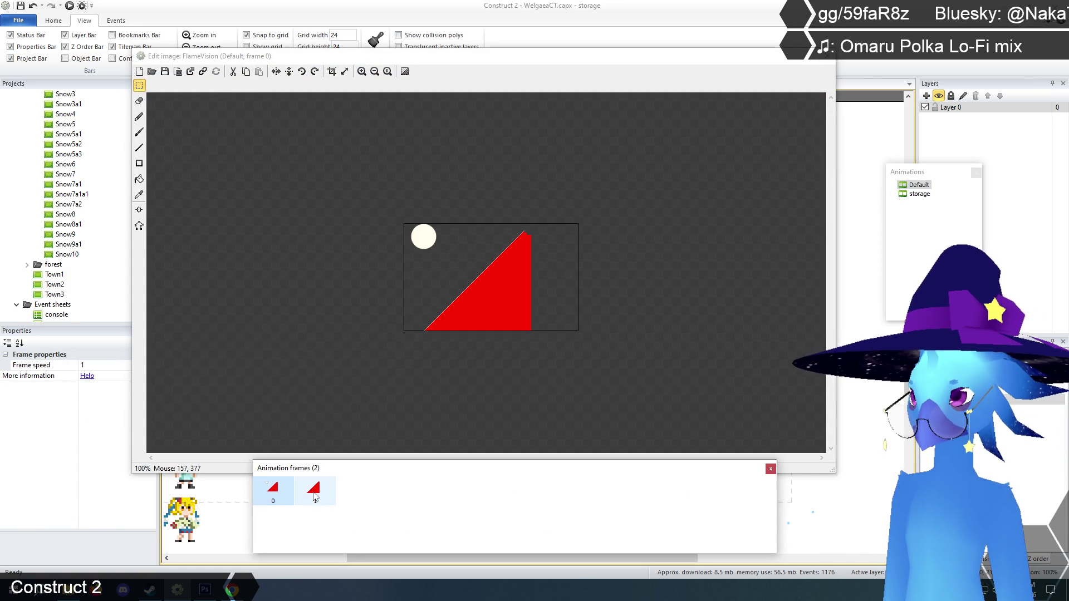
left_click(313, 490)
left_click(269, 492)
left_click(314, 490)
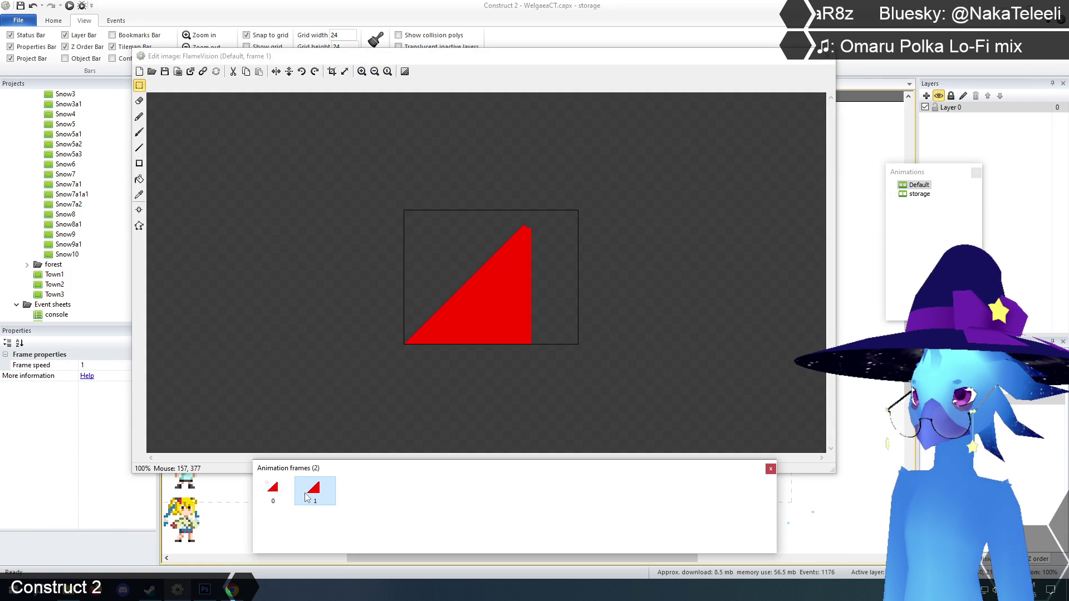
- Zoom the canvas to 200% and keep comparing frames 0 and 1, settling on frame 0
left_click(362, 71)
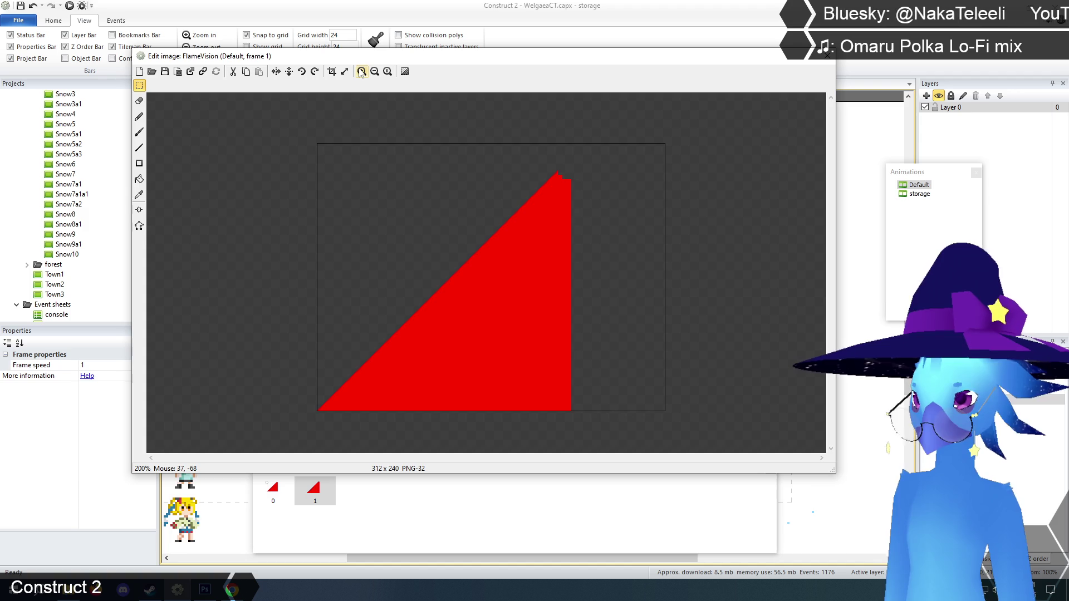
left_click(275, 494)
key("Right")
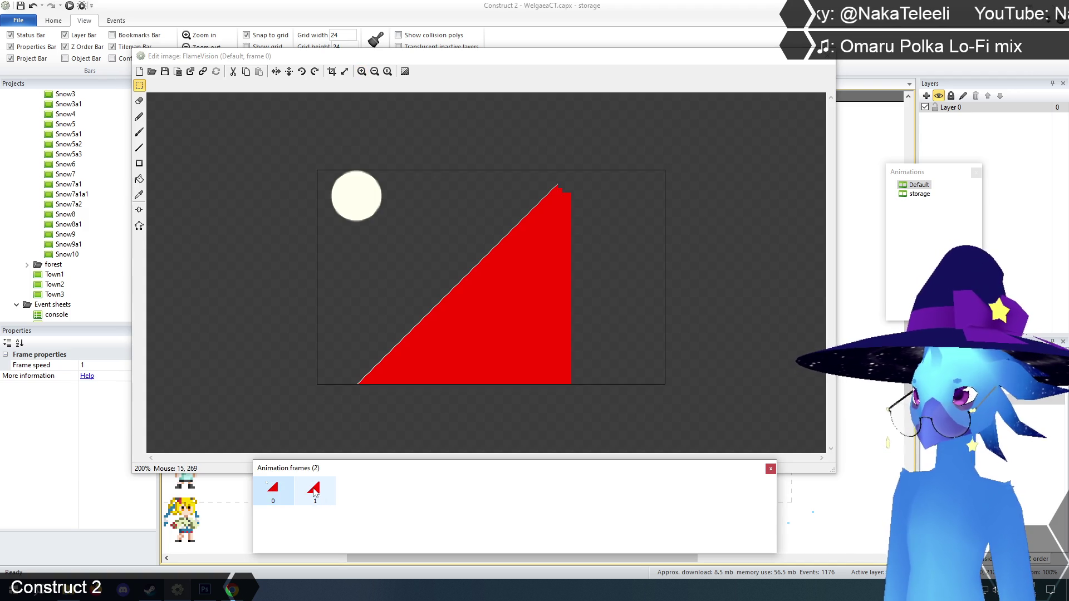
left_click(276, 491)
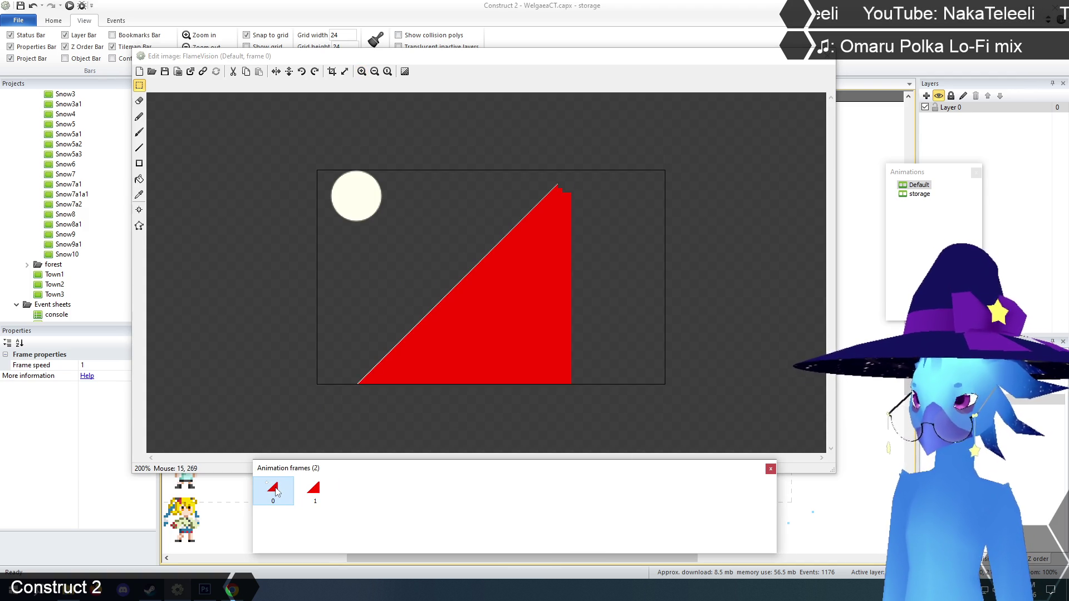
left_click(314, 496)
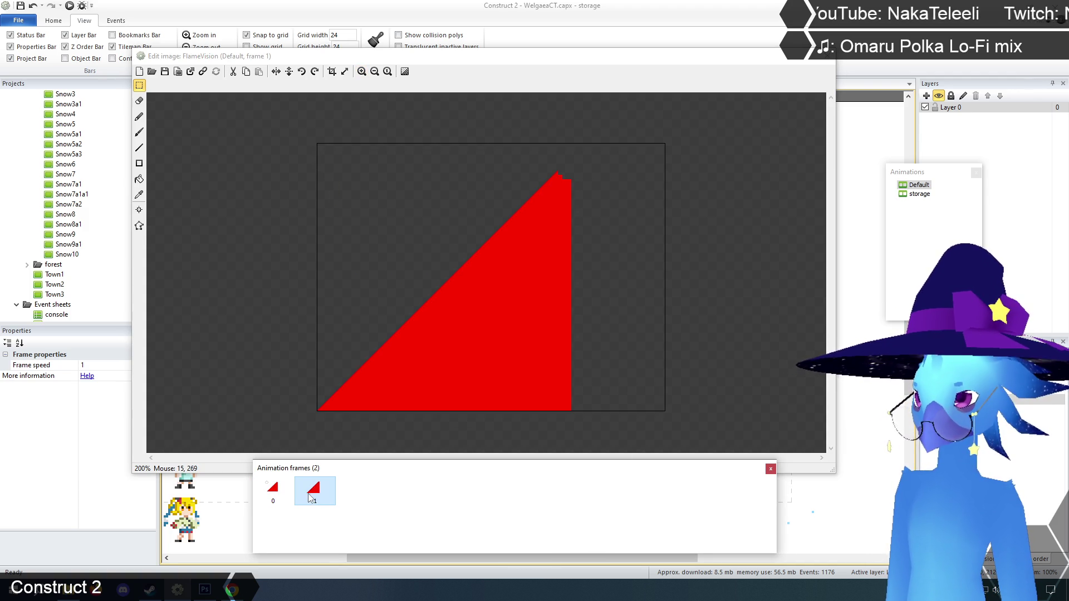
left_click(272, 491)
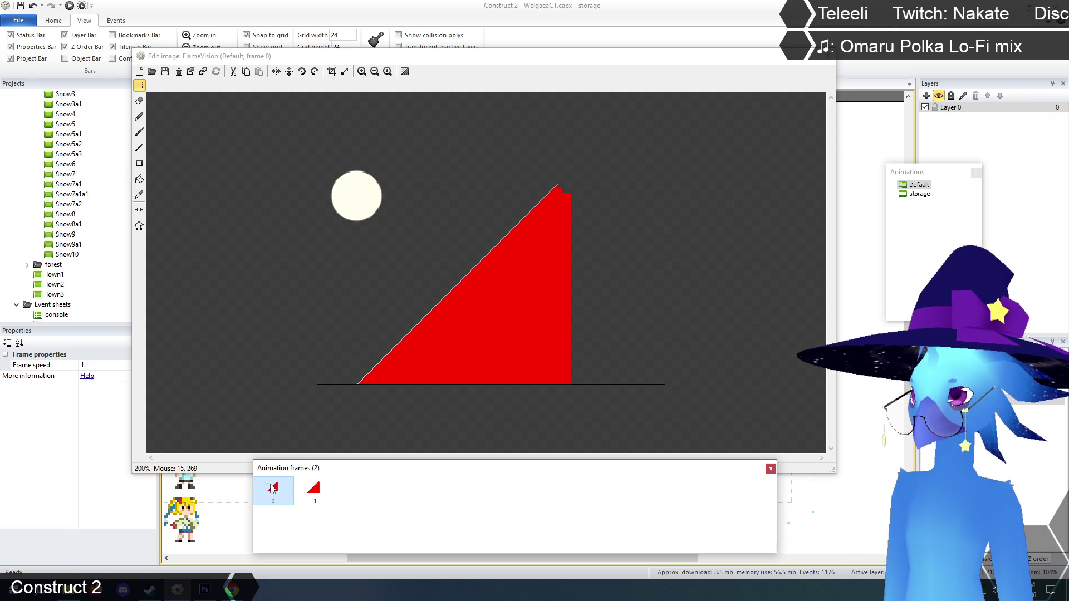
left_click(141, 194)
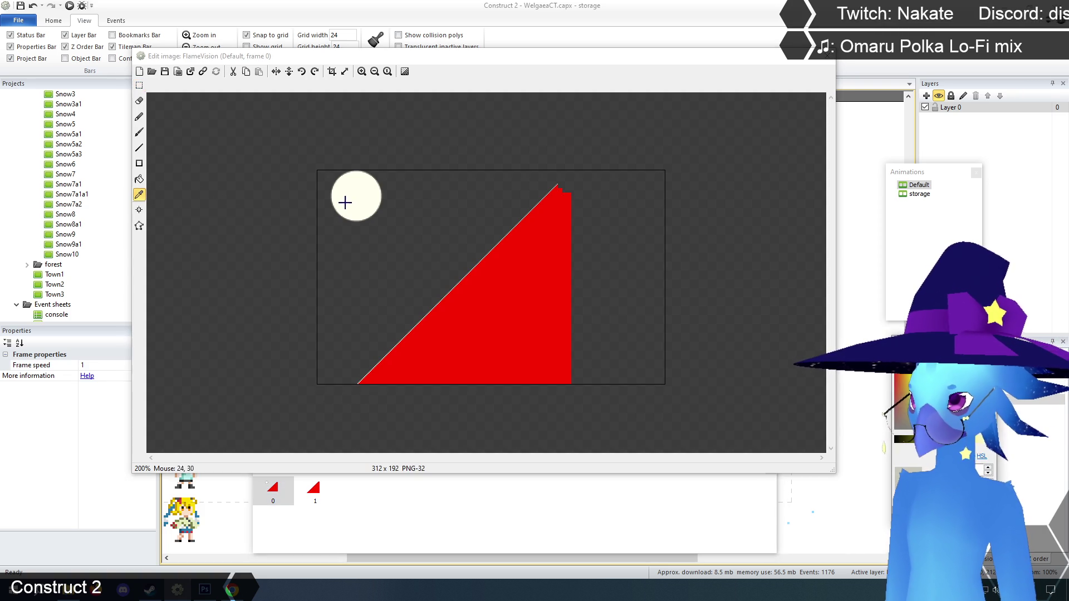
- Fill frame 0's red triangle with cream and delete the cream circle
left_click(139, 179)
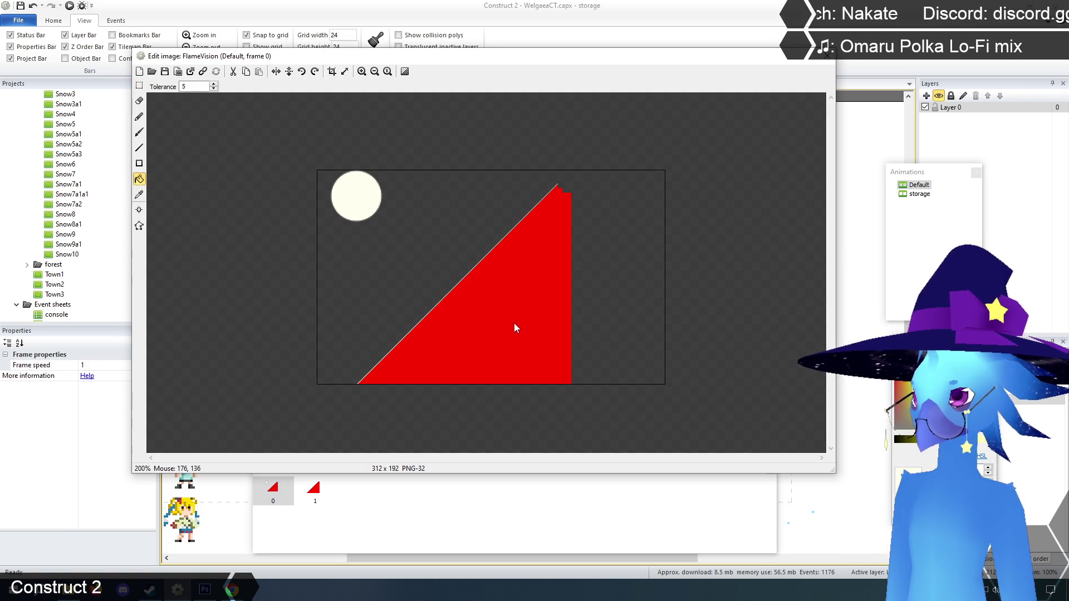
left_click(513, 323)
left_click(140, 85)
left_click_drag(298, 140, 405, 245)
key("Delete")
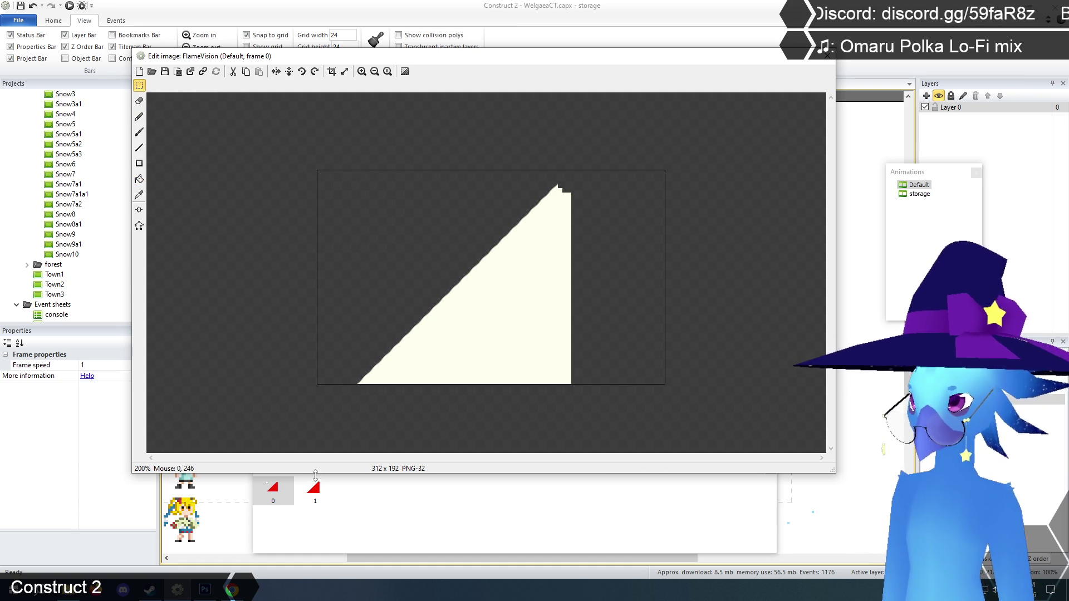
- Zoom to 400% and select the area above the triangle tip in frames 0 and 1
left_click(313, 491)
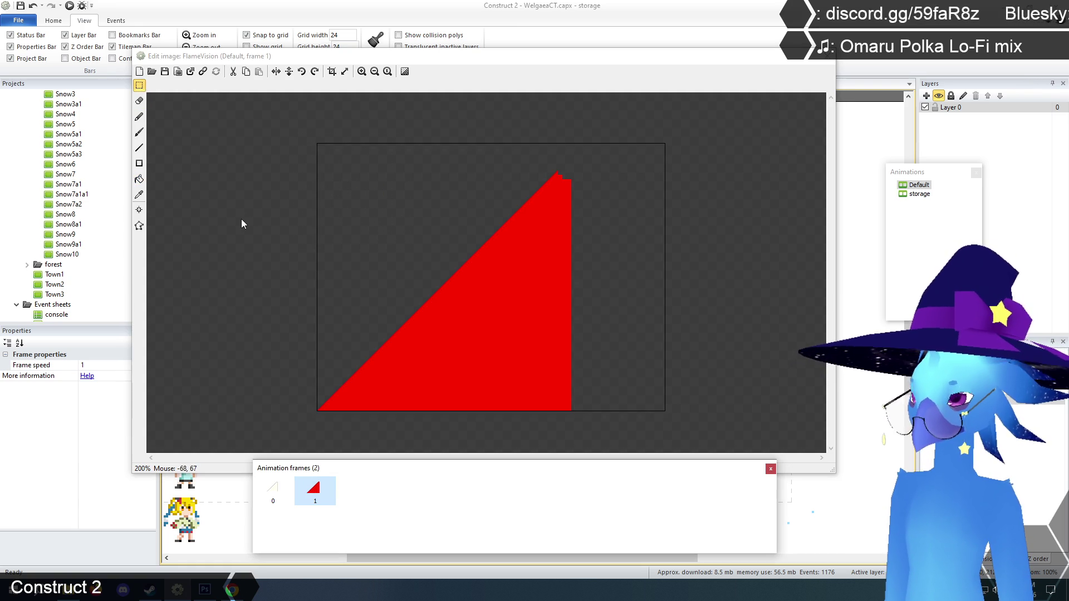
left_click(273, 490)
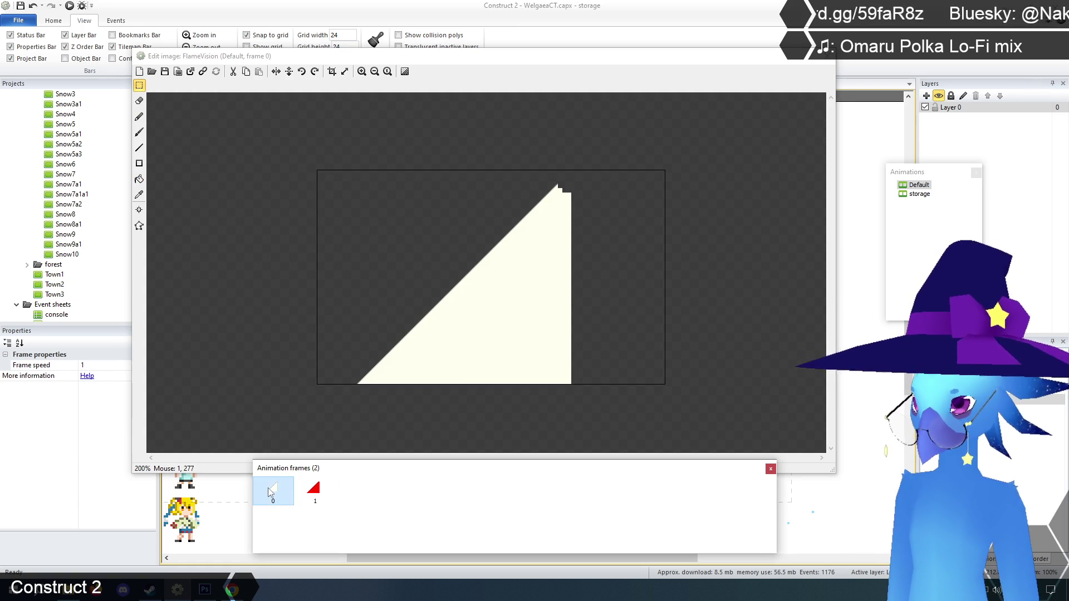
left_click(362, 72)
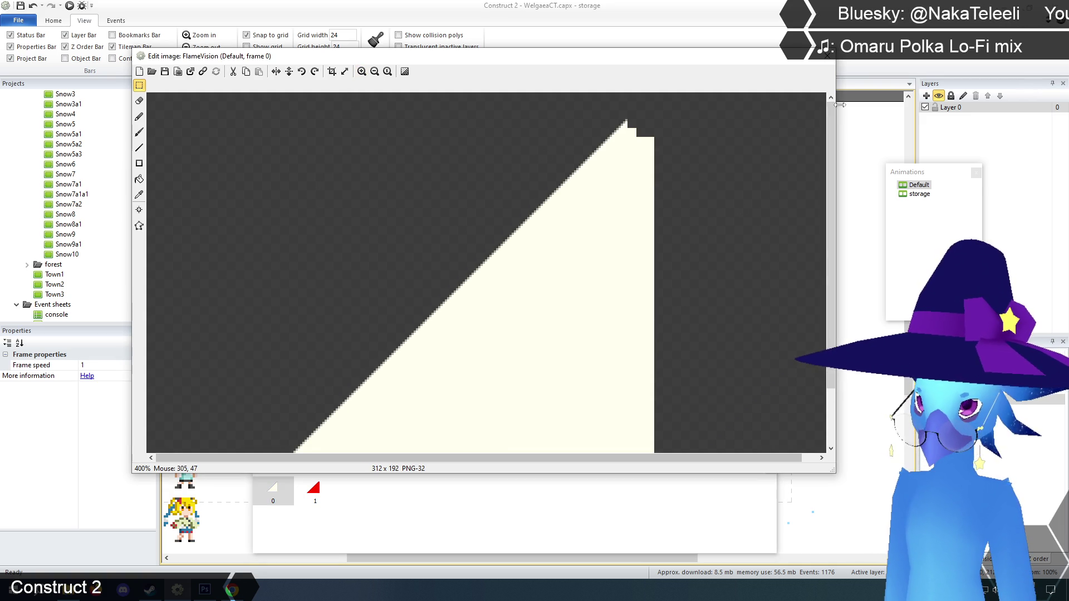
scroll(674, 158, "up", 2)
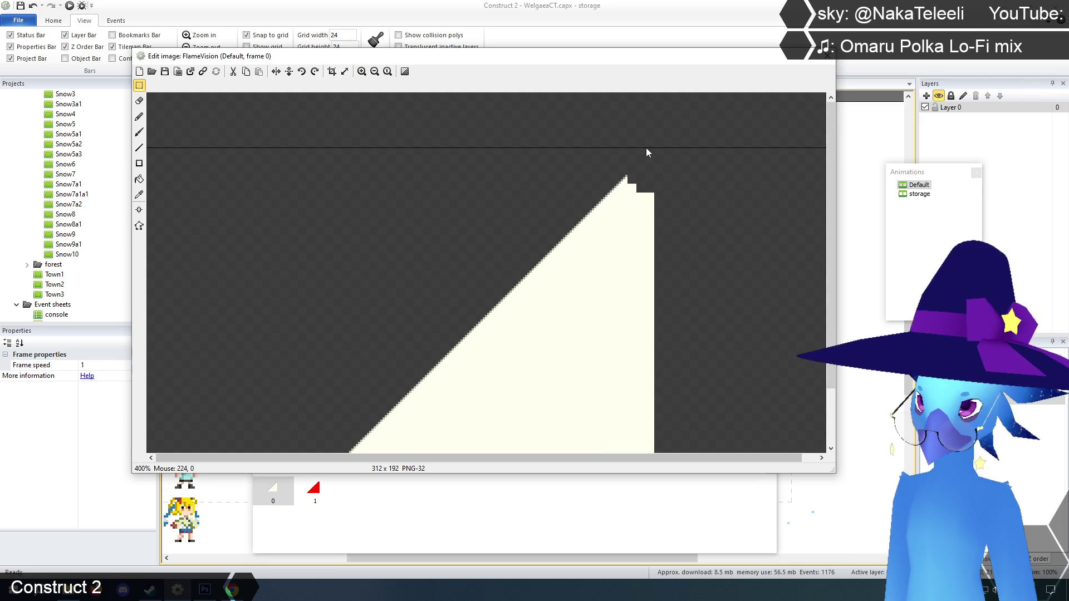
left_click_drag(637, 136, 669, 191)
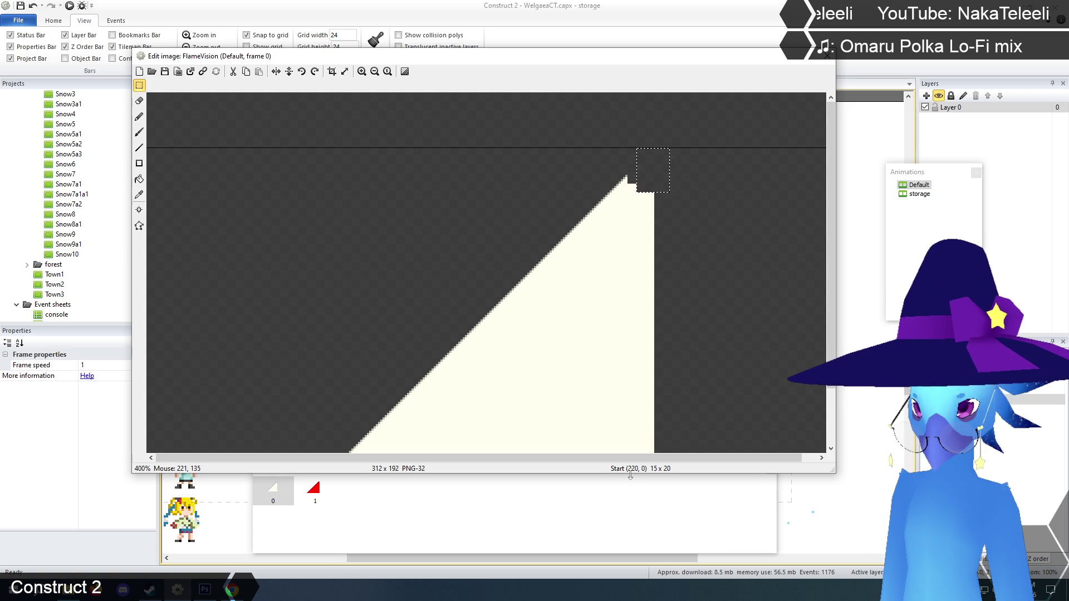
left_click(315, 490)
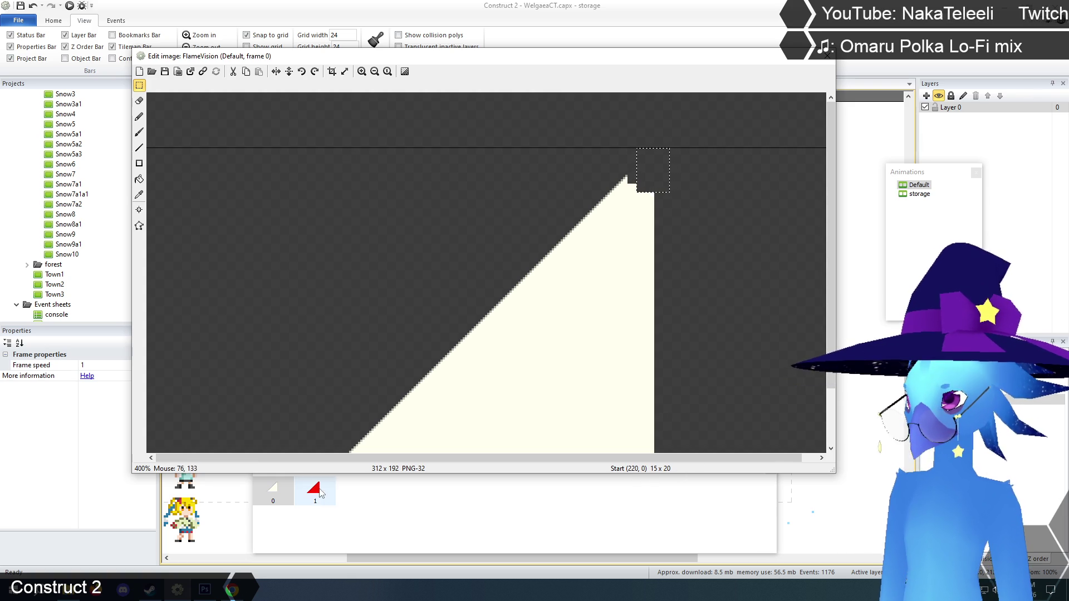
left_click_drag(642, 142, 669, 218)
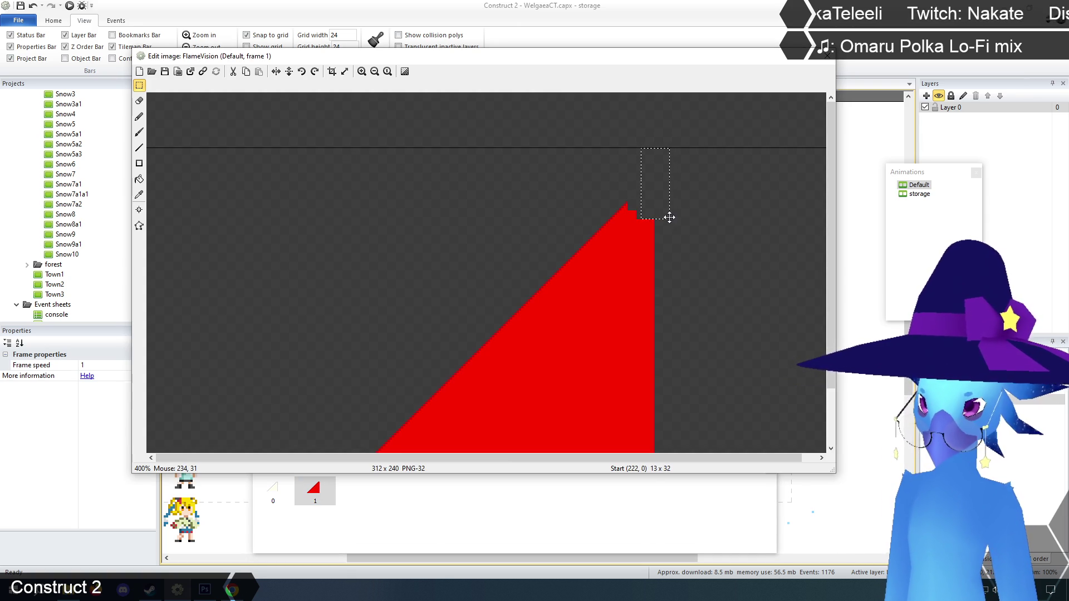
- Move frame 1's whole red triangle up 10 pixels
left_click(374, 72)
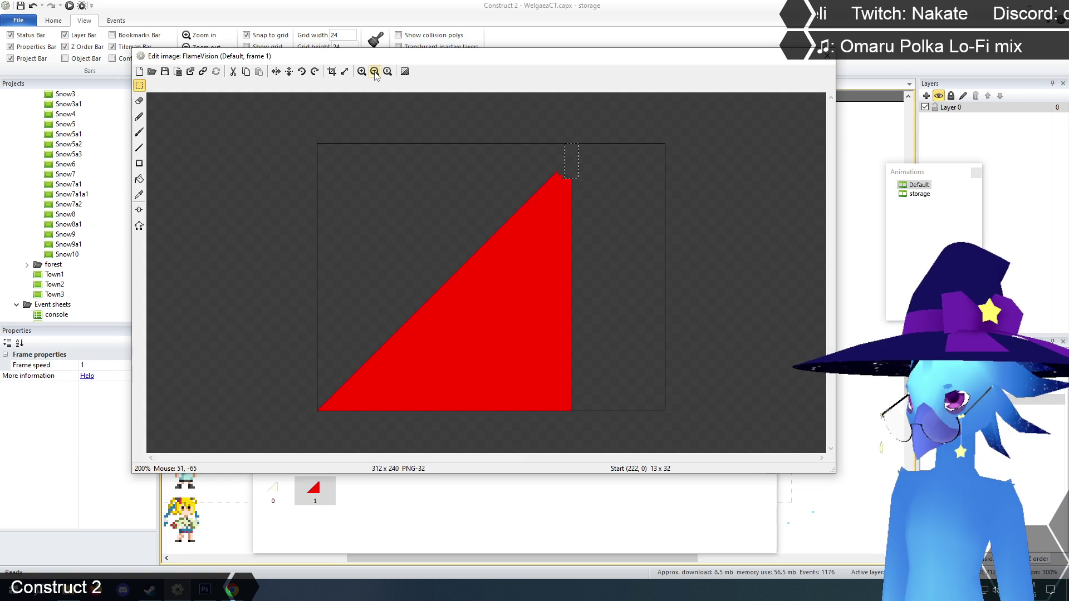
left_click_drag(275, 125, 615, 426)
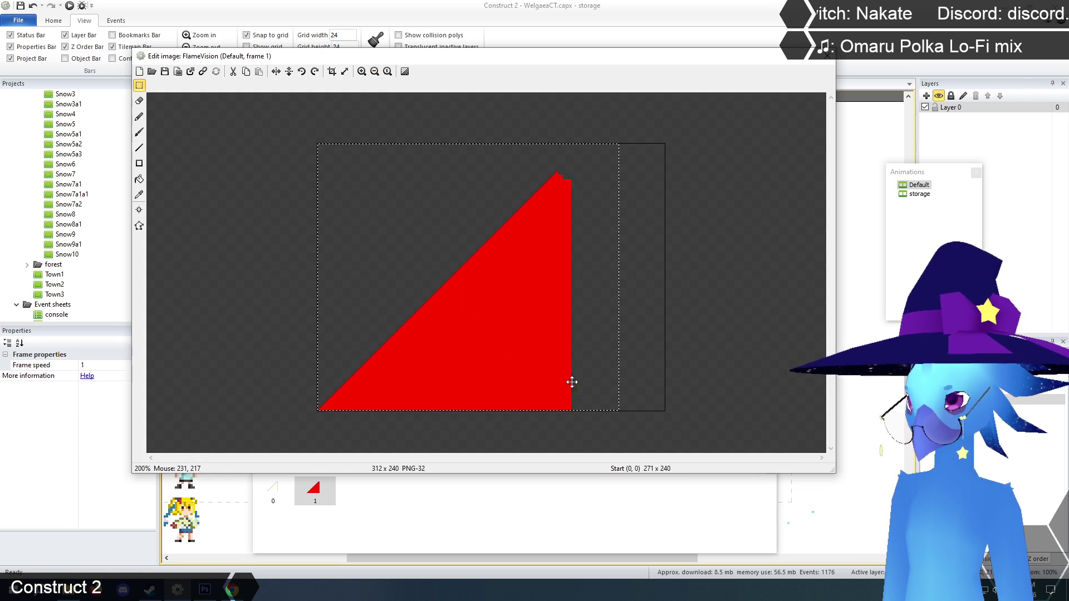
key("Up")
key("Up")
key("Up")
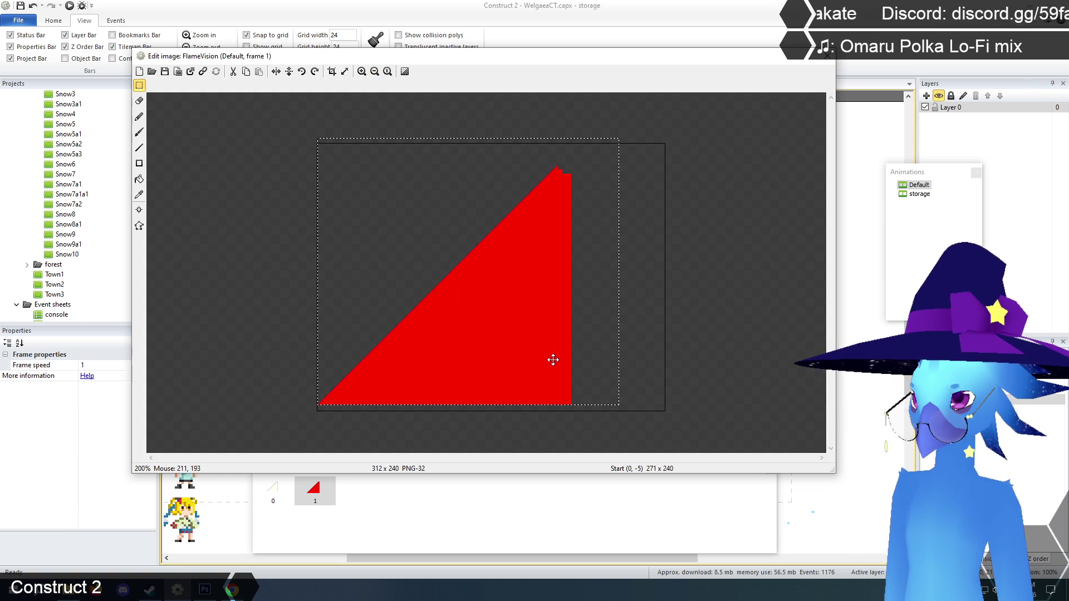
left_click(356, 101)
- Check the moved triangle's tip up close, clear the selection, and compare with frame 0
left_click(361, 71)
left_click_drag(834, 247, 831, 93)
scroll(626, 163, "up", 2)
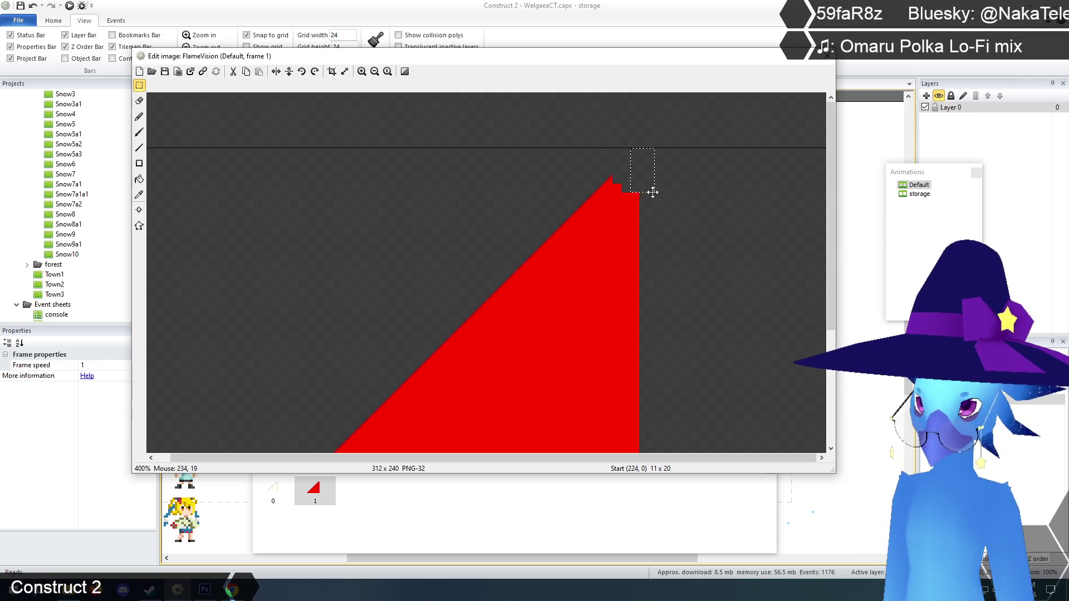
left_click(693, 230)
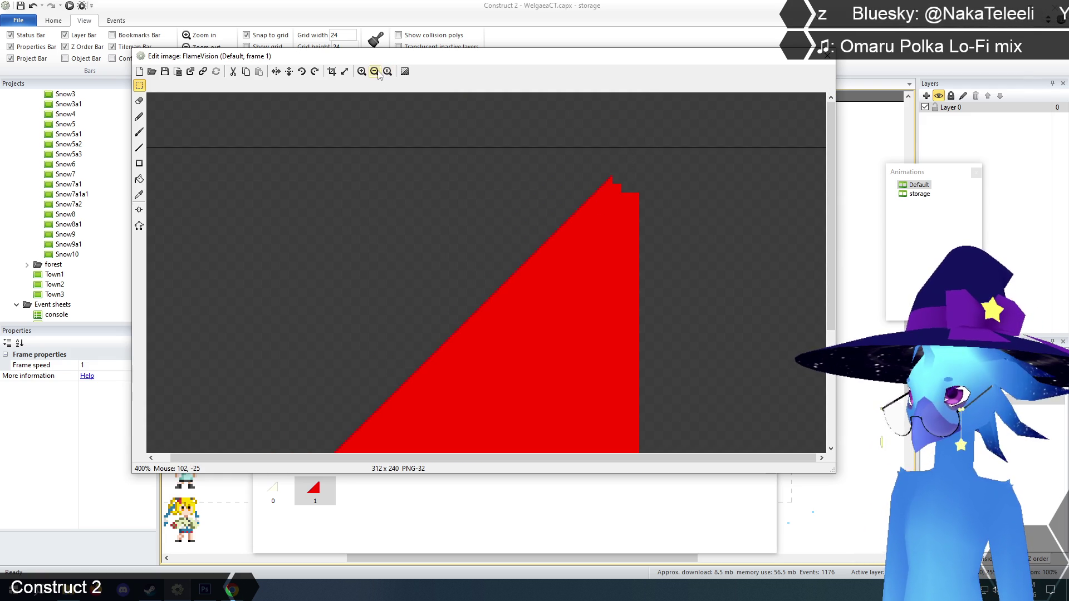
left_click(375, 71)
left_click(273, 489)
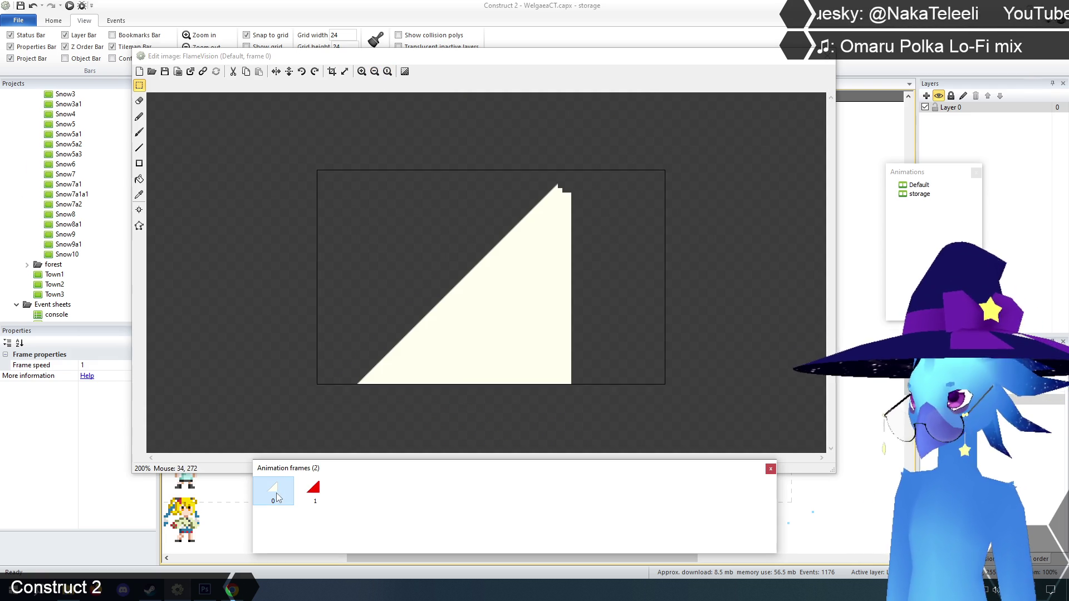
left_click(315, 498)
left_click(273, 490)
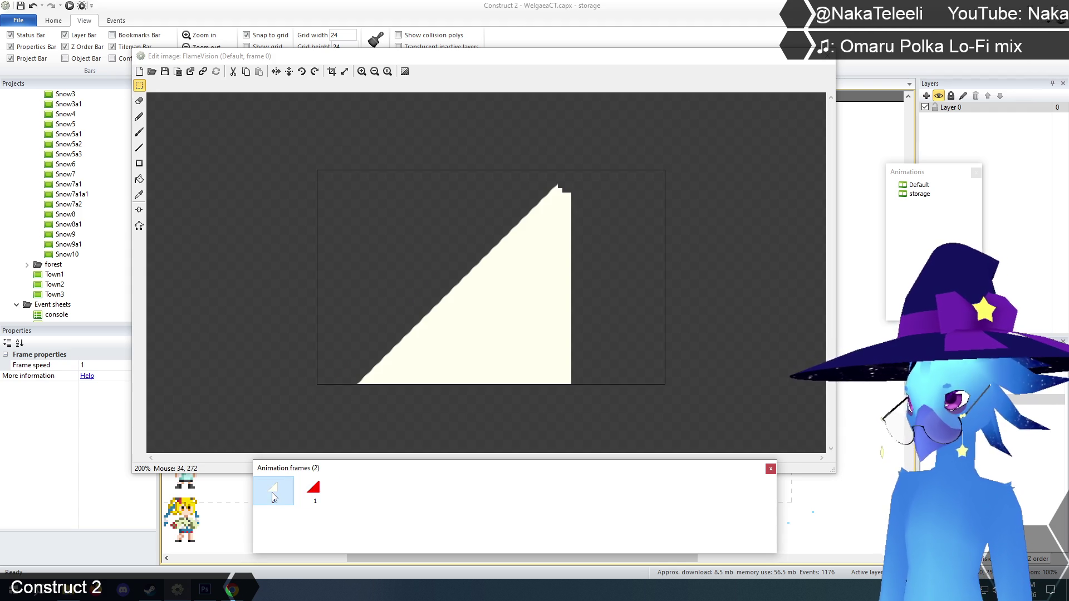
- Resize frame 1's canvas to 312 x 192, aligned top-left instead of stretched
left_click(344, 72)
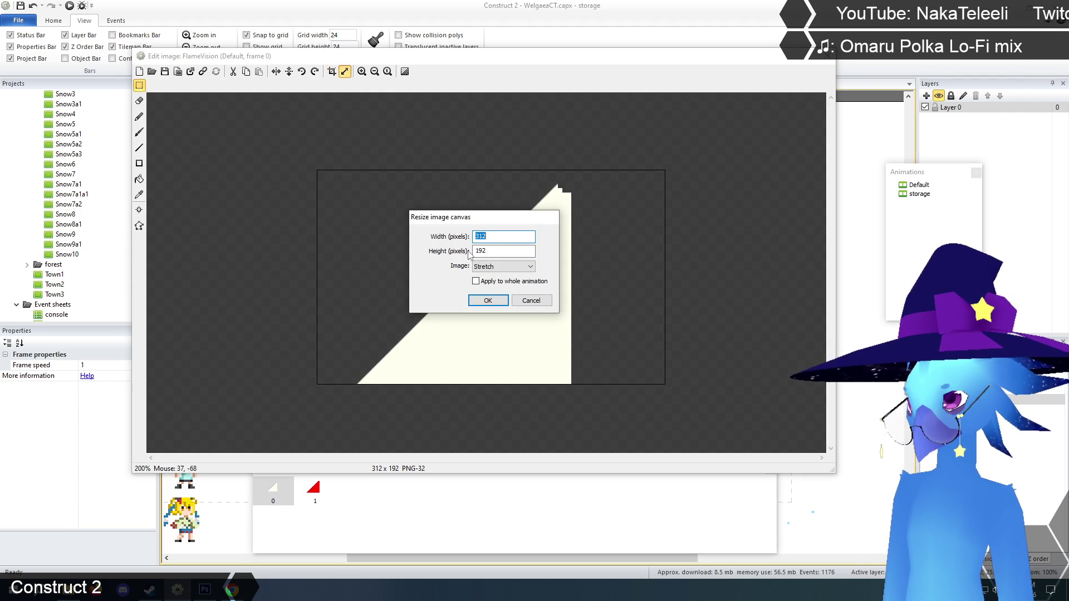
left_click(531, 300)
left_click(315, 490)
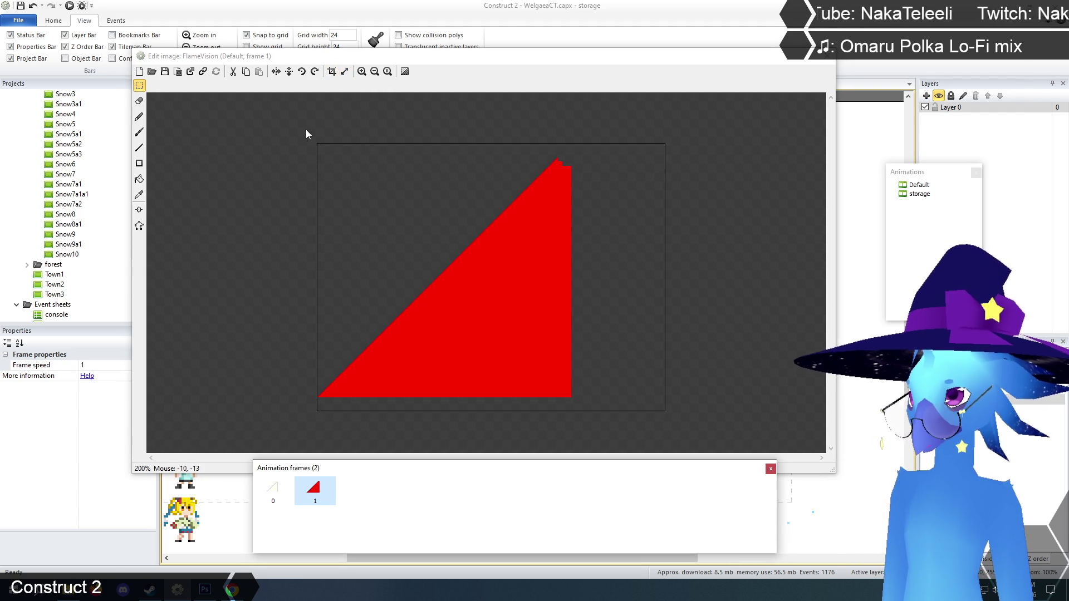
left_click(344, 72)
key("Tab")
type("192")
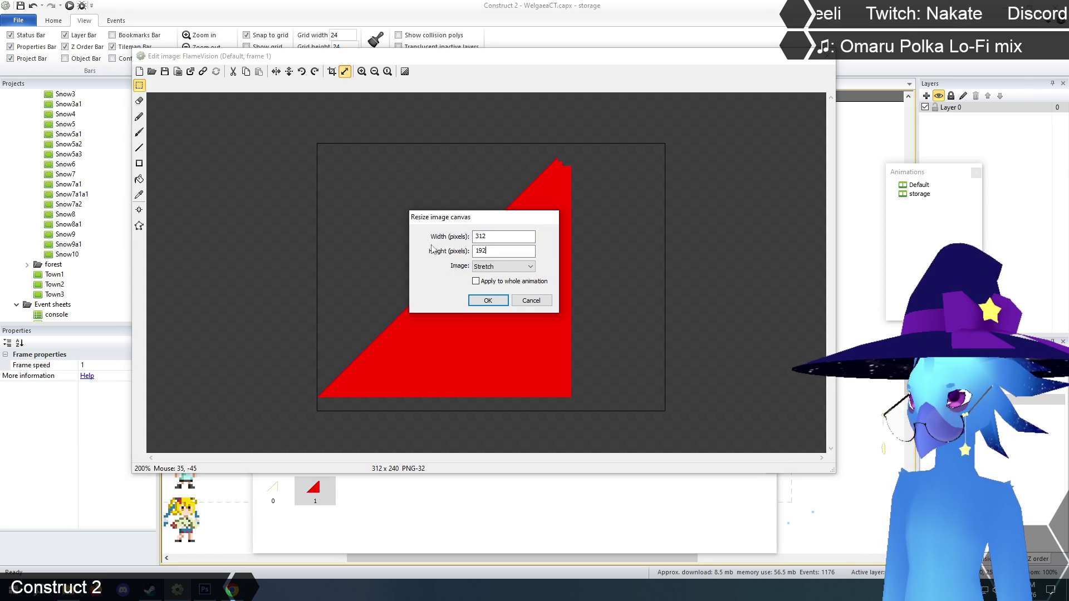
left_click(487, 267)
left_click(491, 281)
left_click(485, 301)
- Compare the resized frame 1 against frame 0, ending on frame 1
left_click(271, 503)
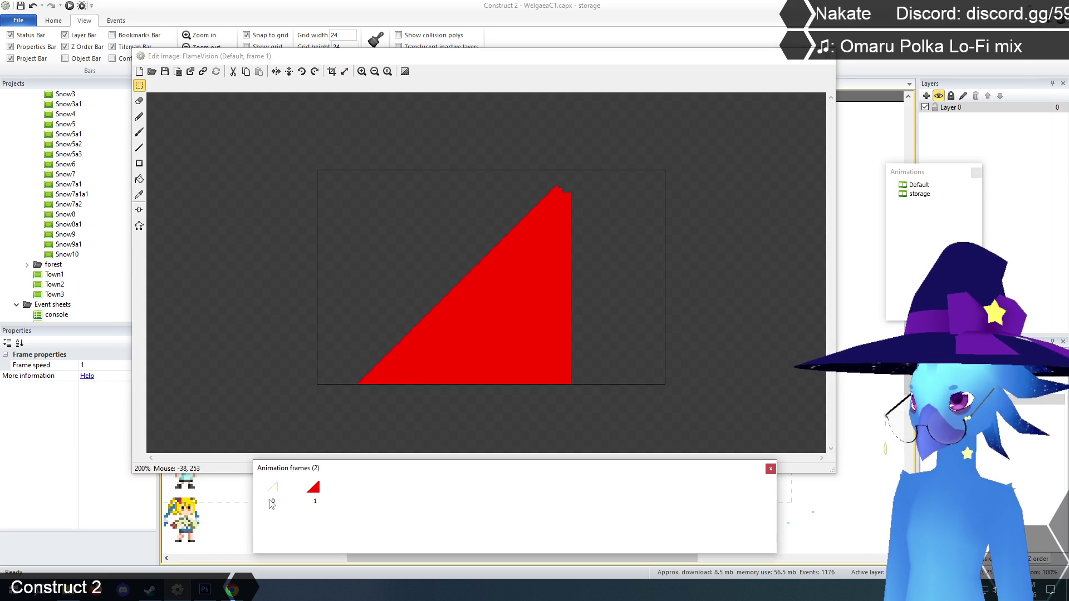
left_click(314, 490)
left_click(272, 493)
left_click(313, 490)
left_click(270, 497, "shift")
left_click(270, 497)
left_click(328, 495)
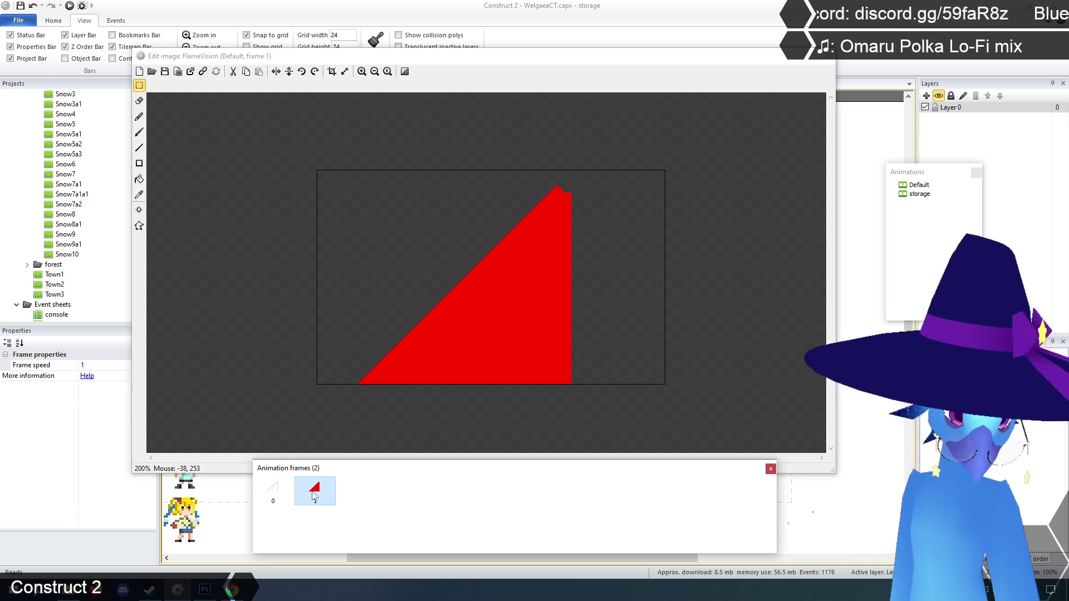
- Change frame 1's origin from 240, 48 to 240, 24 to match frame 0
left_click(139, 210)
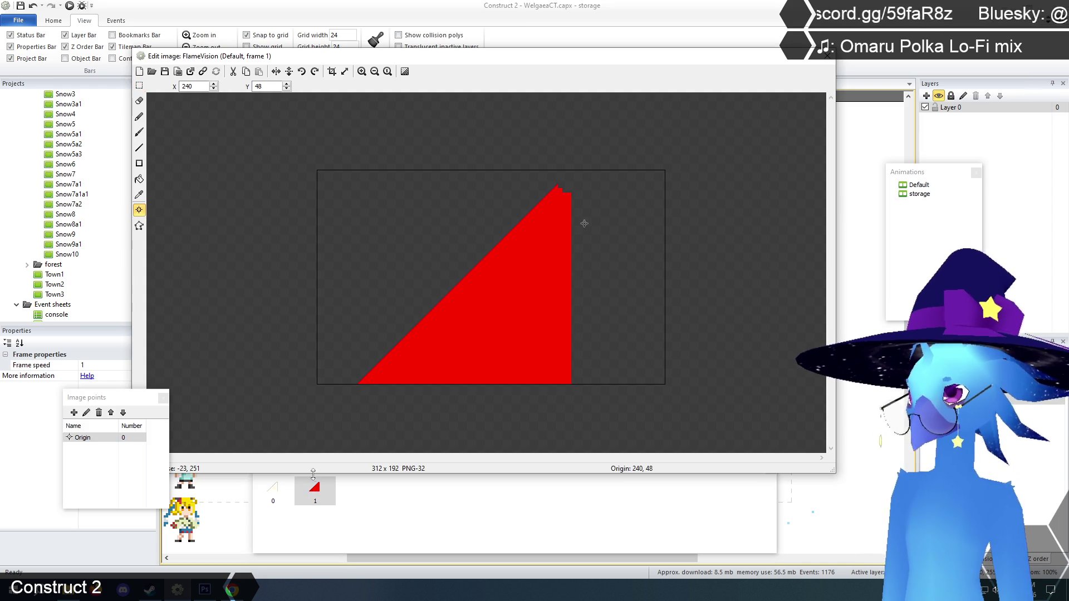
left_click(289, 504)
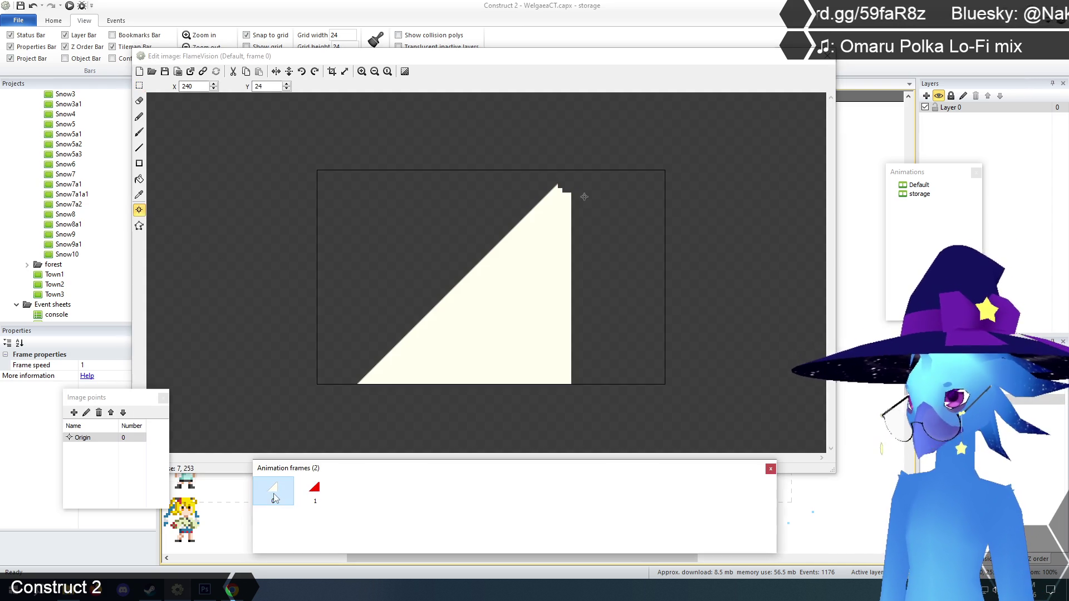
left_click(322, 495)
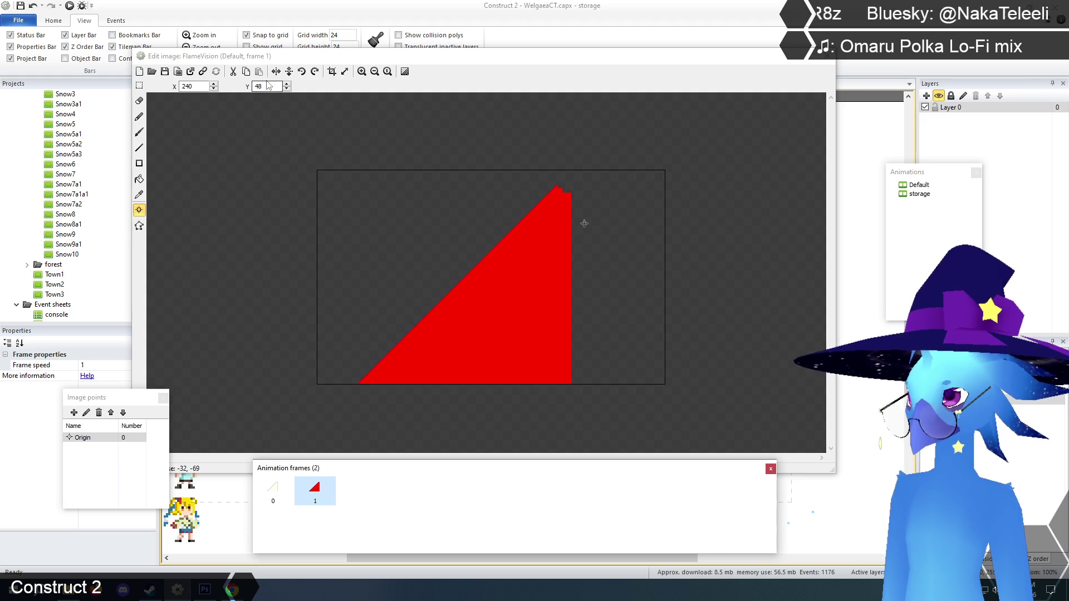
left_click_drag(268, 86, 249, 86)
type("24")
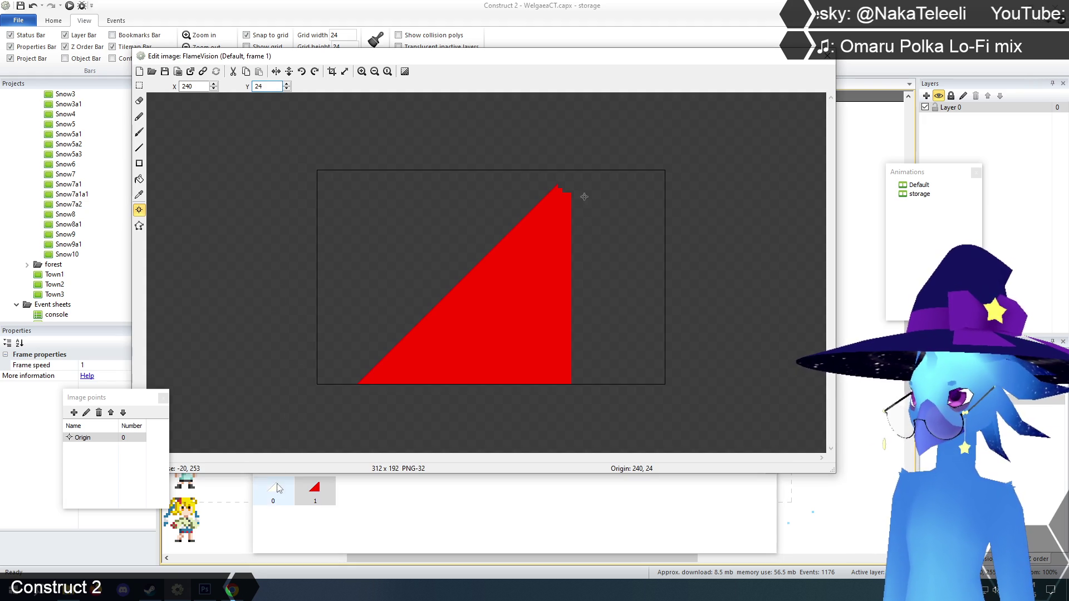
left_click(272, 489)
left_click(315, 489)
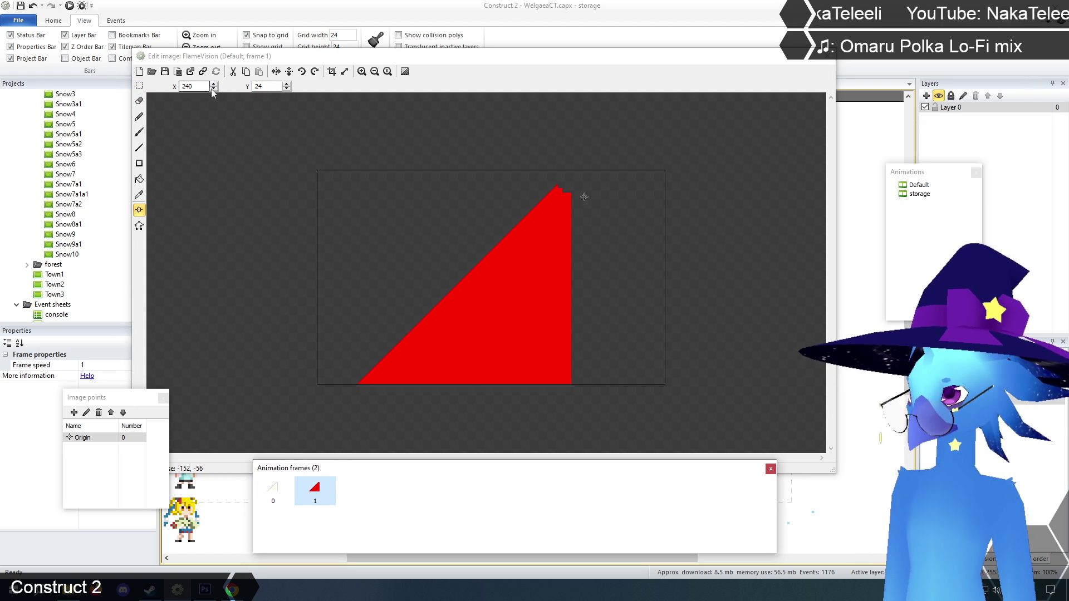
left_click(274, 493)
left_click(139, 86)
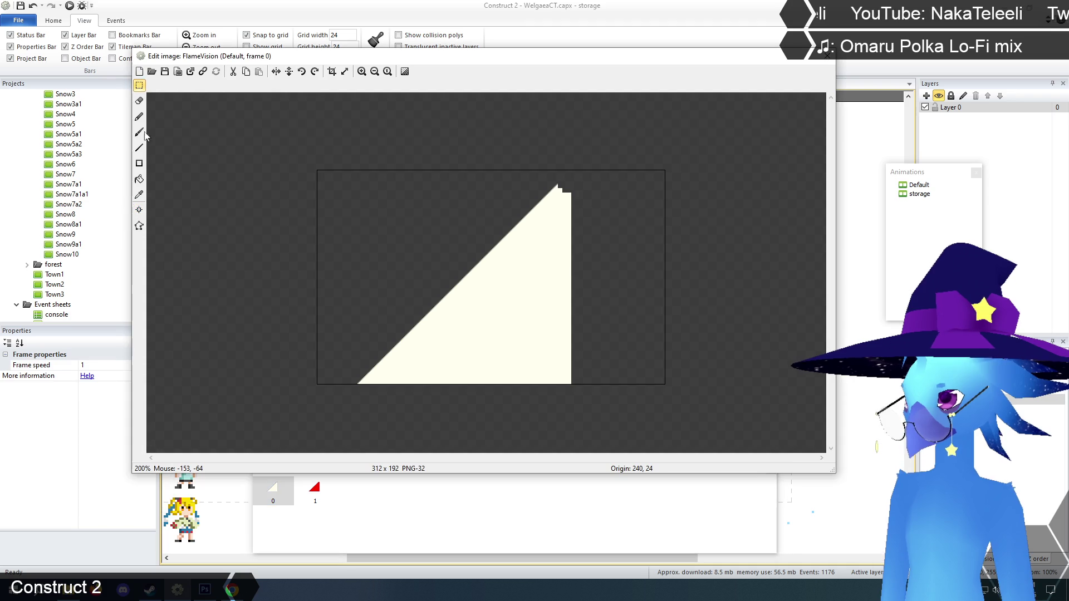
- Shift frame 1's sloped collision edge right to line up with the red triangle
left_click(139, 226)
left_click(316, 489)
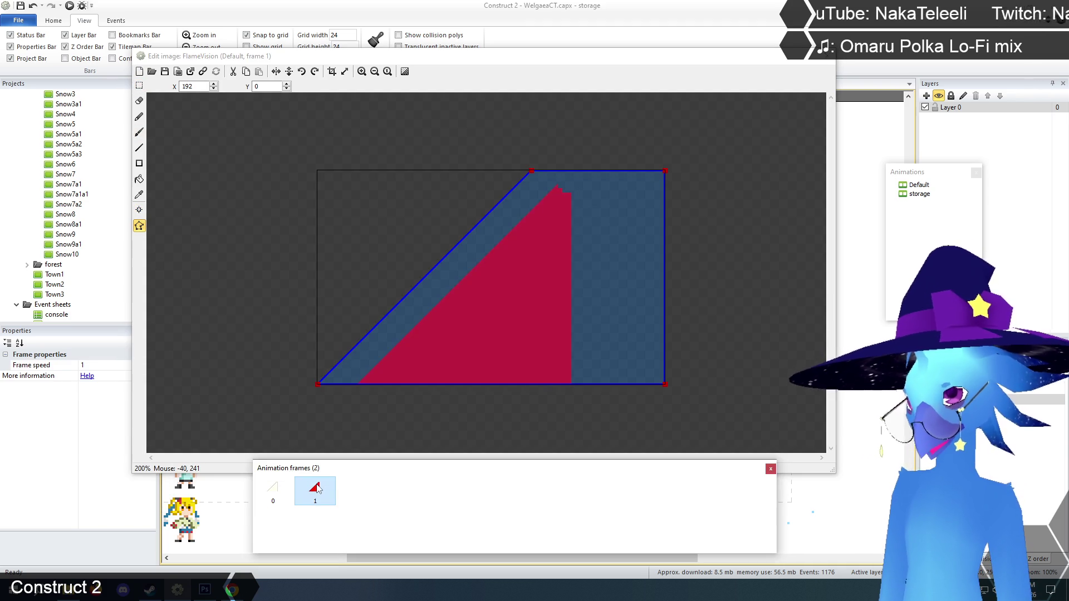
left_click(273, 489)
left_click(315, 489)
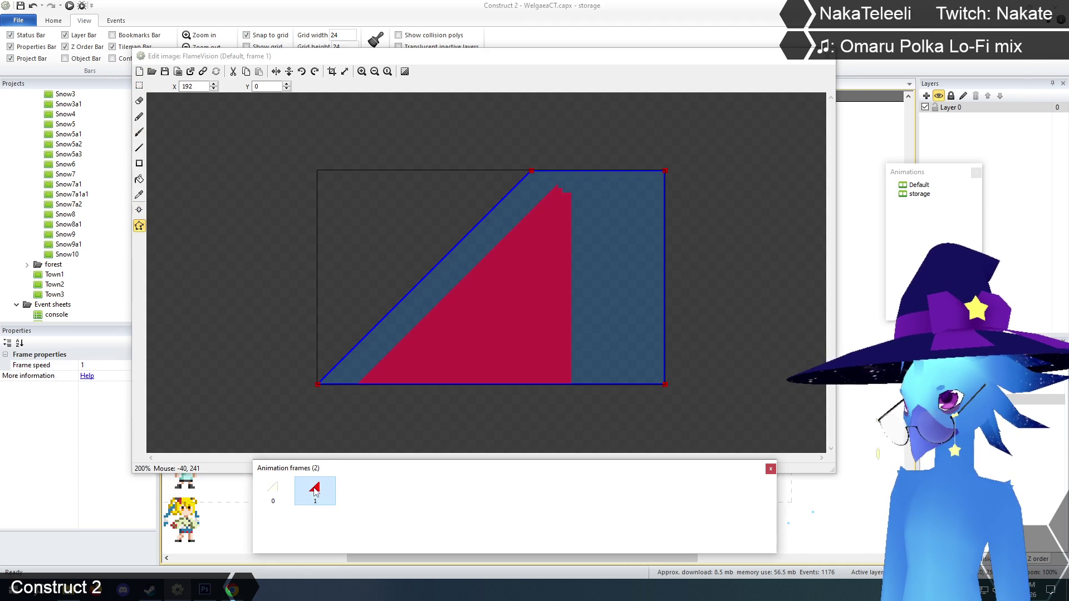
left_click(318, 384)
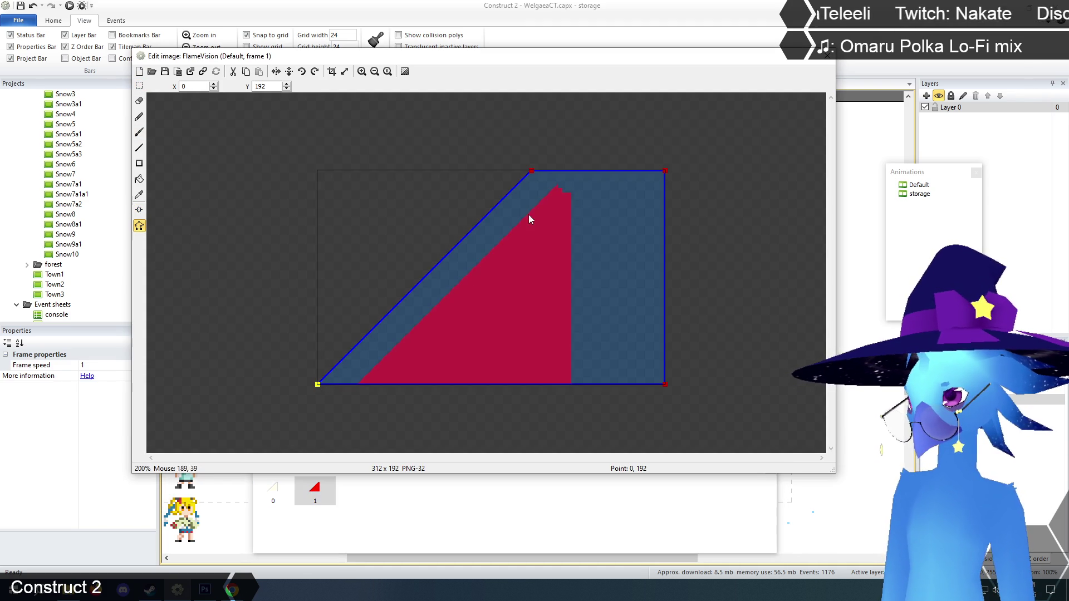
left_click(532, 170)
key("Right")
key("Right")
key("Right")
key("Right")
key("Right")
key("Right")
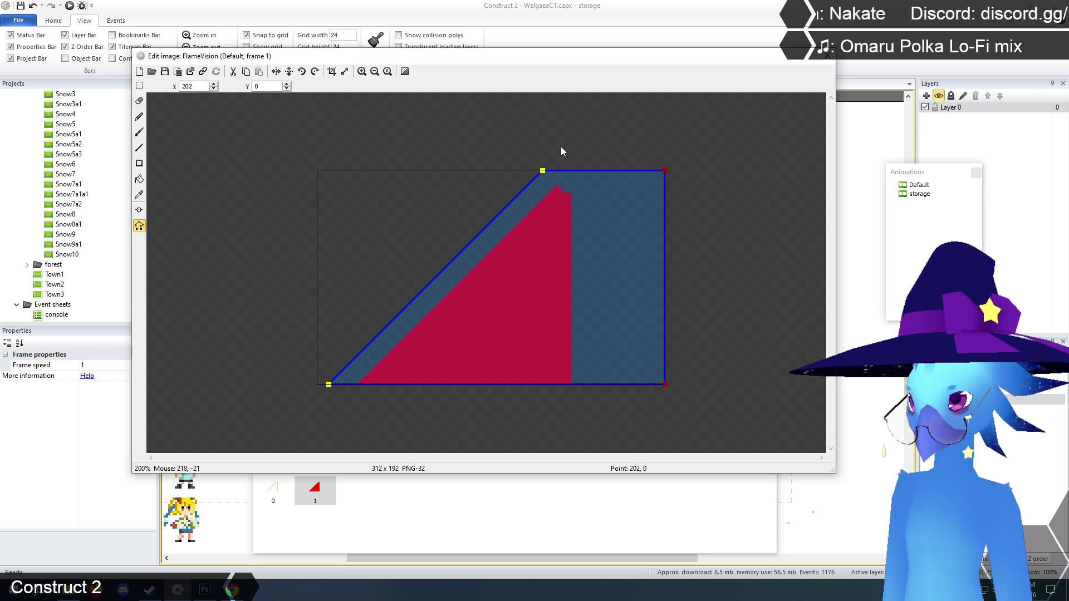
key("Right")
key("Right")
key("Right")
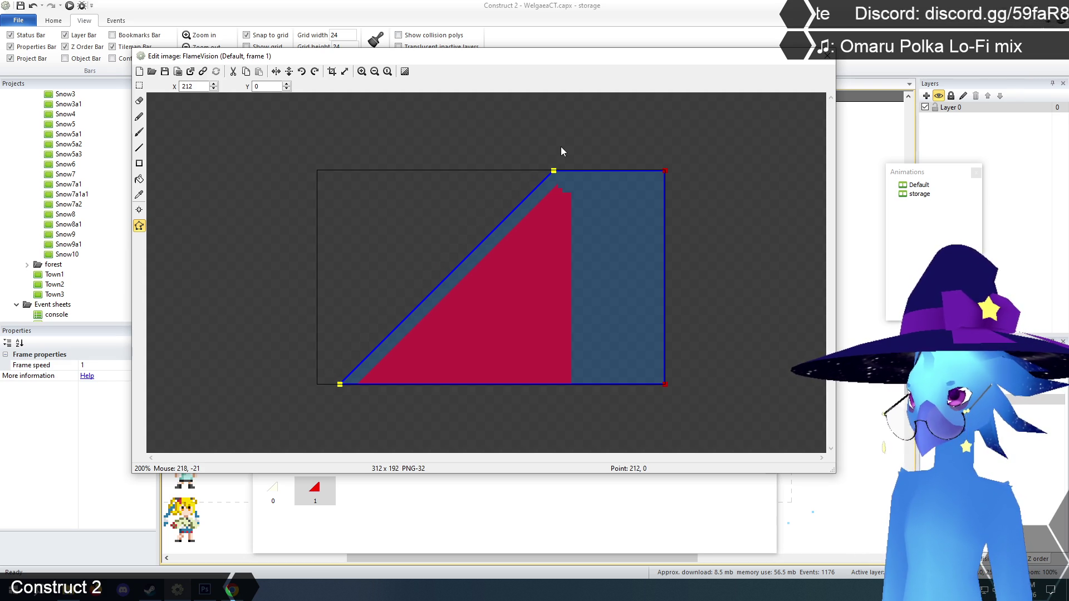
key("Right")
key("Right")
key("Right")
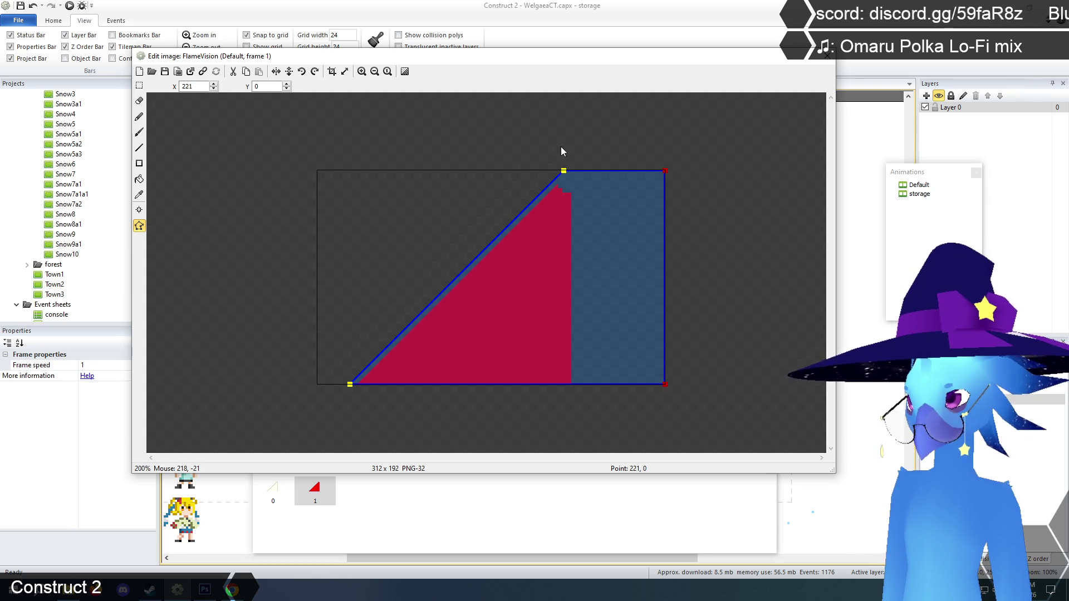
key("Right")
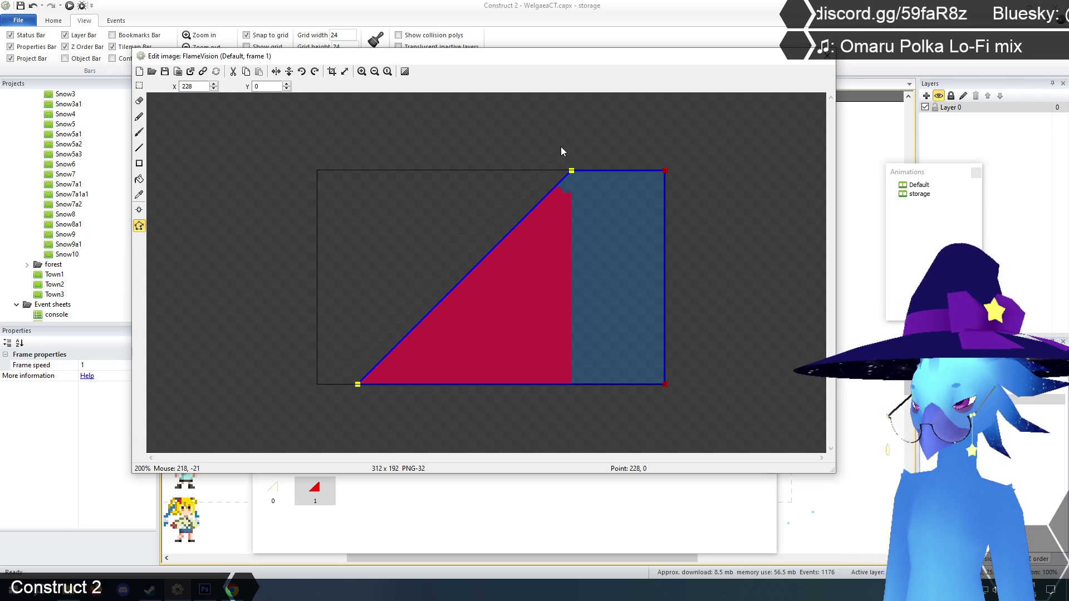
left_click(453, 439)
- Lower the collision polygon's top edge 6 pixels and move the apex left to 222, 6
left_click(664, 170)
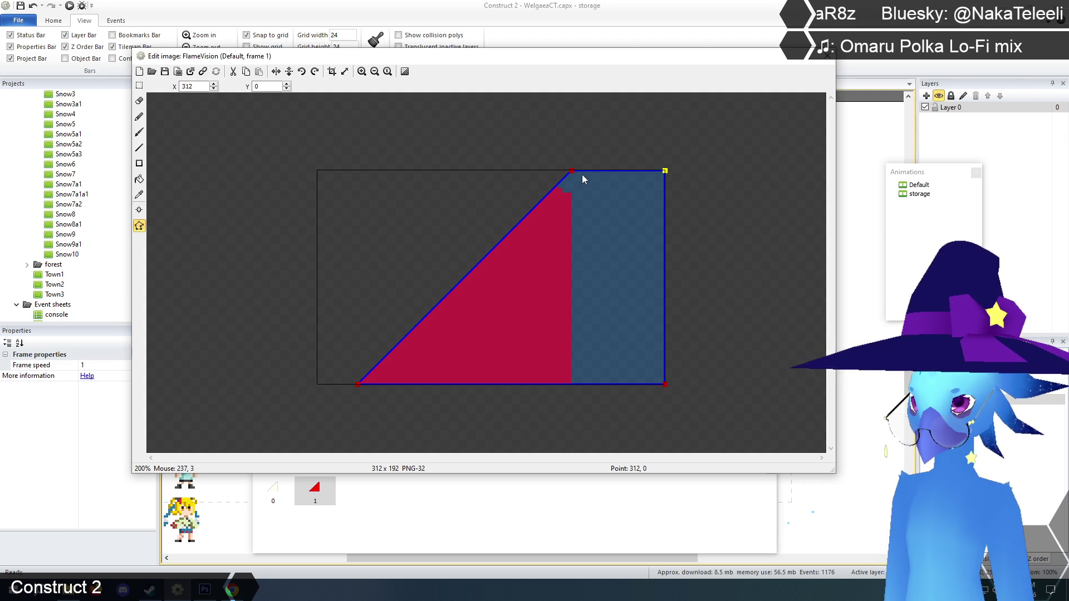
left_click(572, 171, "shift")
key("Down")
key("Down")
key("Down")
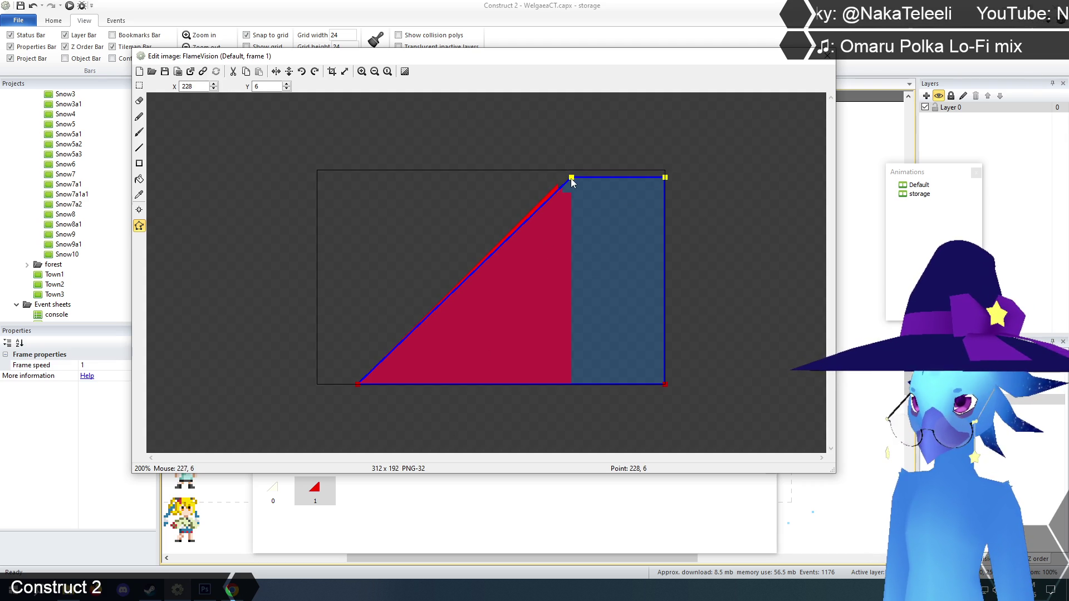
left_click(595, 146)
key("Left")
key("Left")
key("Left")
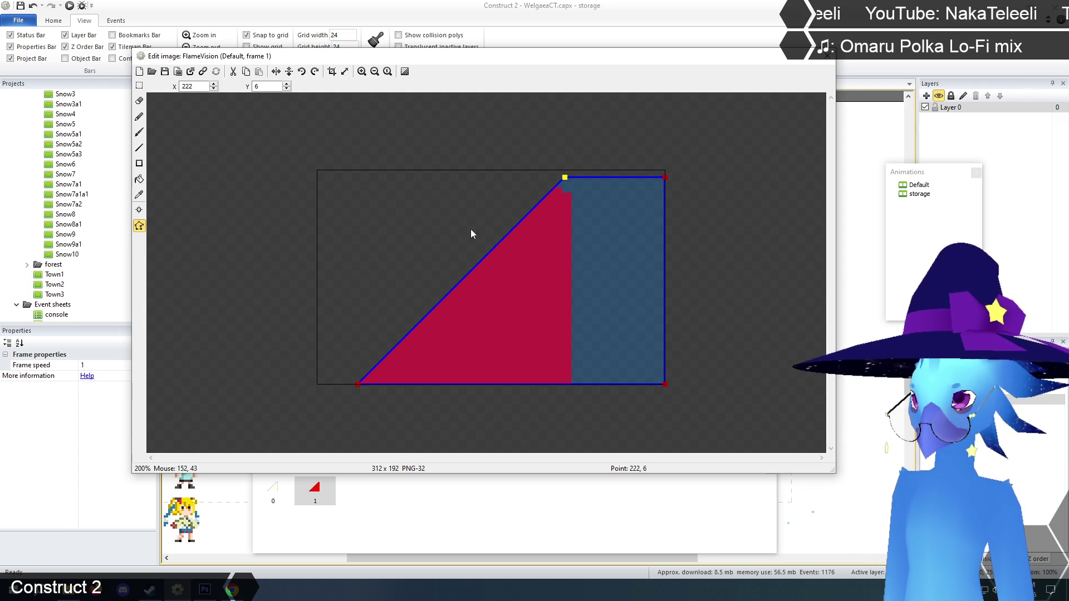
left_click(316, 494)
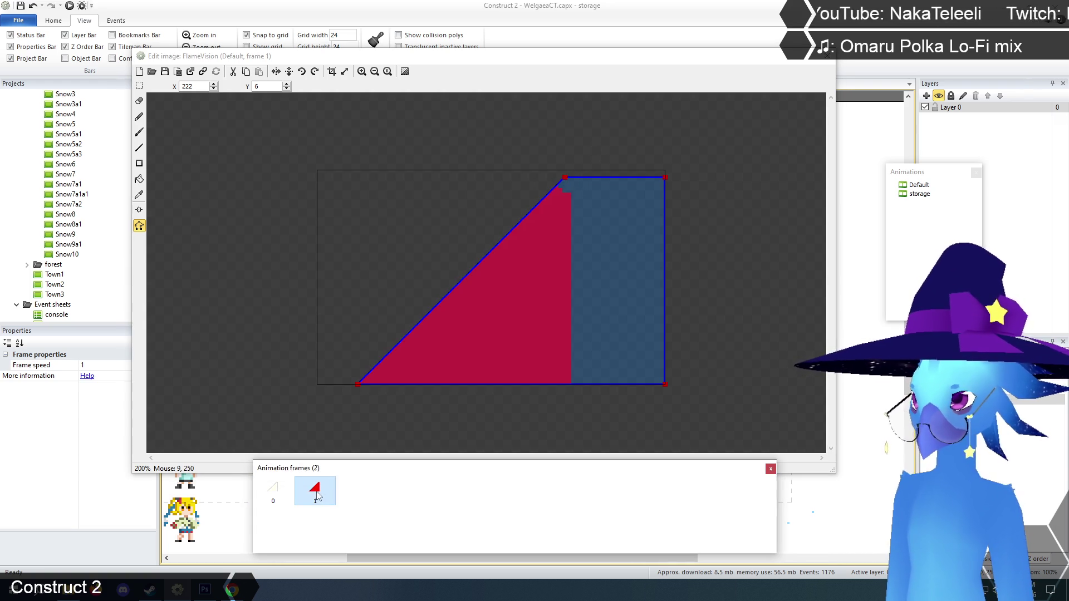
left_click(139, 85)
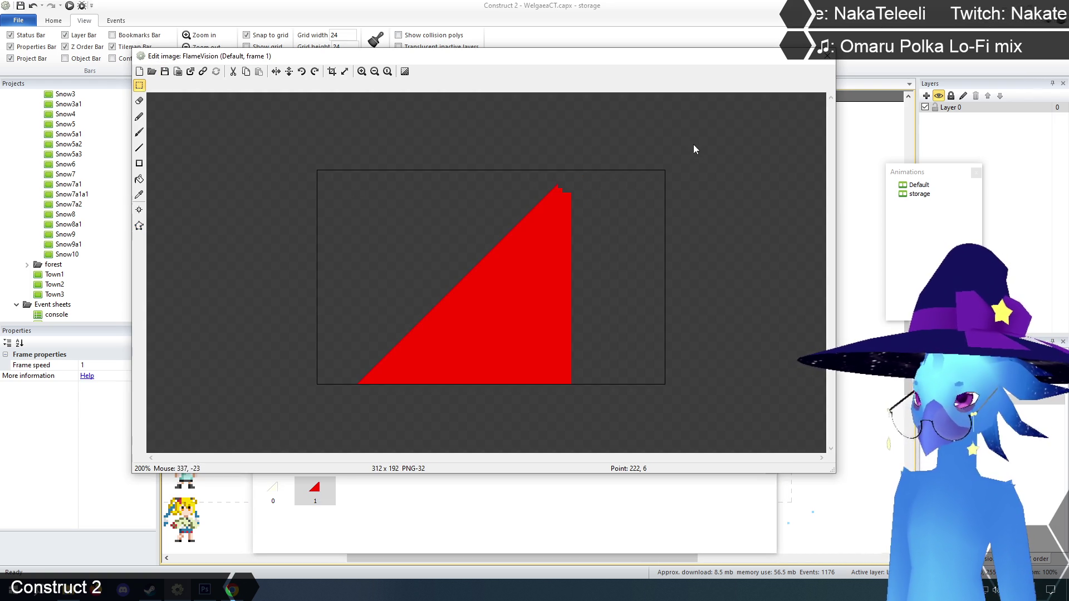
- Close the FlameVision image editor and check the sprite's properties in the layout
left_click(825, 59)
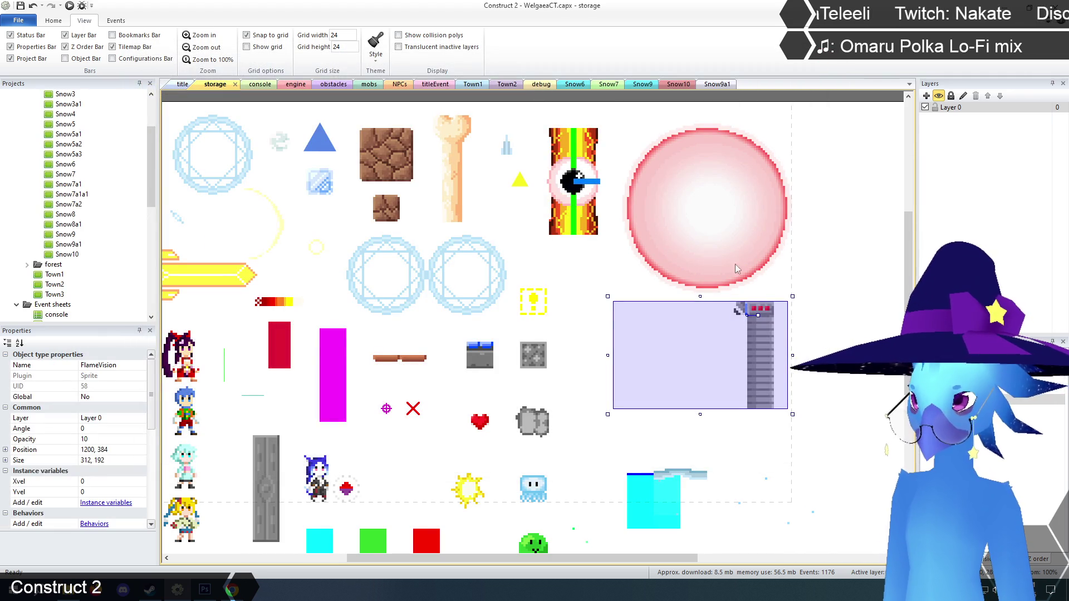
left_click(844, 254)
left_click(711, 381)
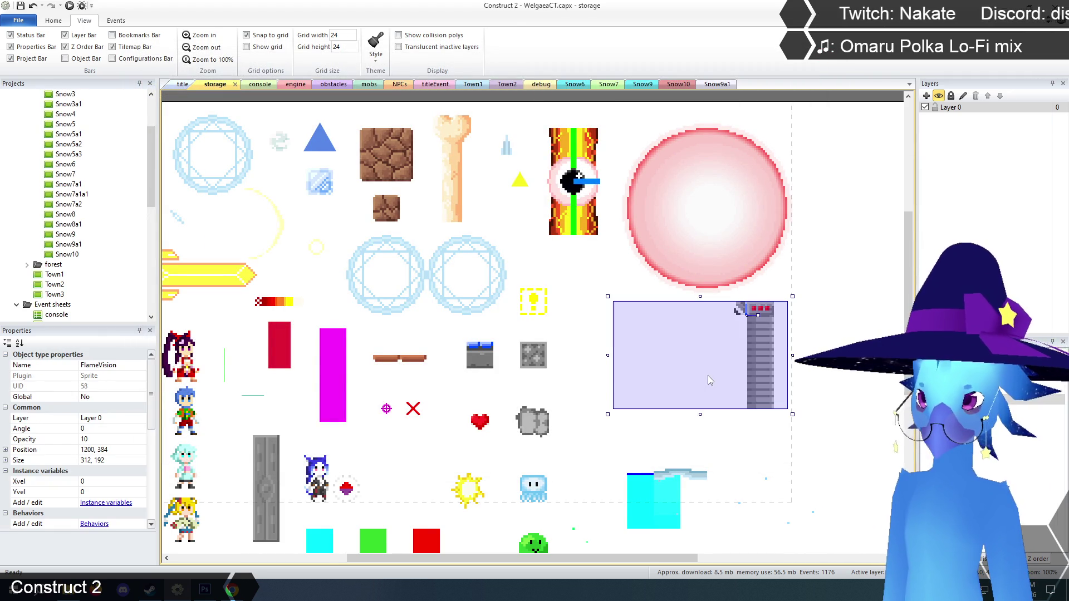
left_click(834, 255)
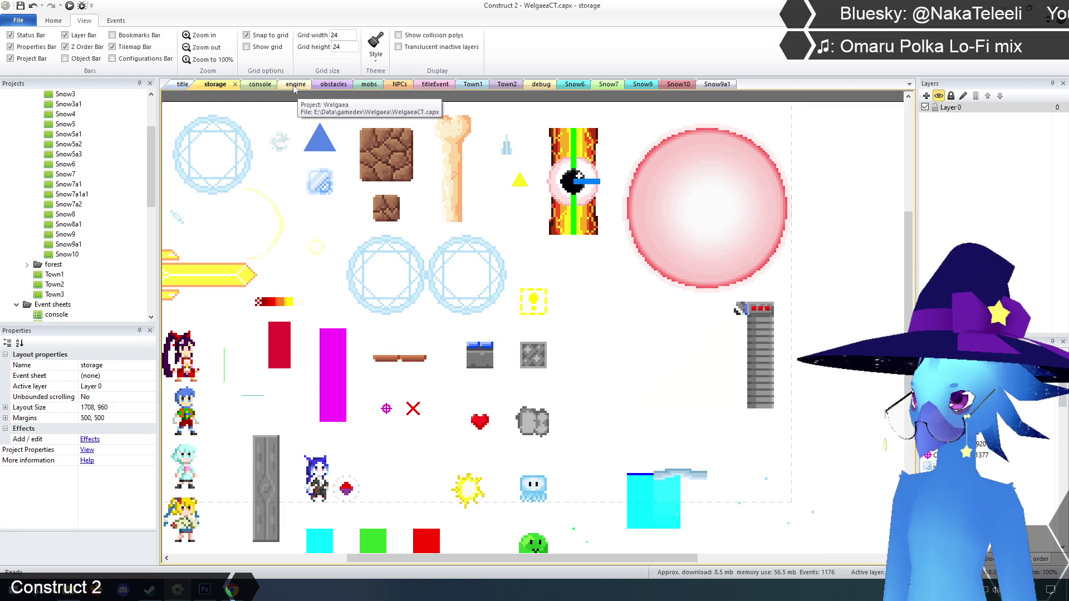
- Open the obstacles event sheet and scroll down through its groups
left_click(326, 88)
scroll(177, 288, "down", 10)
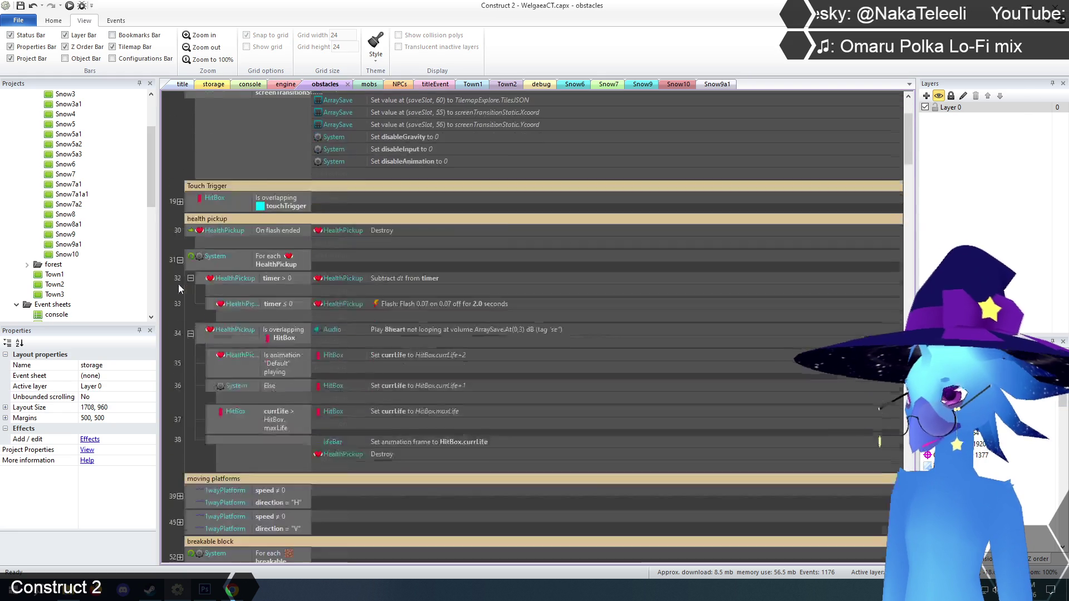
scroll(179, 285, "down", 10)
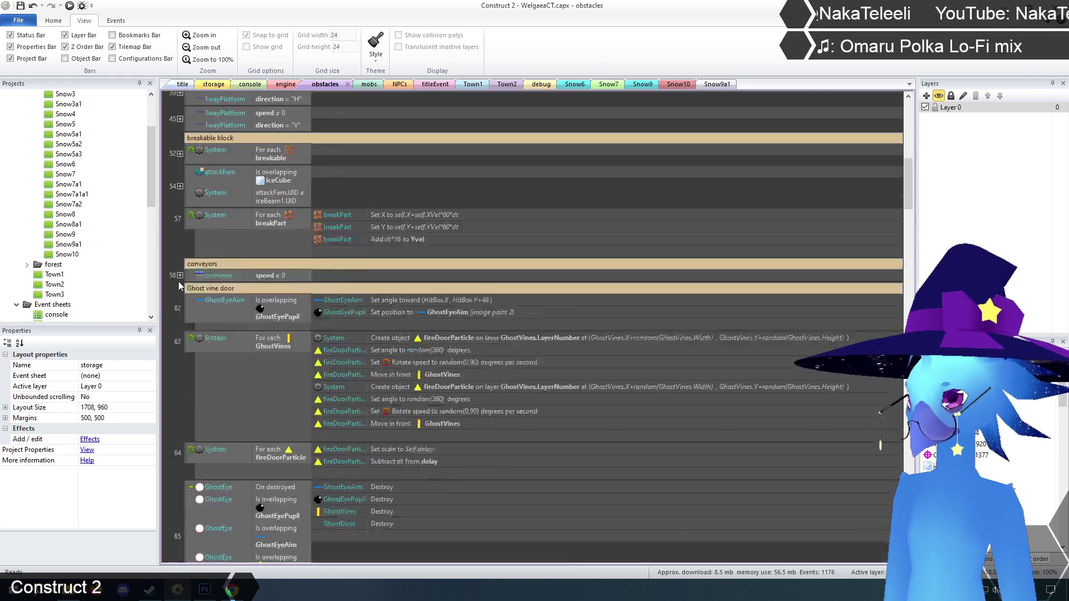
- Change the 'flame thrower' comment text in the obstacles sheet to 'firewall'
scroll(178, 285, "down", 5)
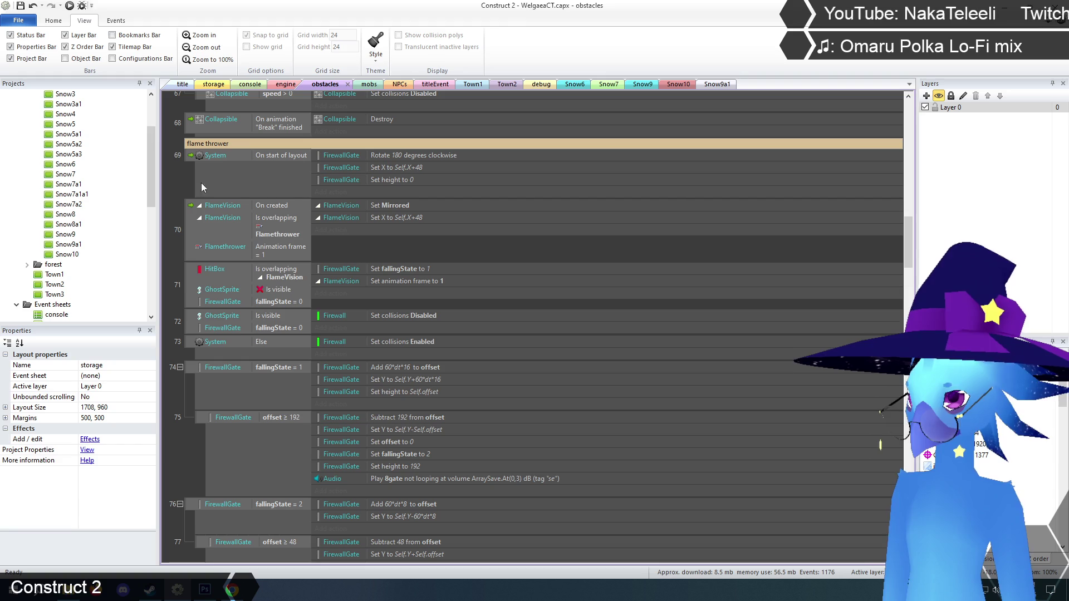
double_click(223, 146)
type("fire")
key("Return")
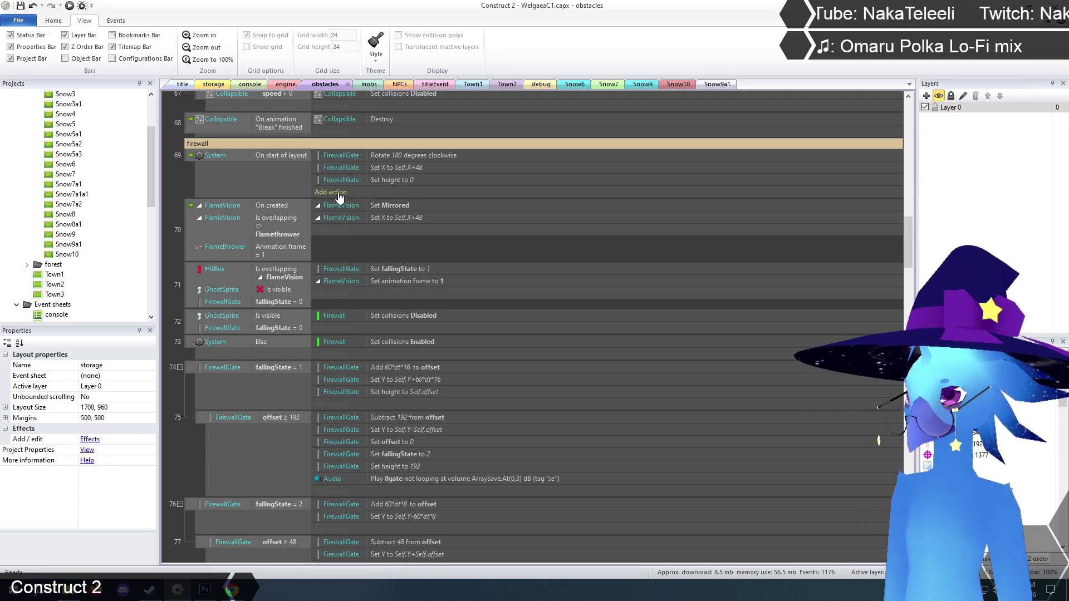
scroll(335, 192, "down", 1)
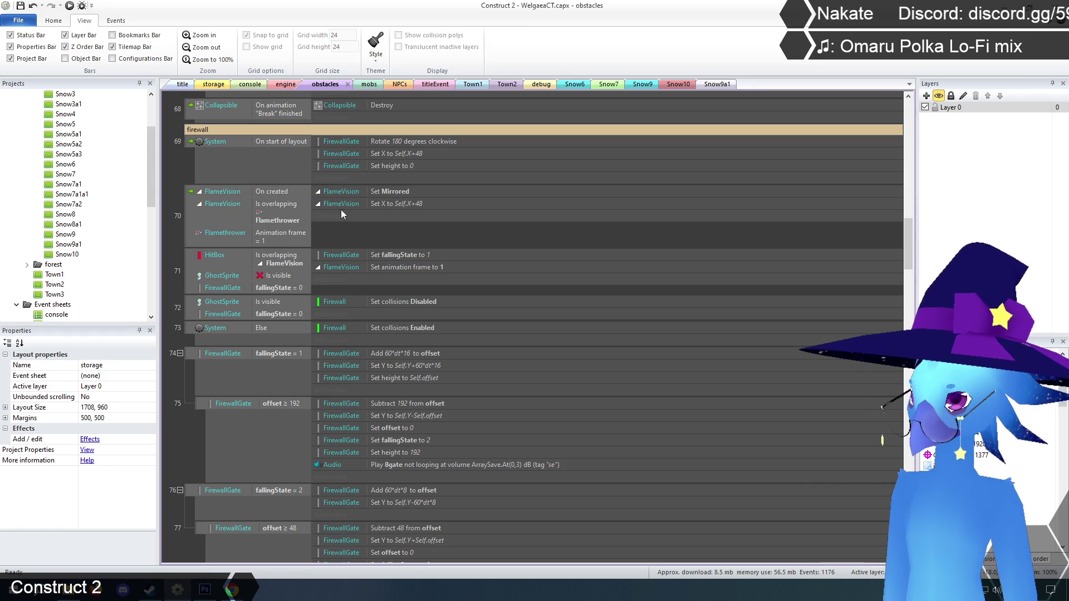
scroll(302, 235, "down", 3)
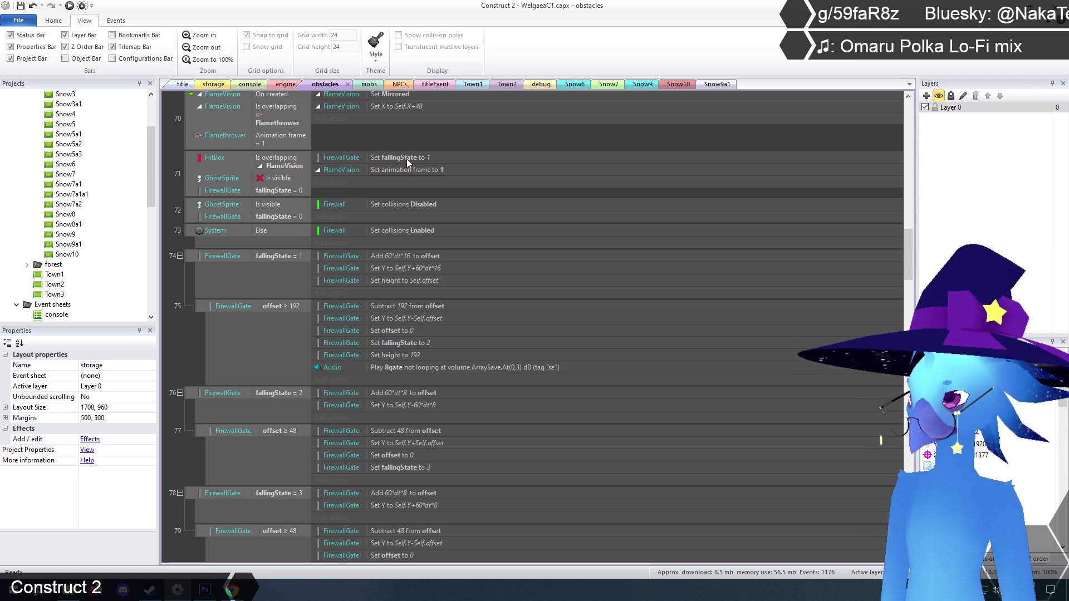
scroll(387, 169, "down", 2)
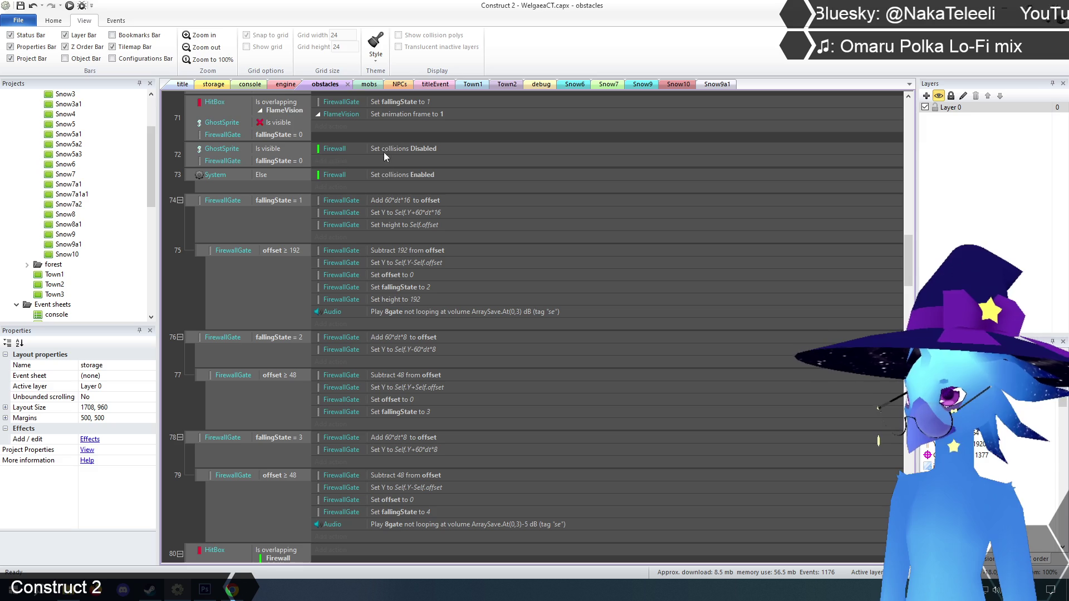
scroll(353, 174, "down", 2)
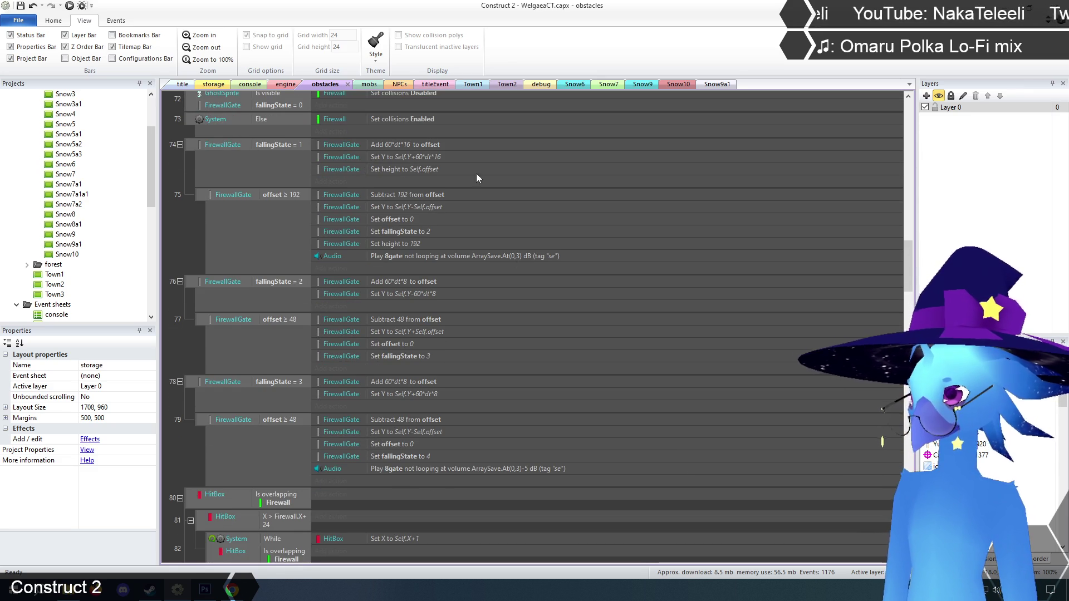
scroll(317, 303, "down", 7)
scroll(313, 294, "down", 2)
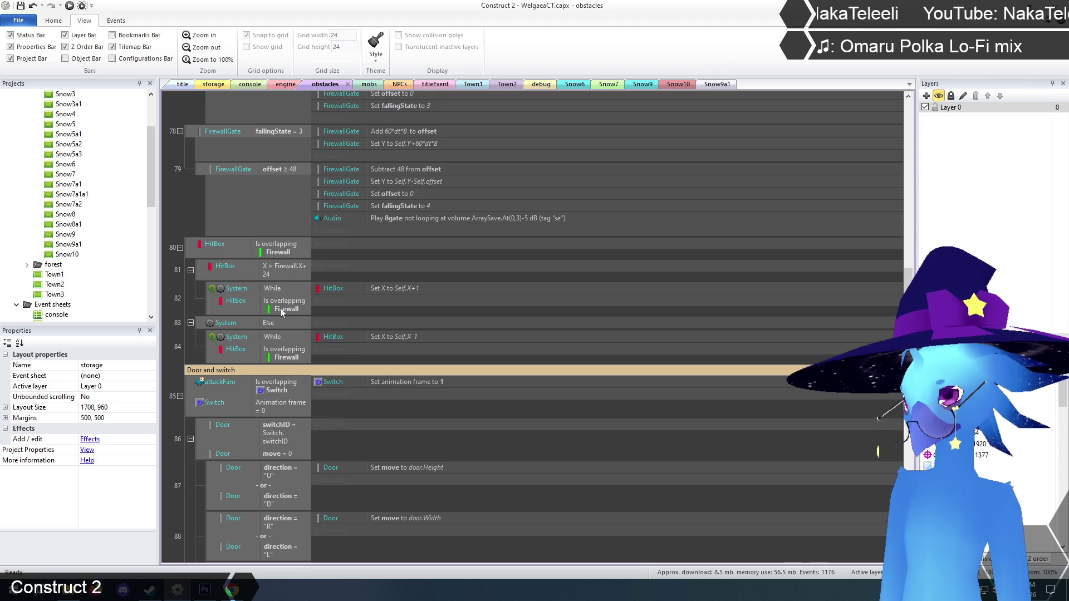
scroll(291, 353, "up", 5)
scroll(292, 329, "up", 3)
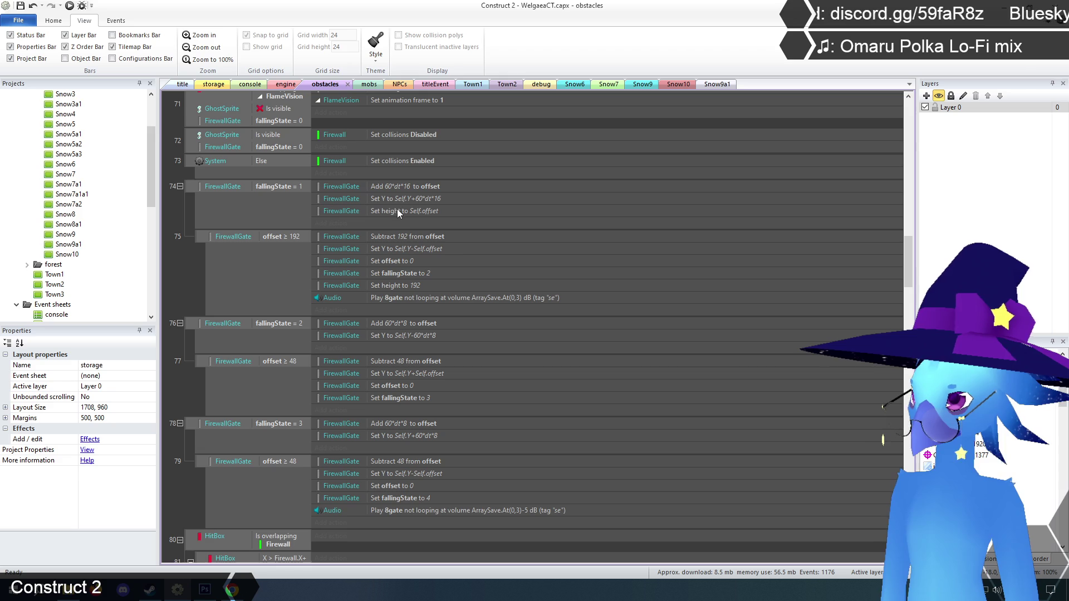
- Check the FirewallGate object's size in the storage layout, then return to the obstacles sheet
left_click(286, 236)
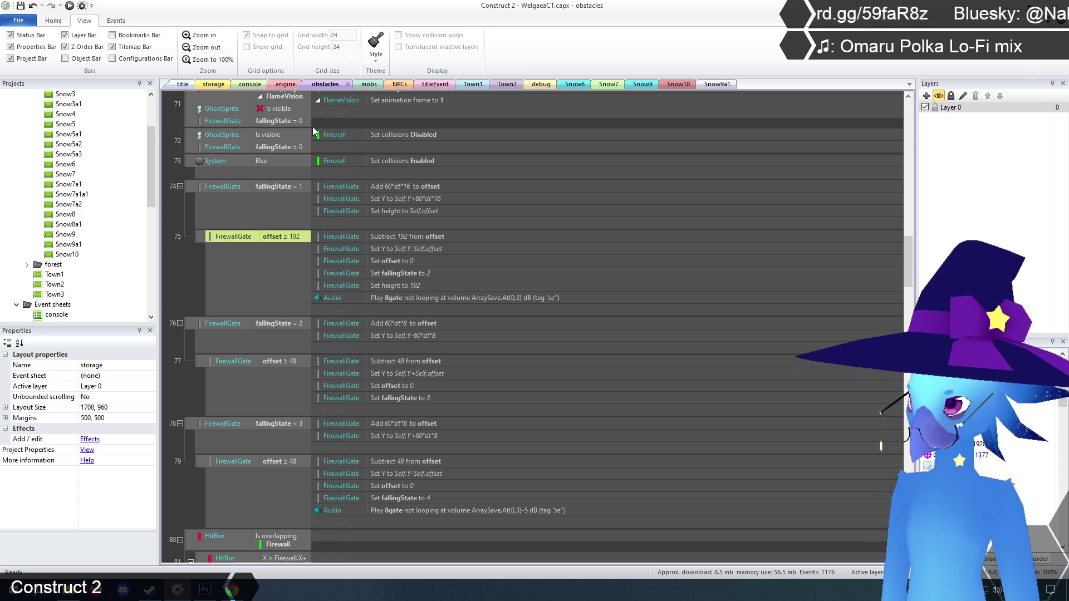
left_click(214, 85)
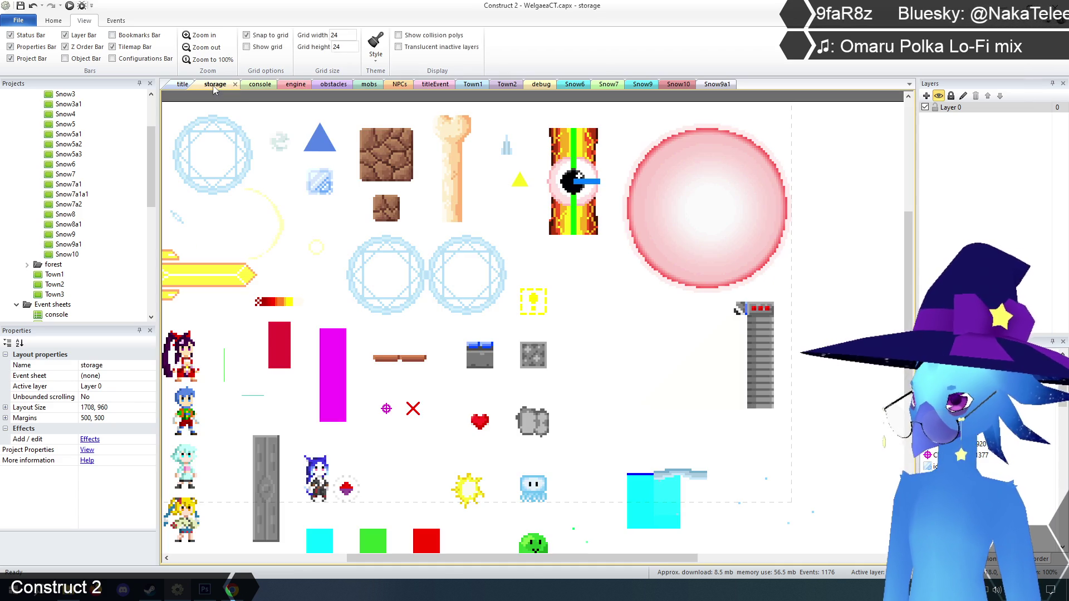
left_click(766, 359)
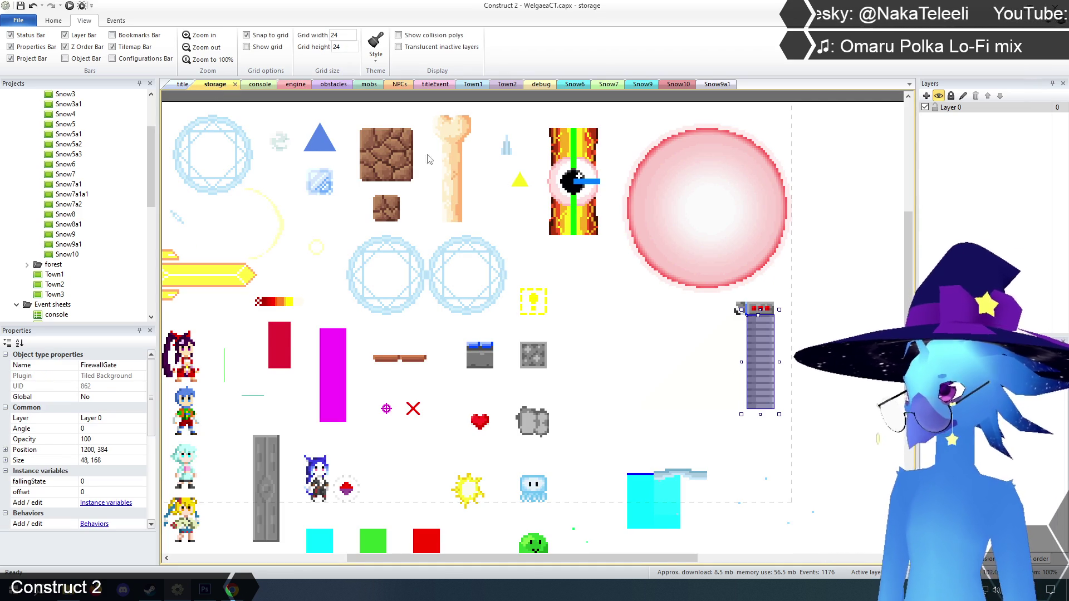
left_click(296, 86)
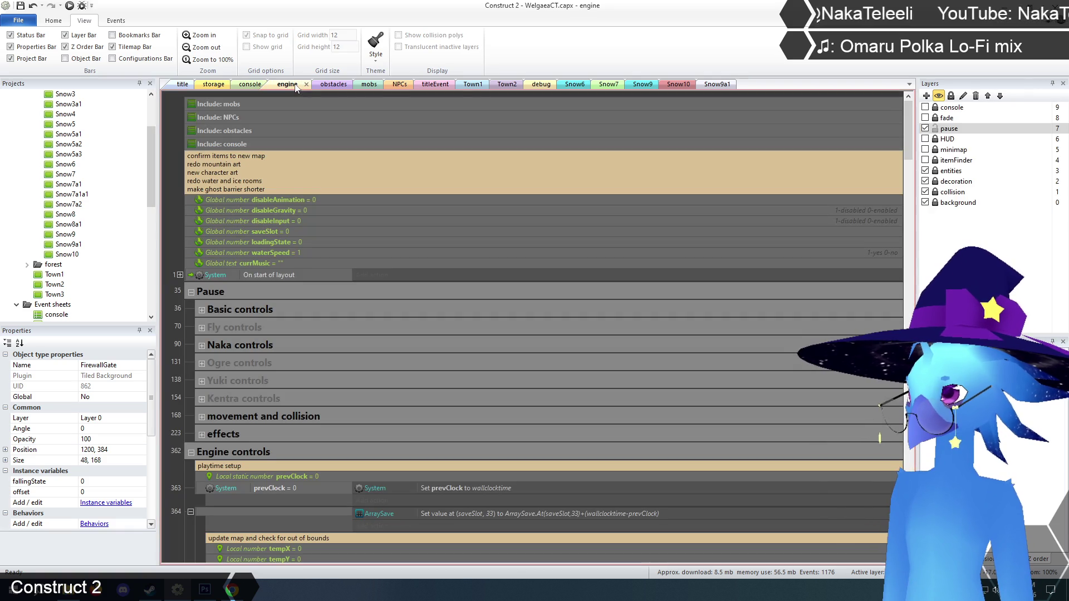
left_click(331, 85)
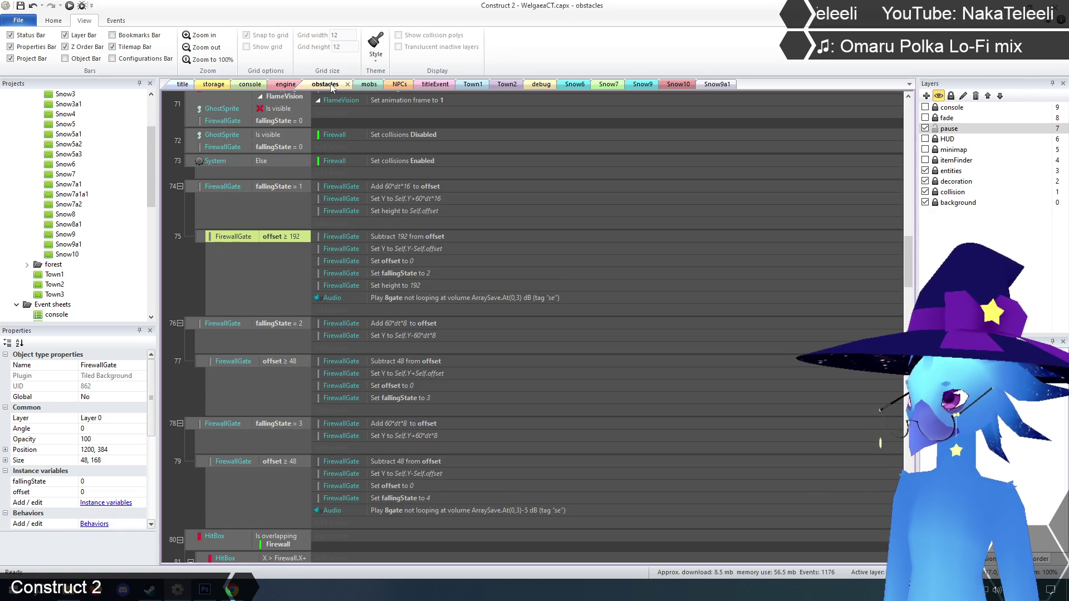
- Change event 75's offset comparison value from 192 to 168
double_click(294, 236)
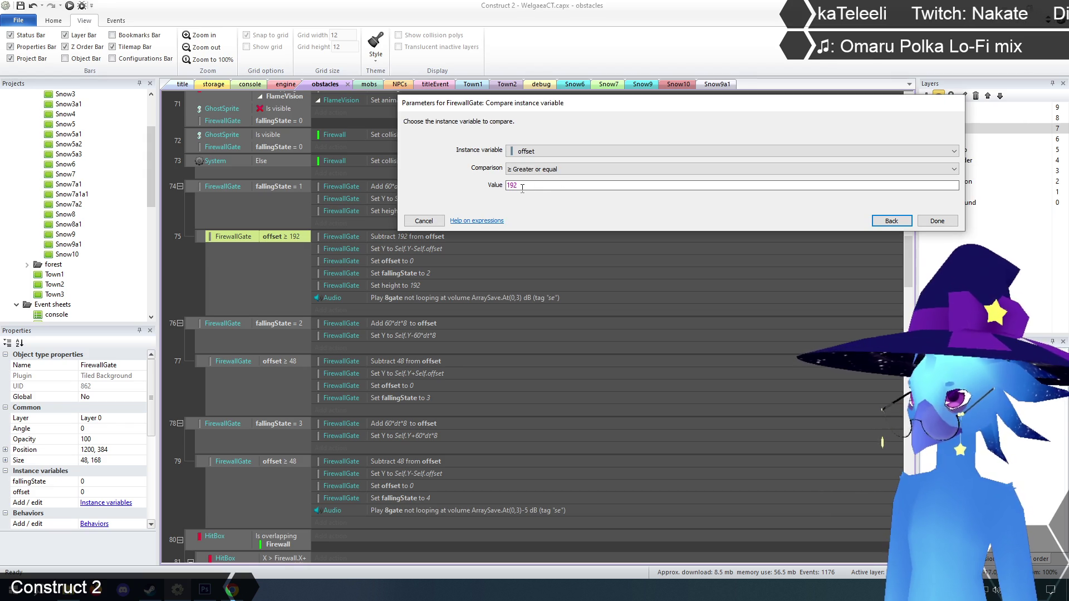
left_click(526, 187)
double_click(542, 186)
type("168")
left_click(938, 221)
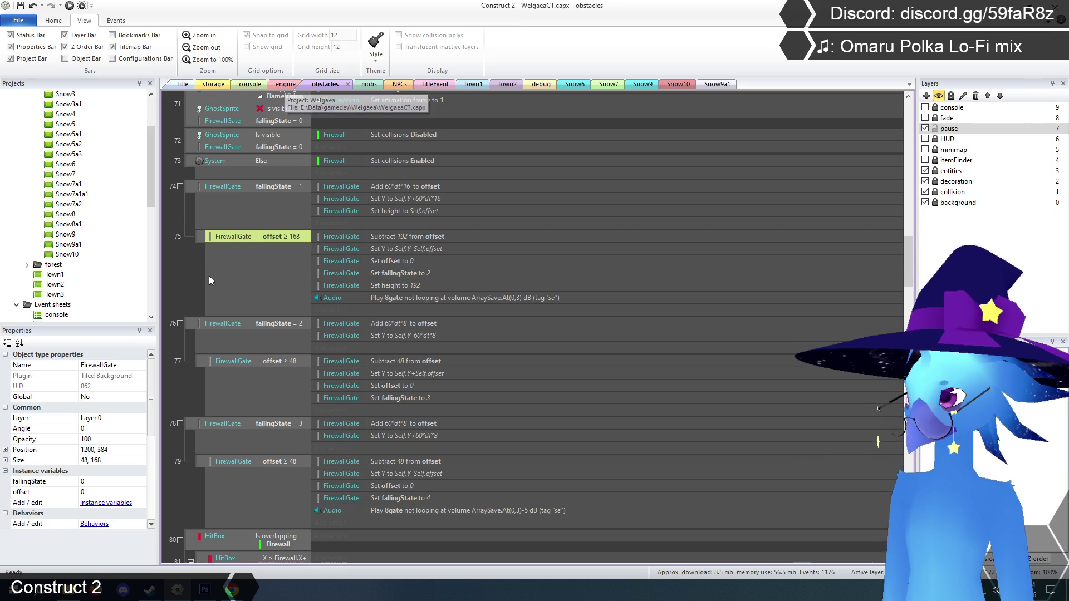
scroll(187, 302, "up", 7)
scroll(186, 298, "down", 5)
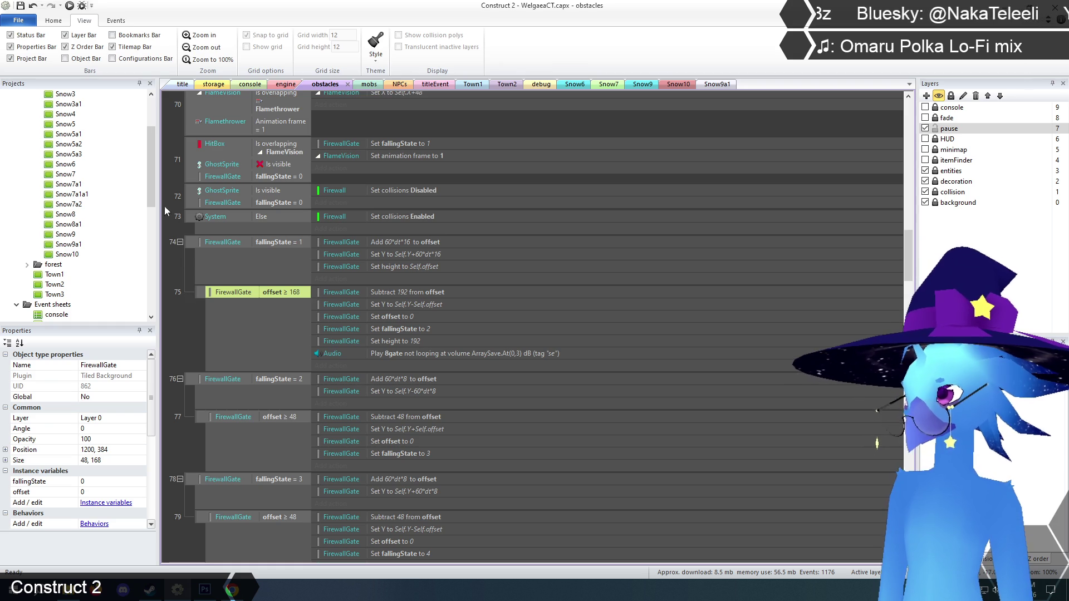
mouse_move(153, 192)
left_mouse_down()
mouse_move(162, 319)
mouse_move(162, 275)
left_mouse_up()
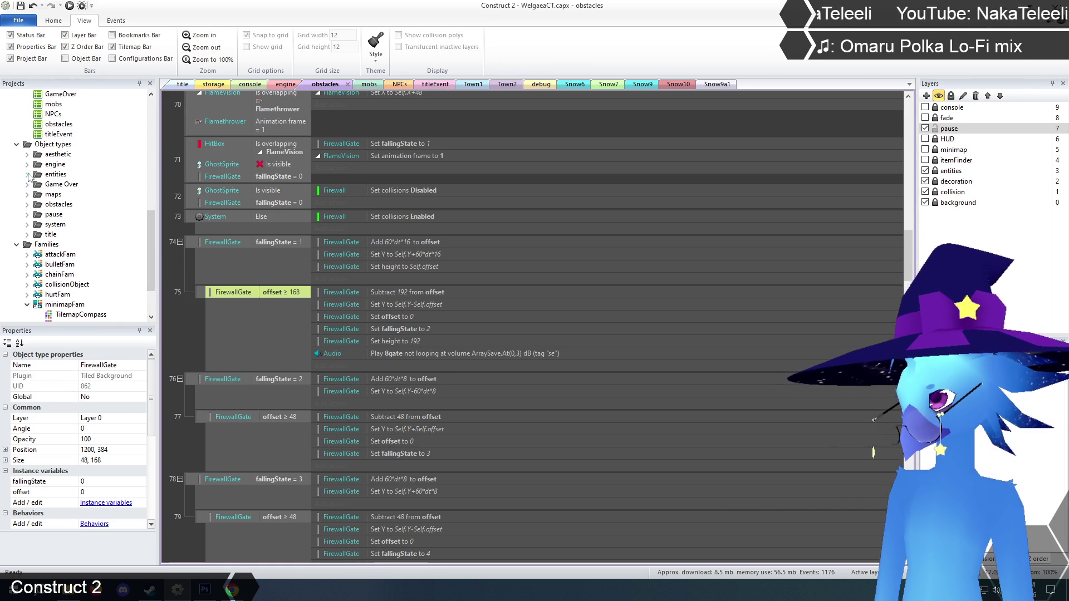
left_click(27, 204)
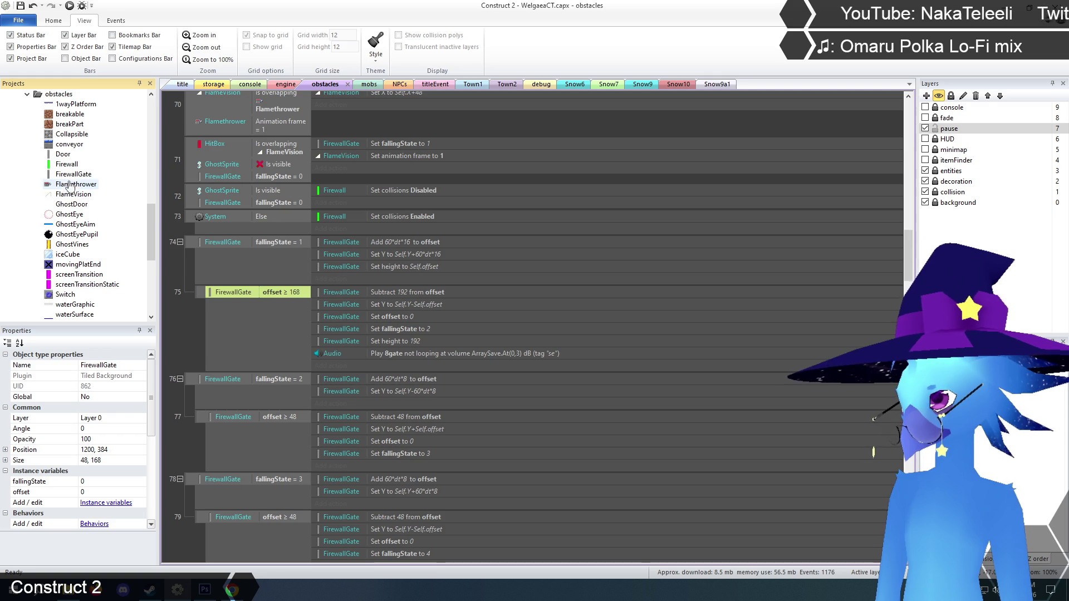
scroll(82, 418, "down", 3)
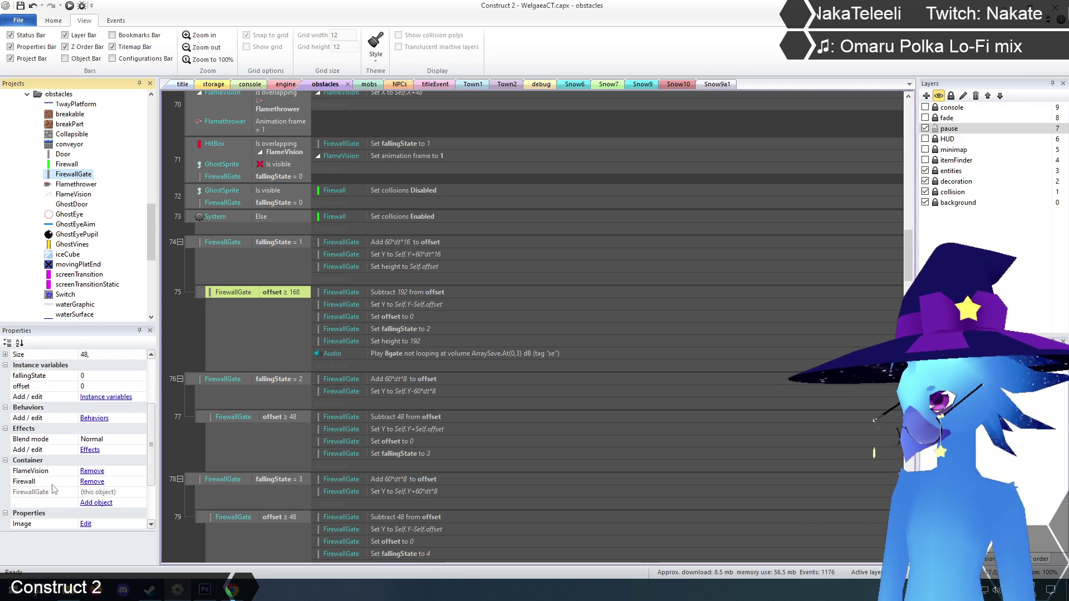
left_click(67, 164)
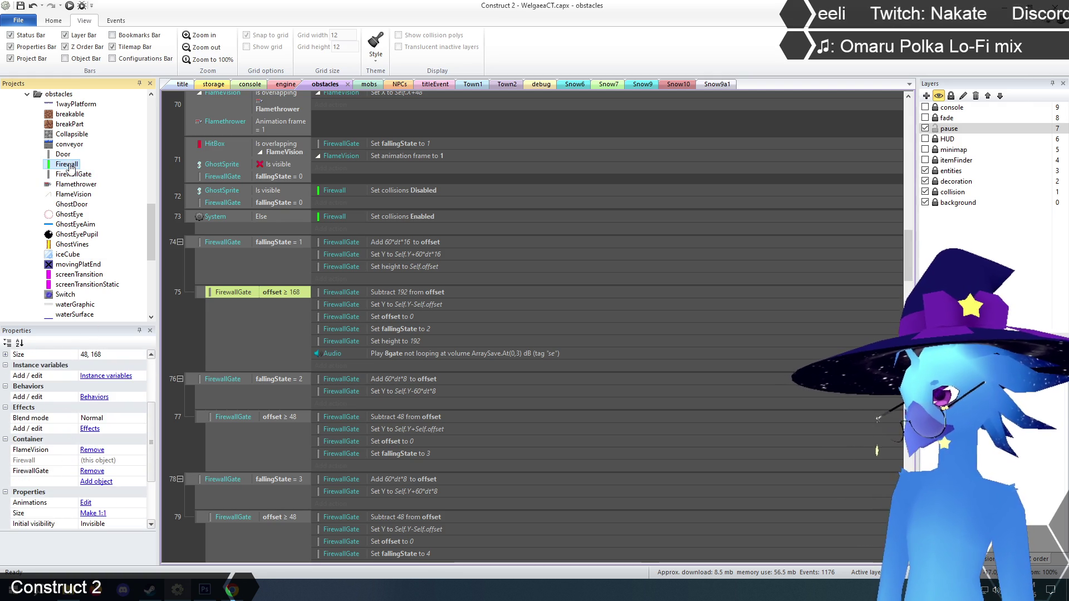
left_click(191, 329)
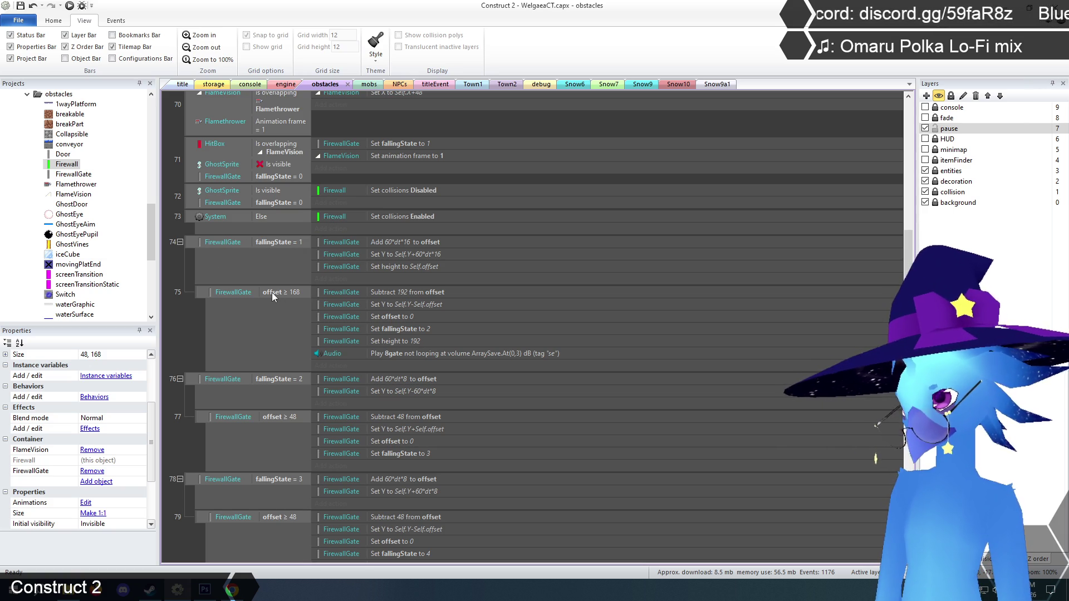
left_click(215, 84)
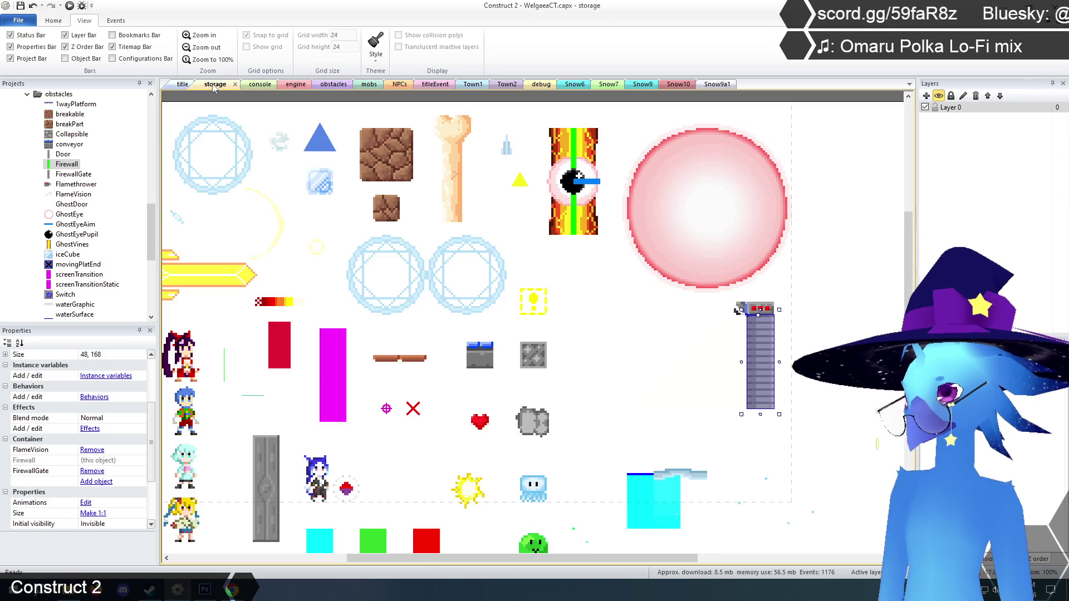
left_click(757, 343)
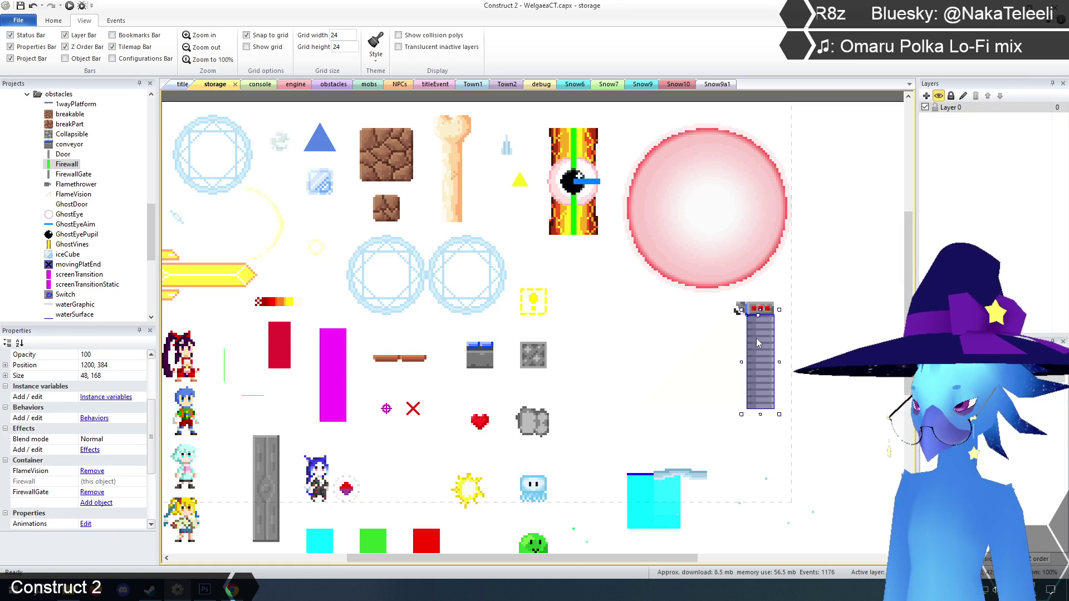
left_click(793, 275)
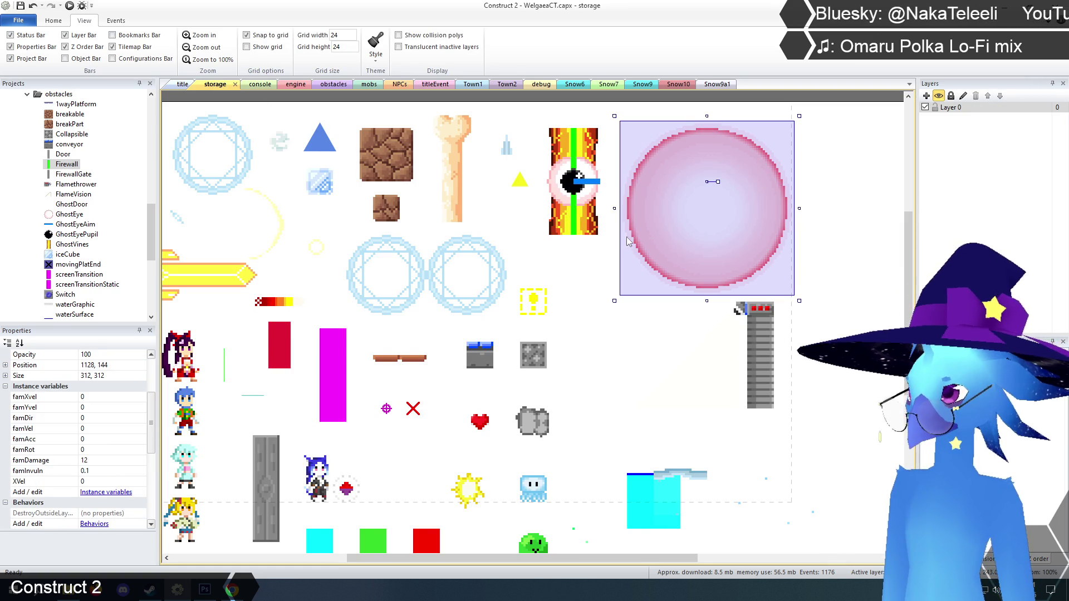
left_click(771, 350)
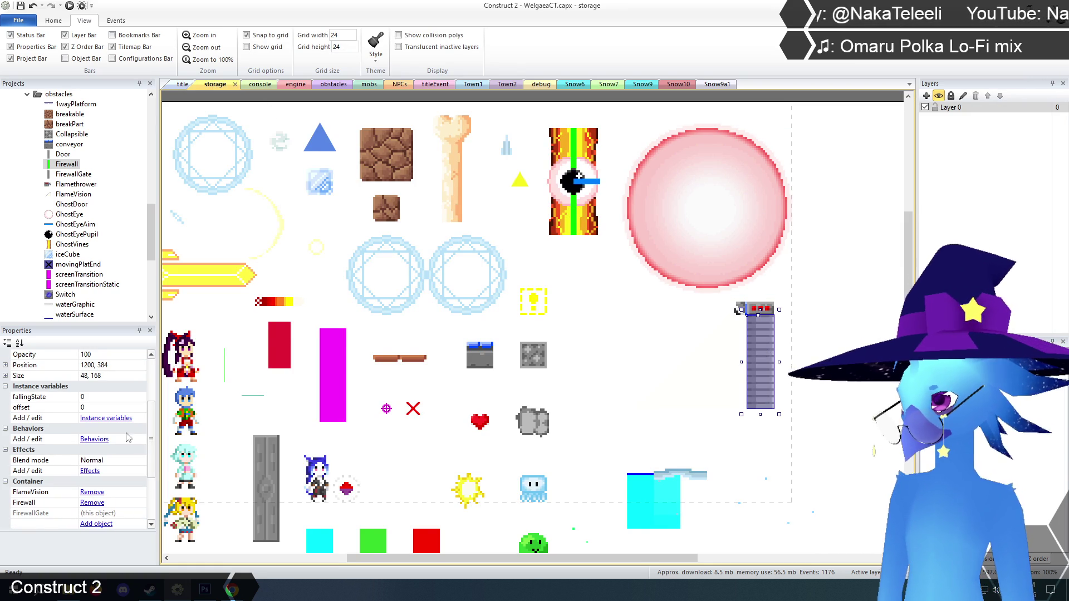
left_click(696, 390)
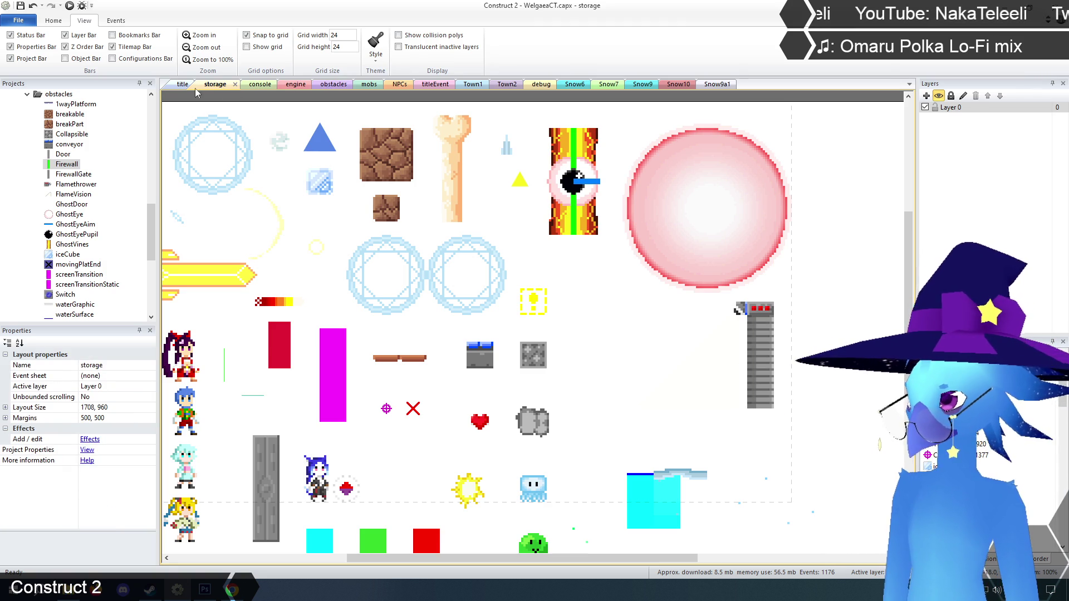
left_click(327, 88)
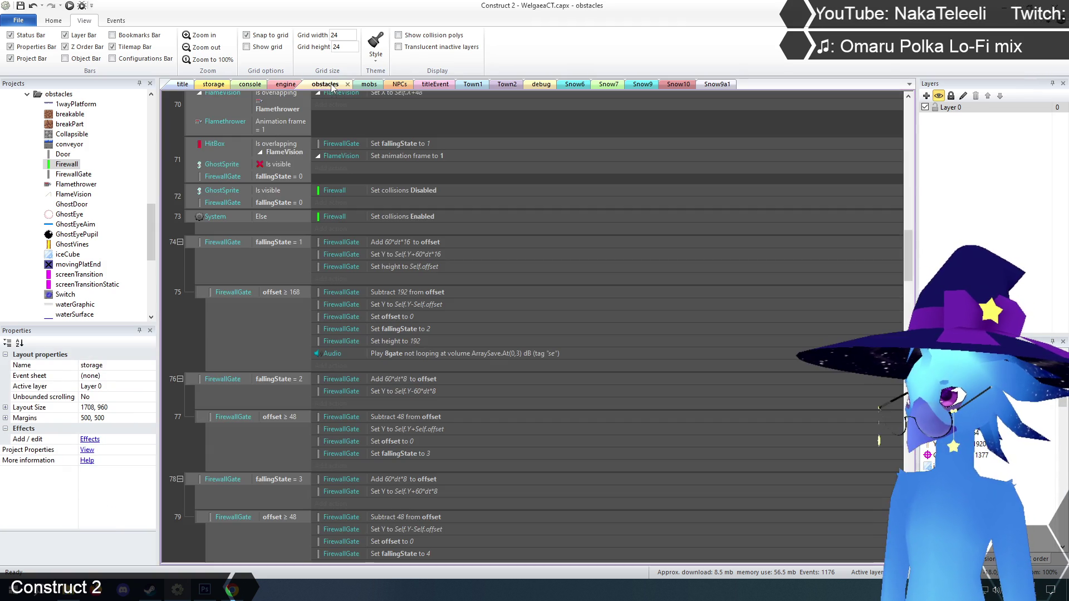
- Make event 75's condition compare offset against Firewall.Height instead of 168
double_click(289, 292)
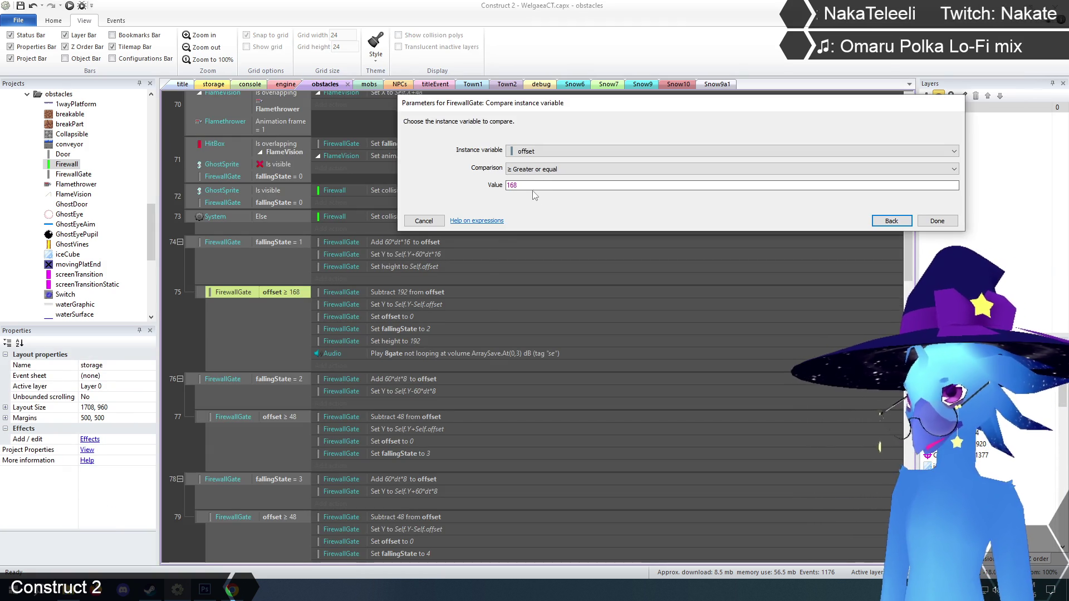
type("firew")
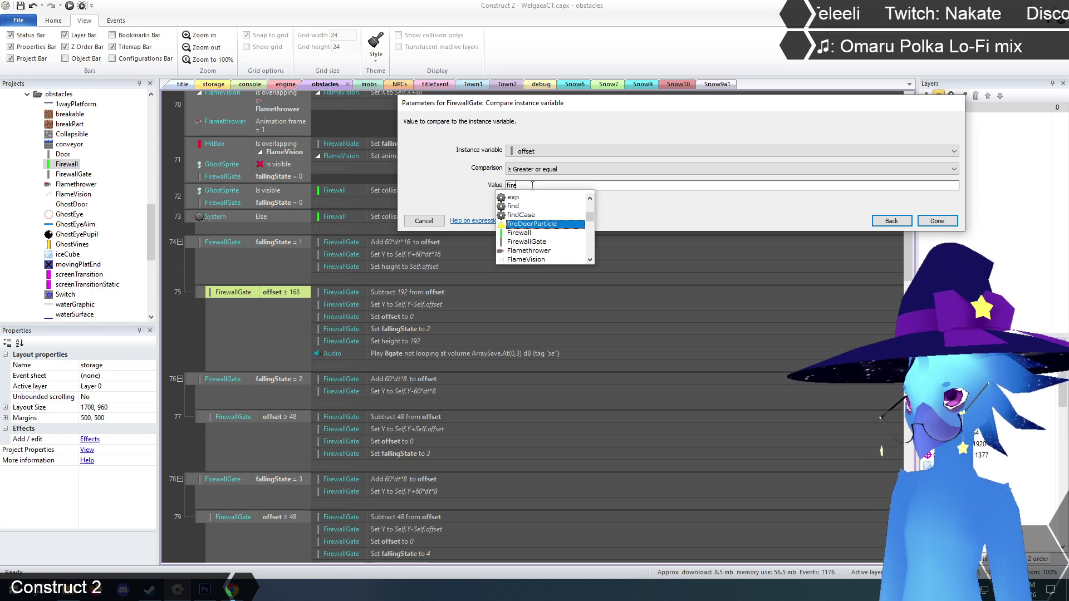
key("Return")
type(".Height")
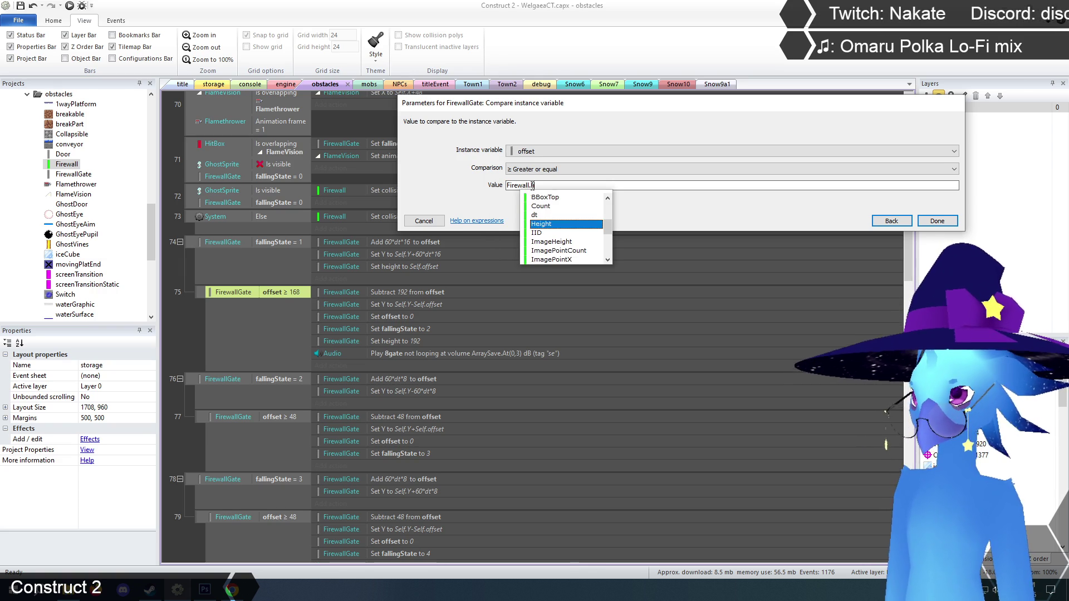
key("Return")
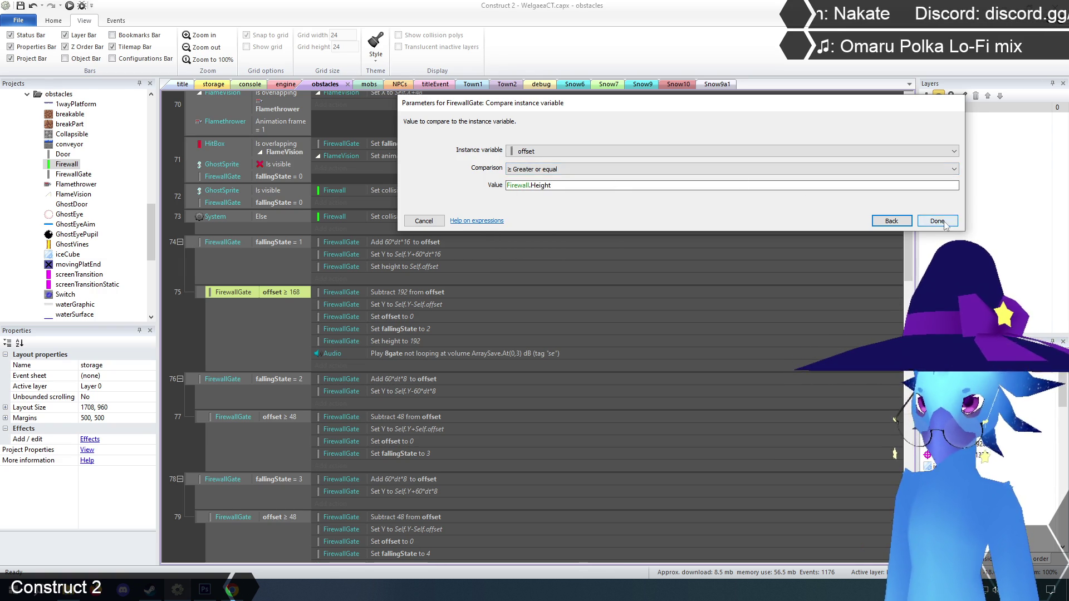
key("Return")
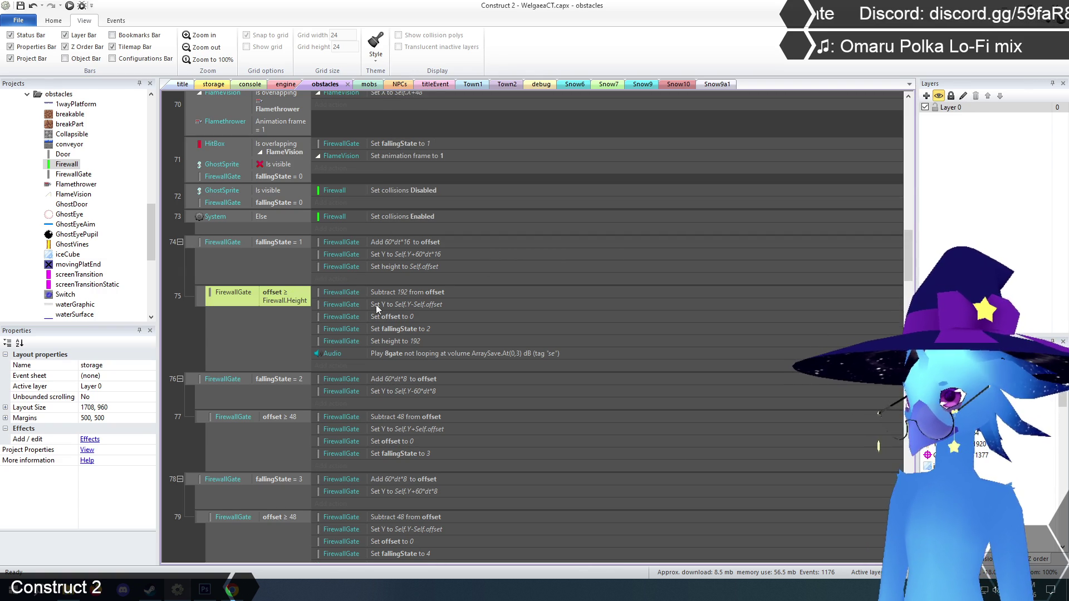
- Change the subtract-from-offset action's value from 192 to Firewall.Height
scroll(343, 316, "down", 1)
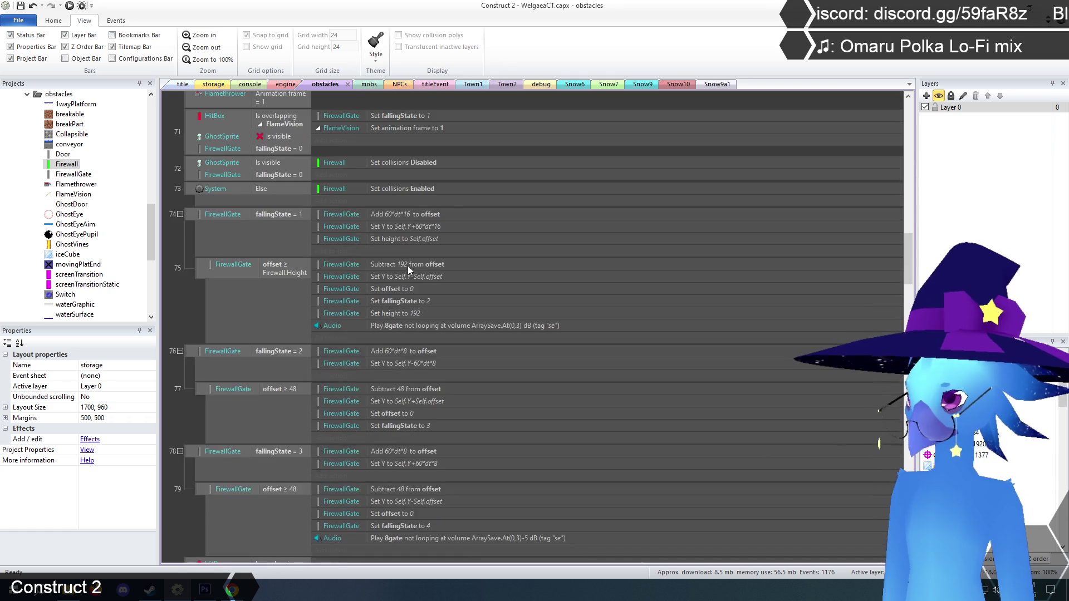
double_click(409, 266)
double_click(534, 168)
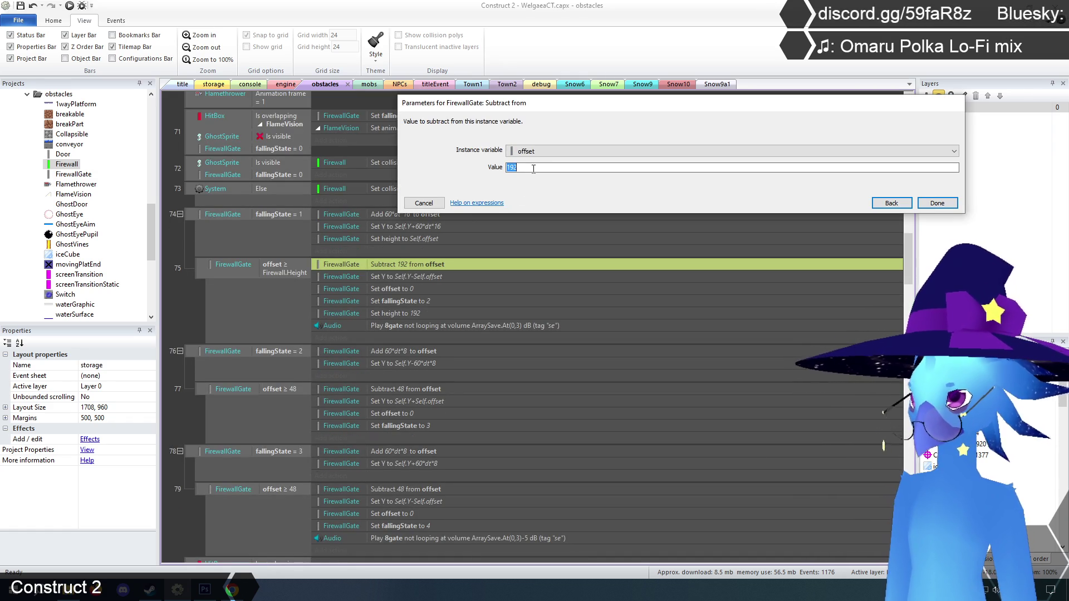
type("Firewall")
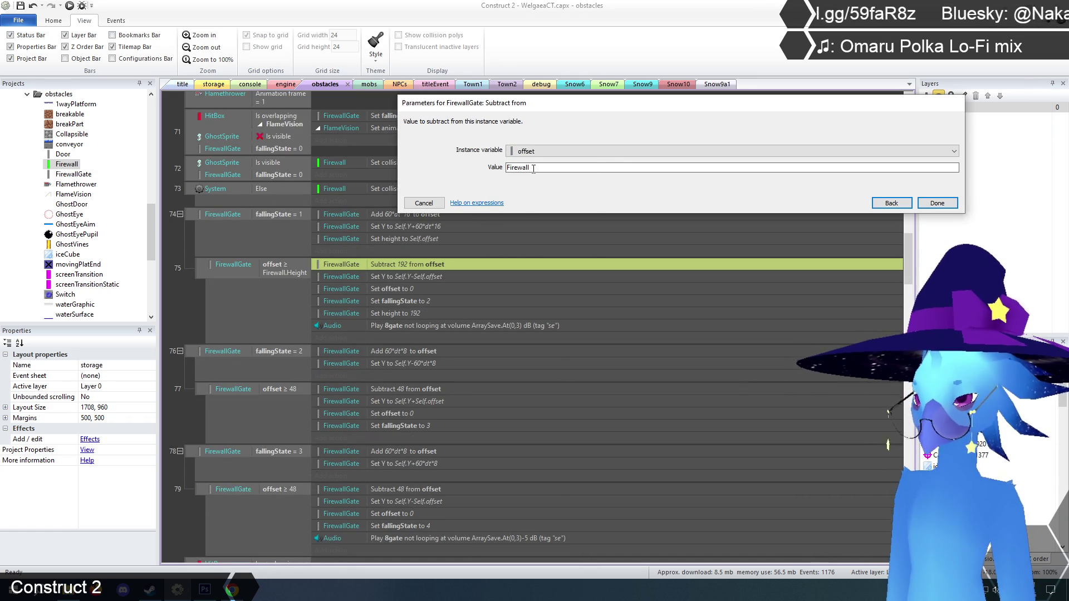
type(".H")
key("Return")
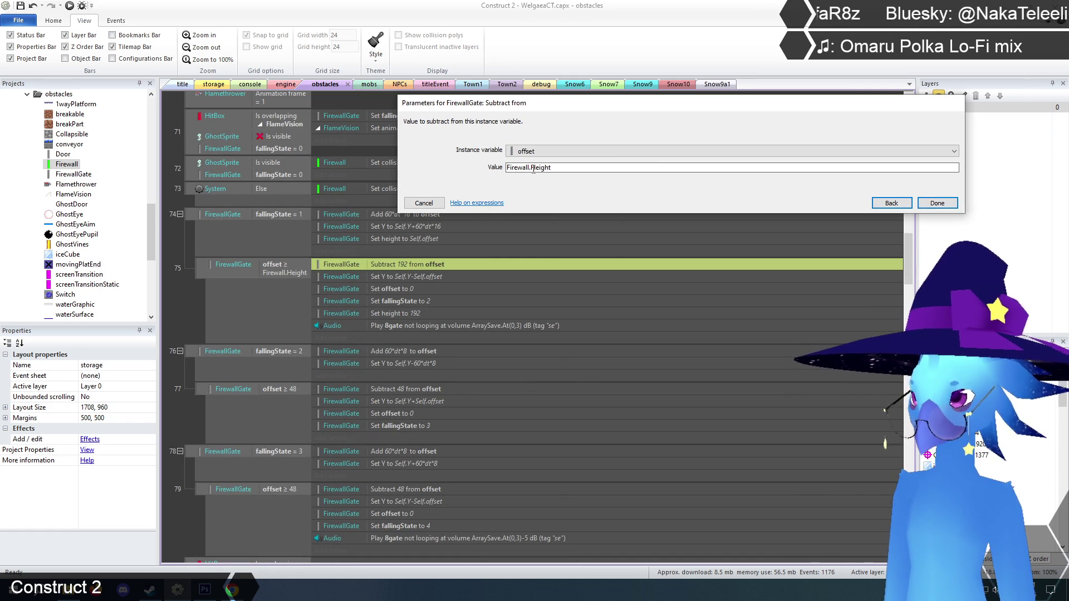
left_click(929, 204)
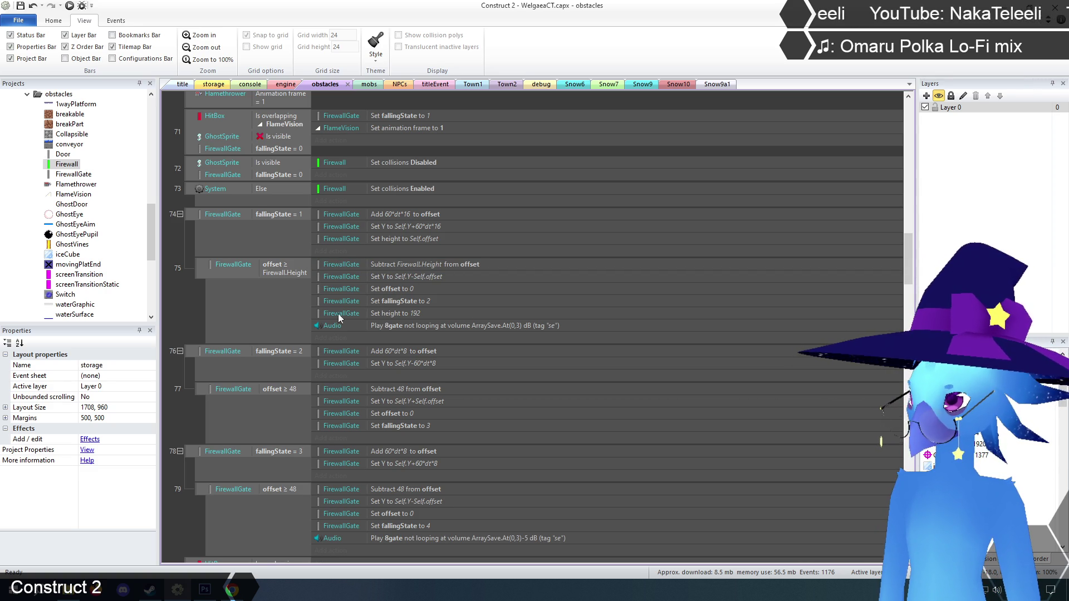
- Set FirewallGate's height to Firewall.Height instead of 192
double_click(393, 312)
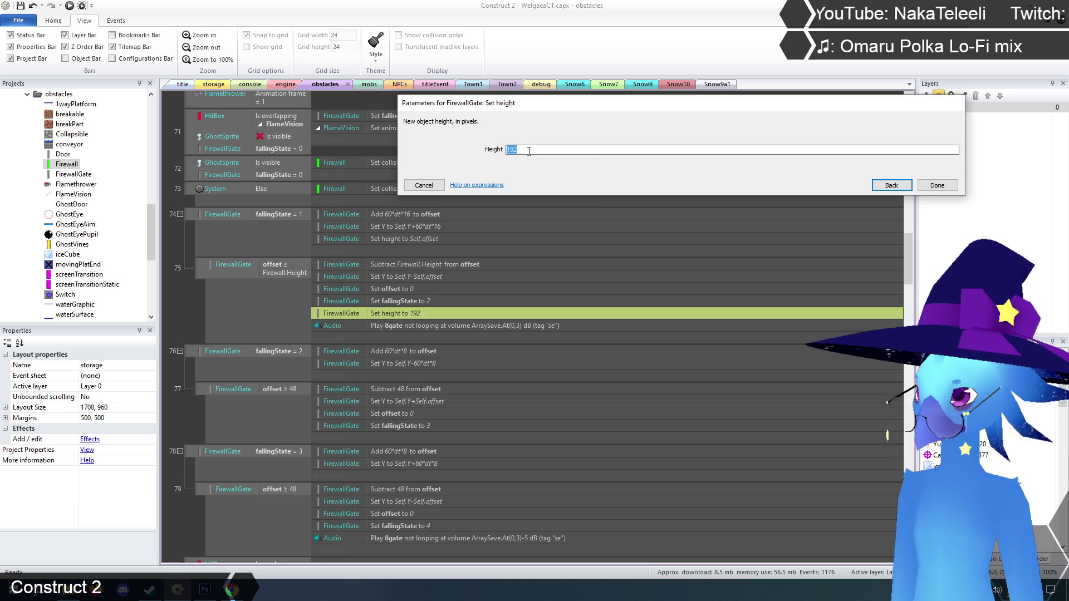
type("firew")
key("Return")
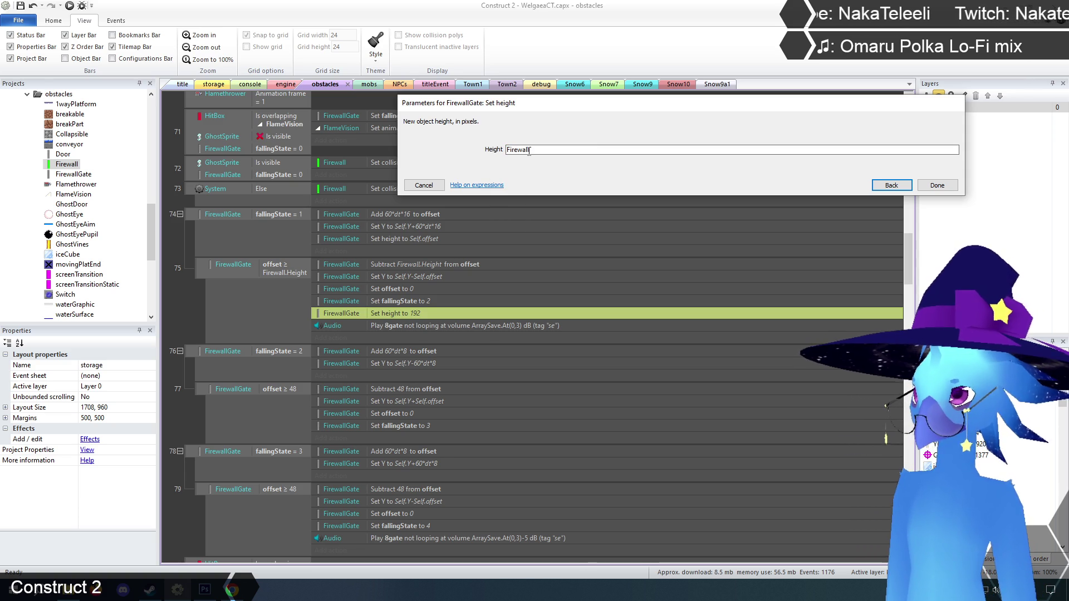
type(".h")
key("Return")
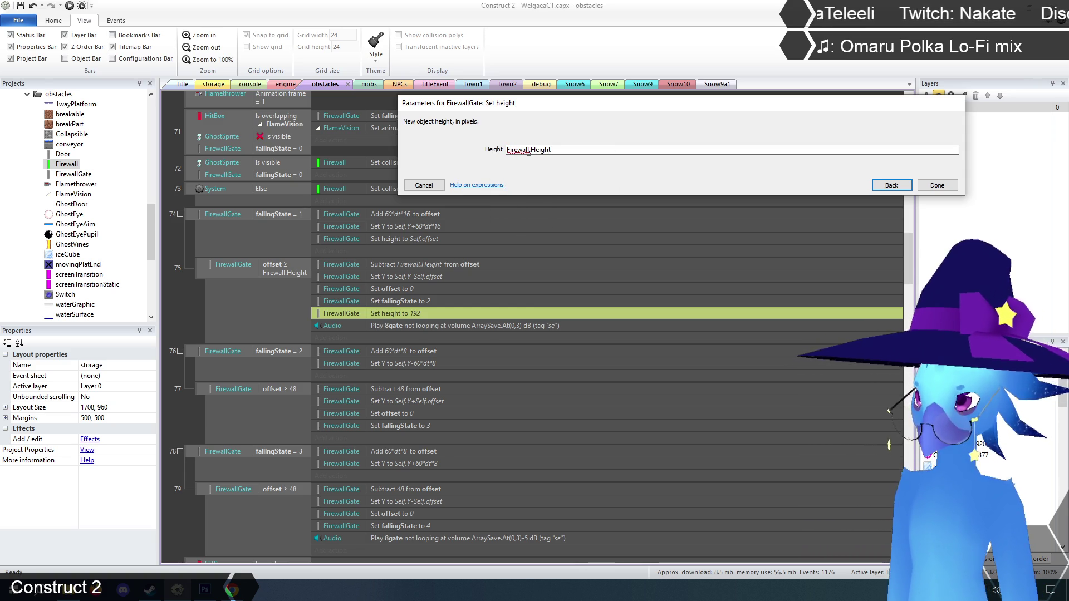
left_click(938, 186)
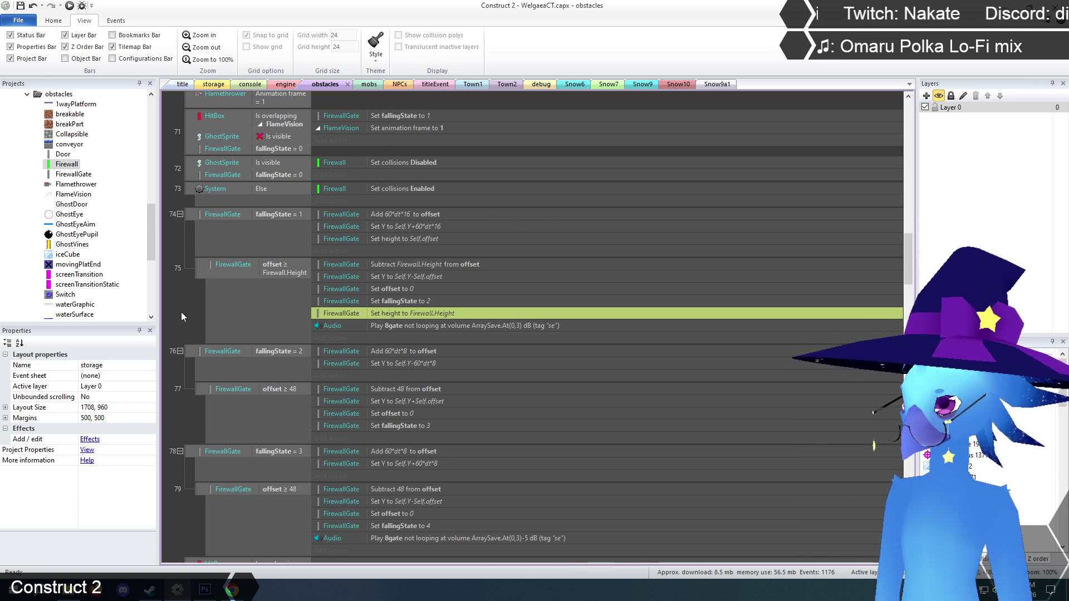
- Review the event sheet, save the project, and switch to the Snow10 layout
scroll(182, 313, "down", 2)
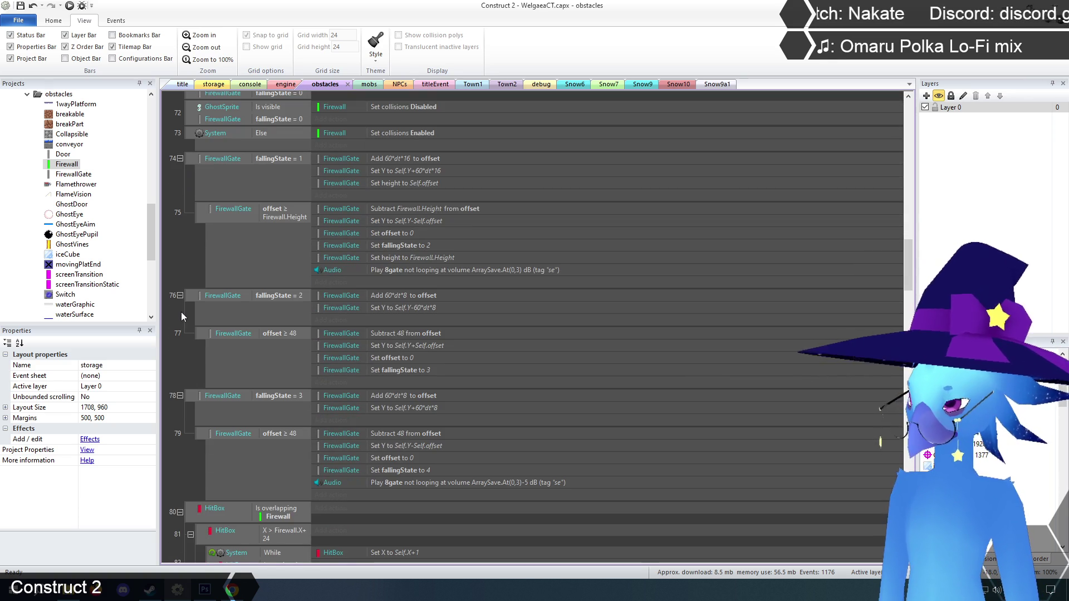
scroll(182, 313, "down", 2)
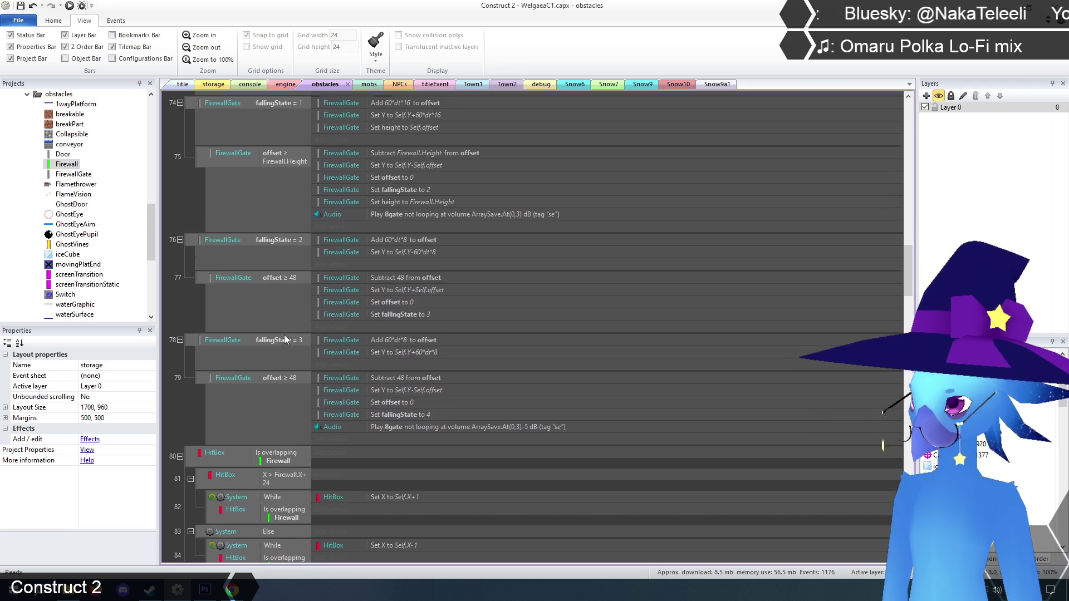
scroll(285, 334, "down", 2)
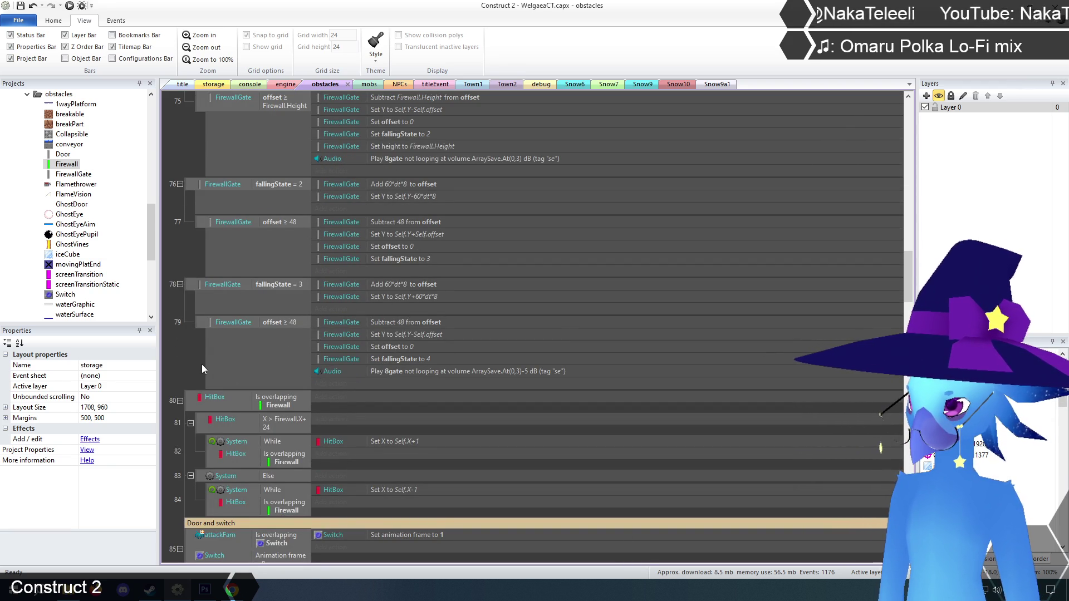
scroll(202, 364, "up", 5)
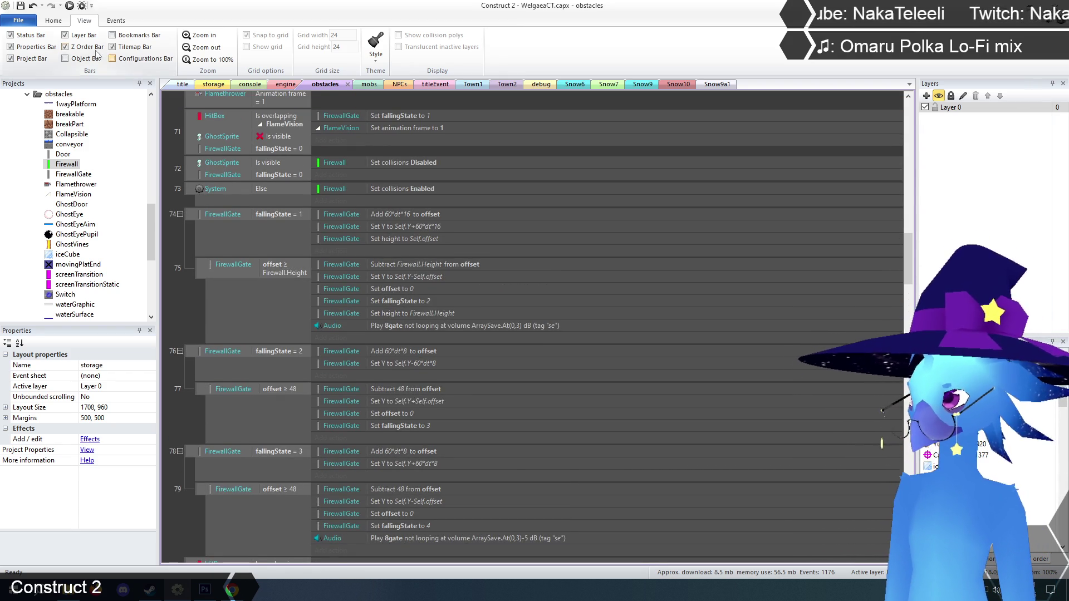
left_click(20, 5)
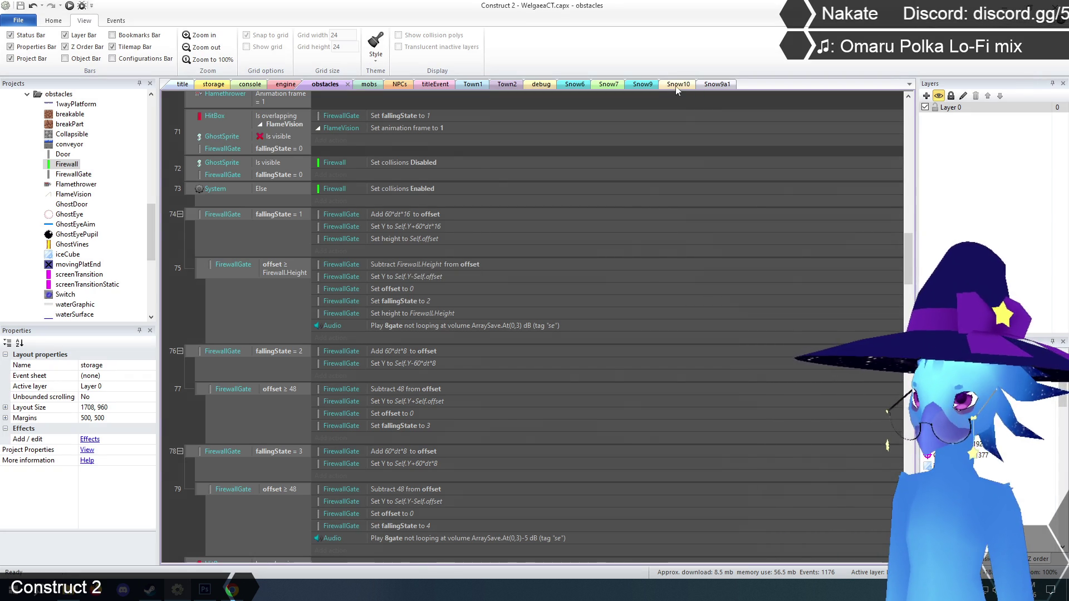
left_click(677, 88)
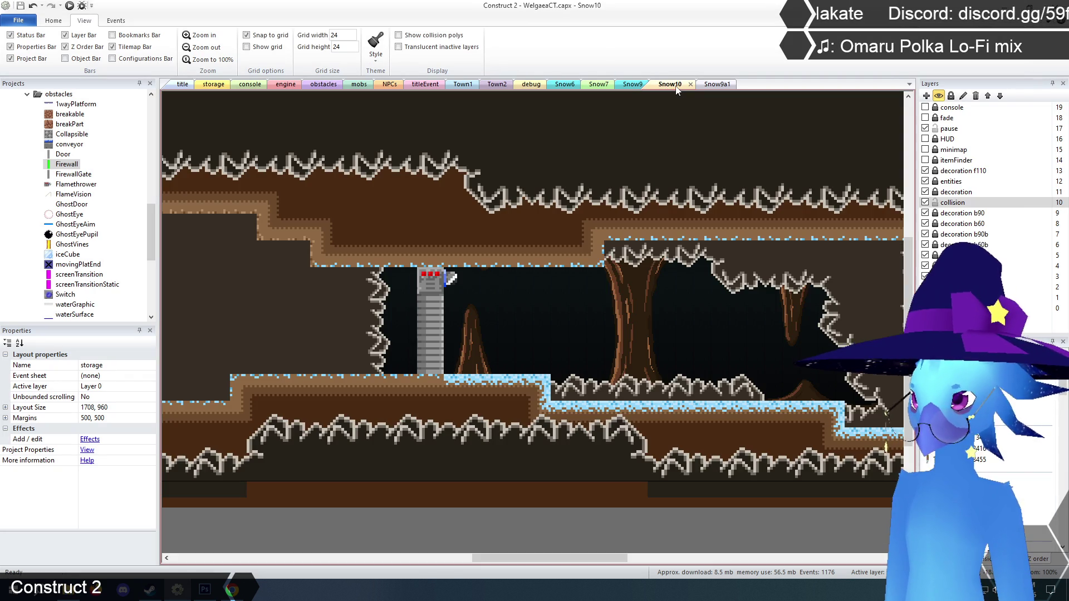
- Open the Flamethrower's animation editor and mark frame 0's body area for reference
left_click(430, 280)
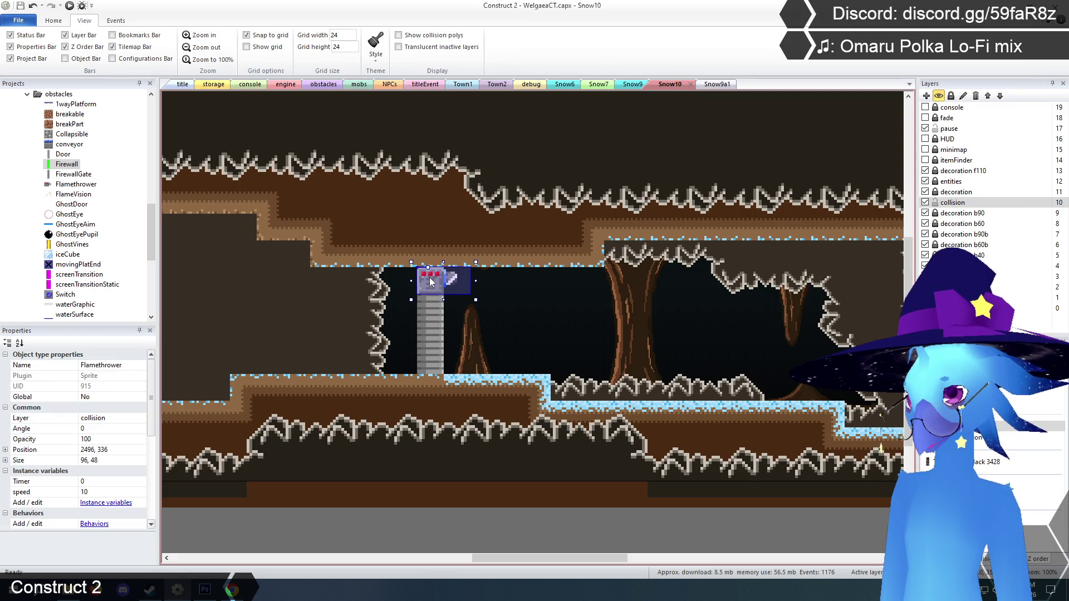
right_click(426, 276)
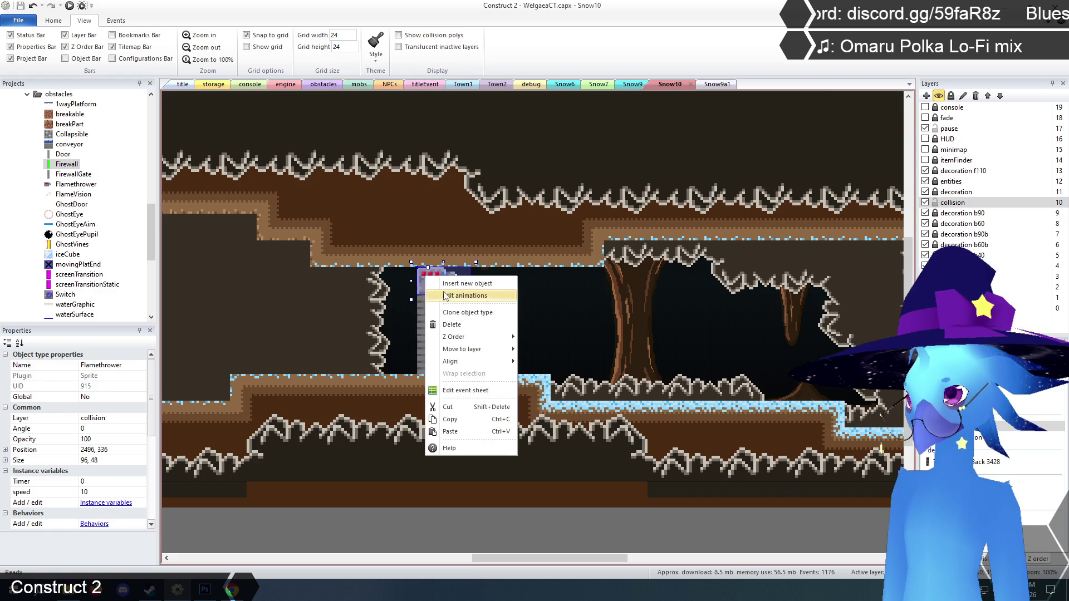
left_click(447, 293)
left_click(362, 72)
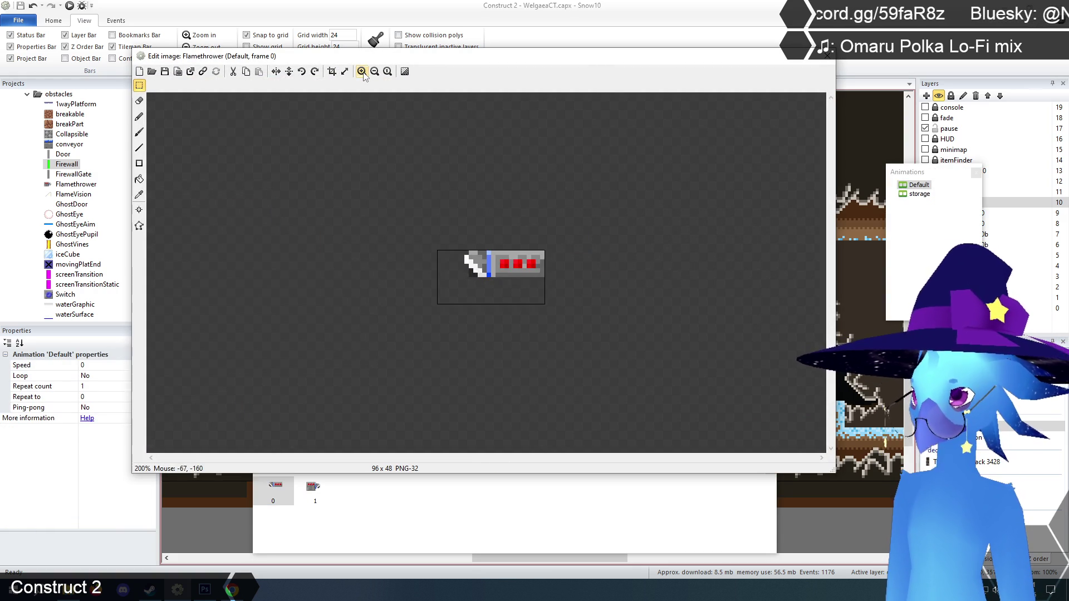
left_click(362, 72)
left_click(314, 490)
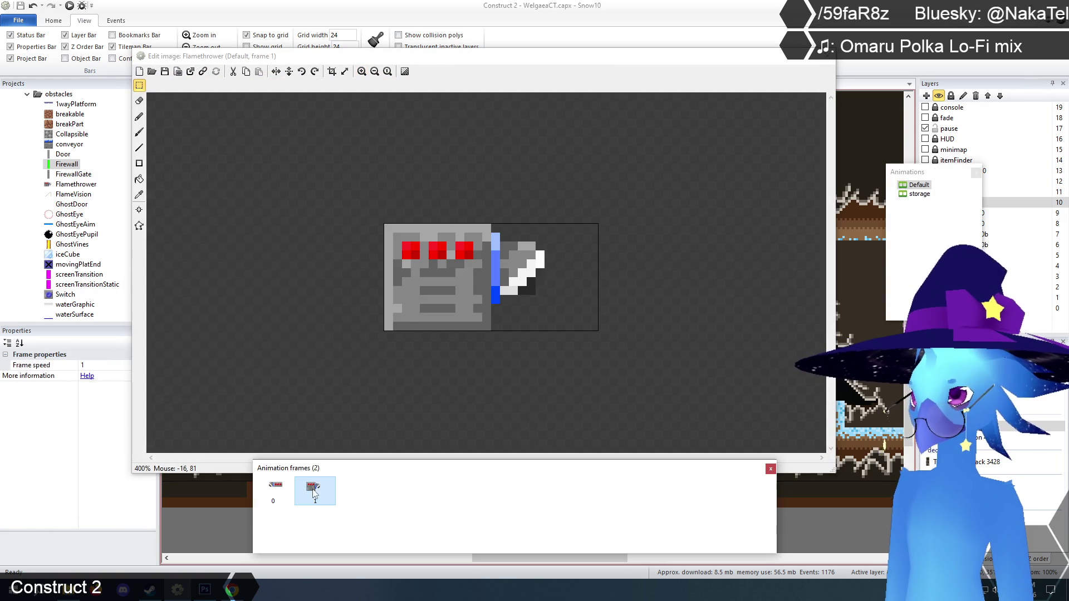
left_click(274, 487)
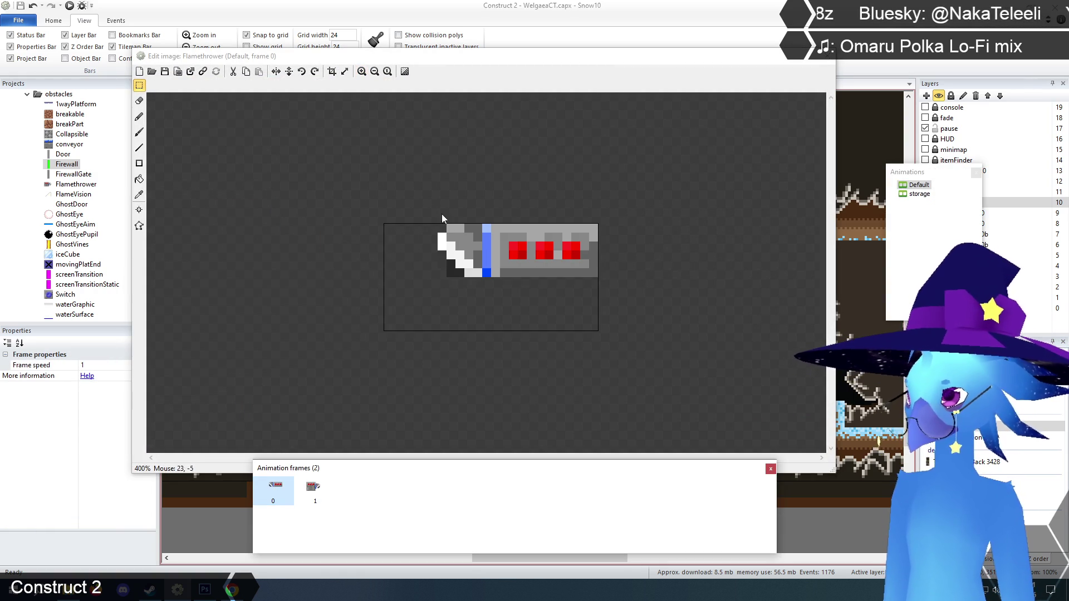
mouse_move(483, 219)
left_mouse_down()
mouse_move(606, 256)
mouse_move(630, 277)
left_mouse_up()
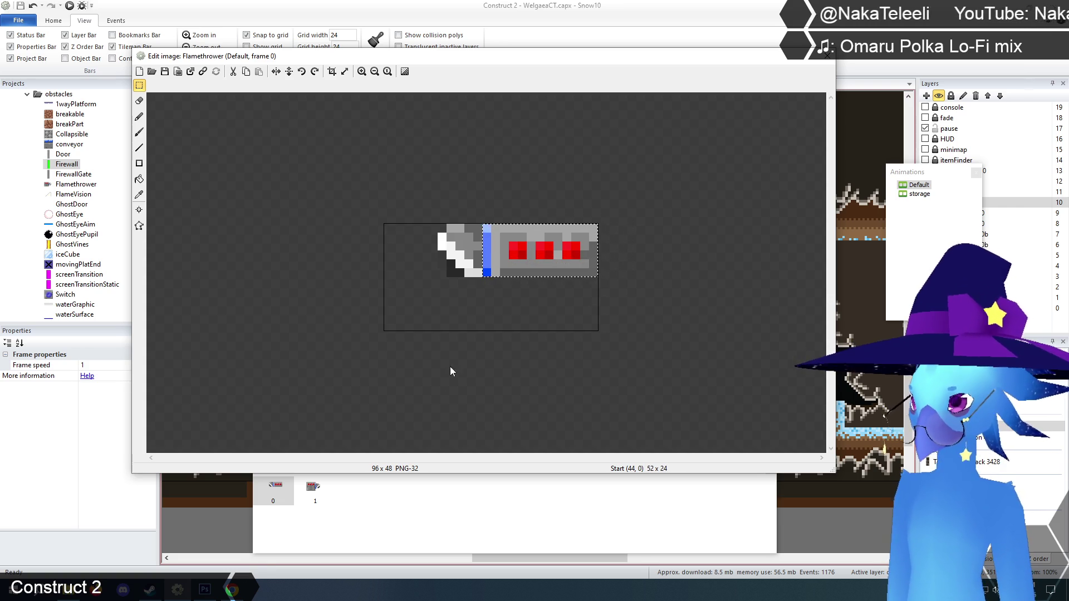
left_click_drag(493, 218, 627, 276)
- Move frame 1's body and nozzle up into the top half and erase stray blue pixels
left_click(313, 489)
mouse_move(333, 173)
left_mouse_down()
mouse_move(456, 352)
mouse_move(489, 372)
left_mouse_up()
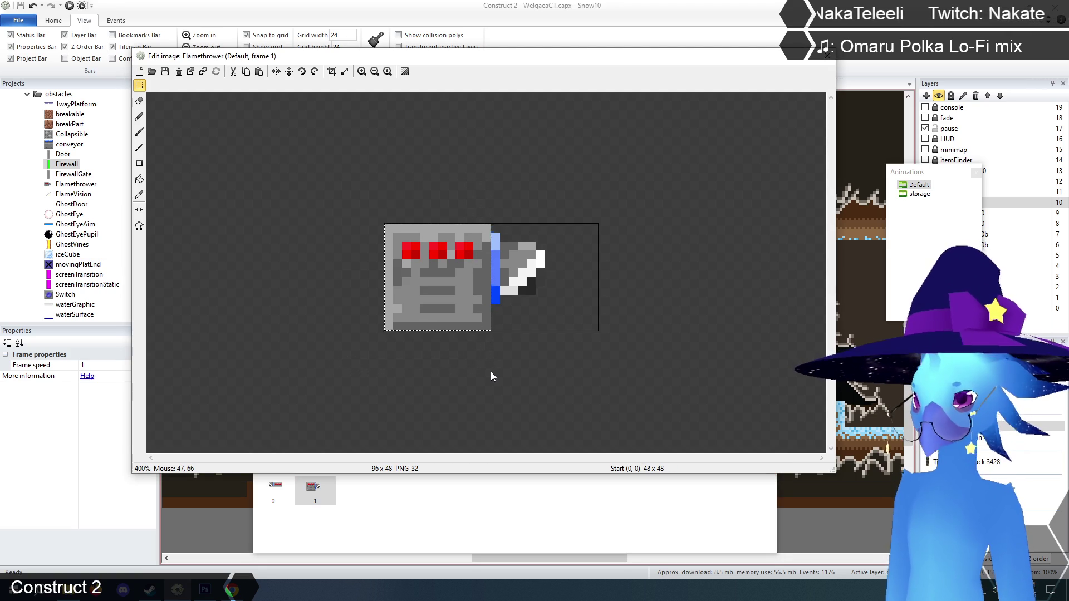
key("Delete")
key("ctrl+v")
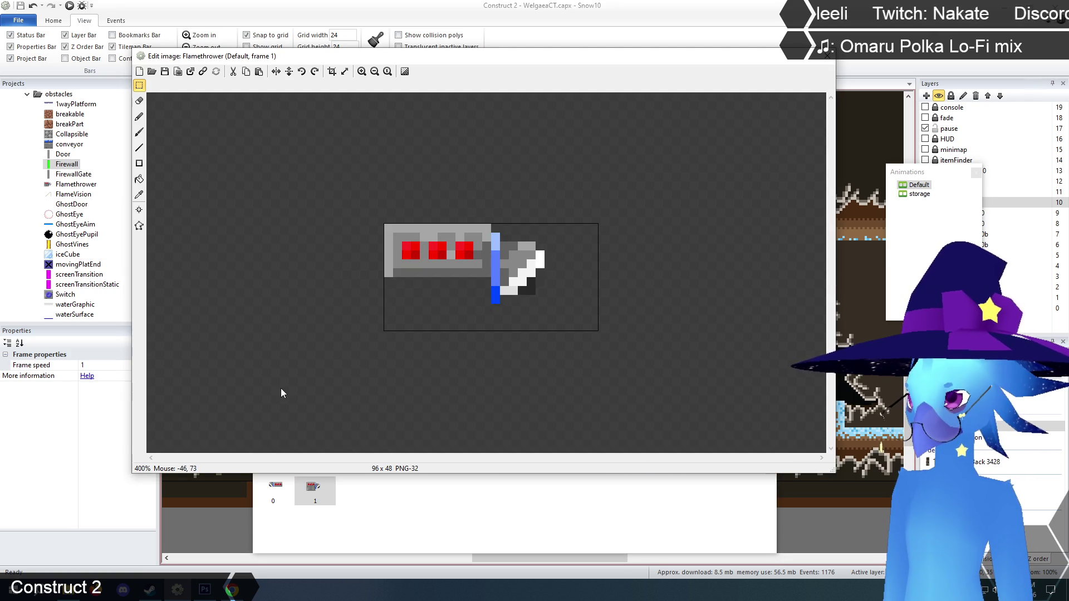
left_click(273, 495)
left_click(485, 174)
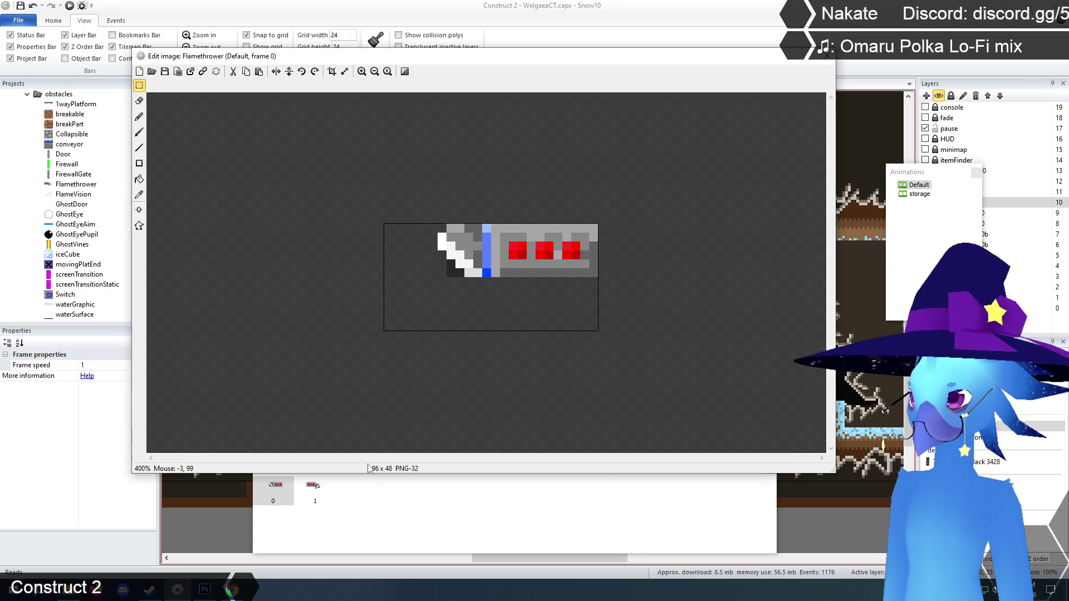
left_click(315, 497)
left_click_drag(573, 198, 491, 322)
left_click_drag(513, 264, 516, 243)
left_click_drag(457, 315, 532, 278)
key("Delete")
left_click(565, 334)
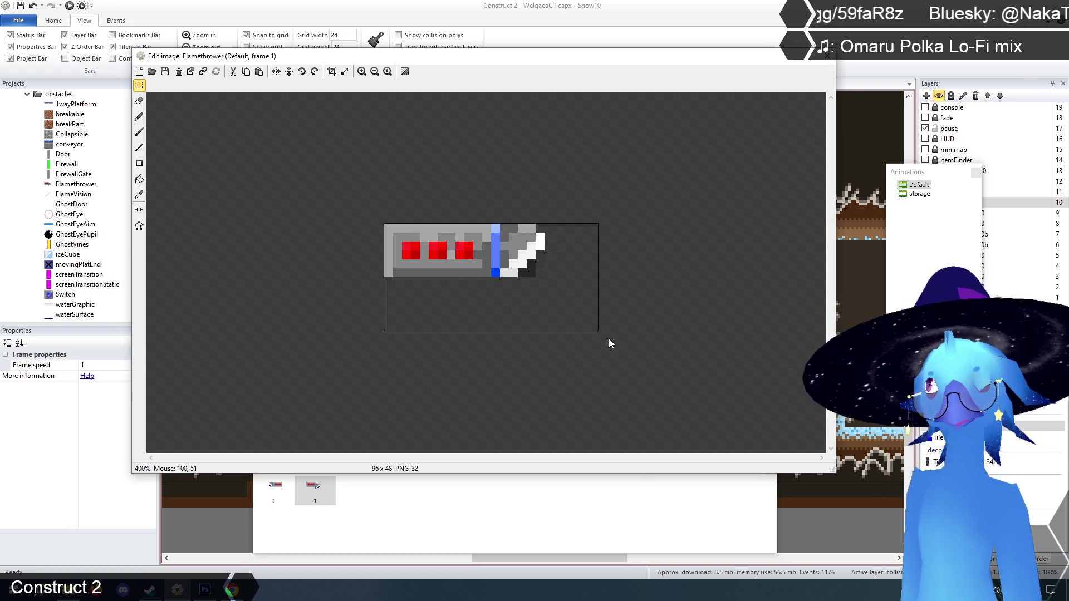
- Flip between frames 0 and 1 to check their alignment
left_click(275, 498)
left_click(314, 489)
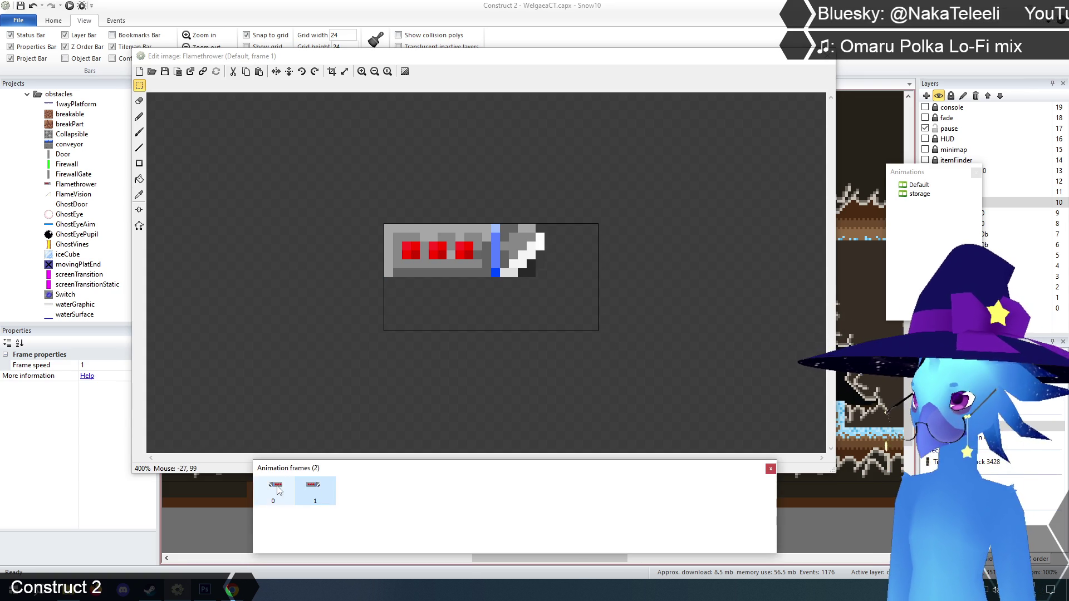
left_click(279, 490)
left_click(312, 490)
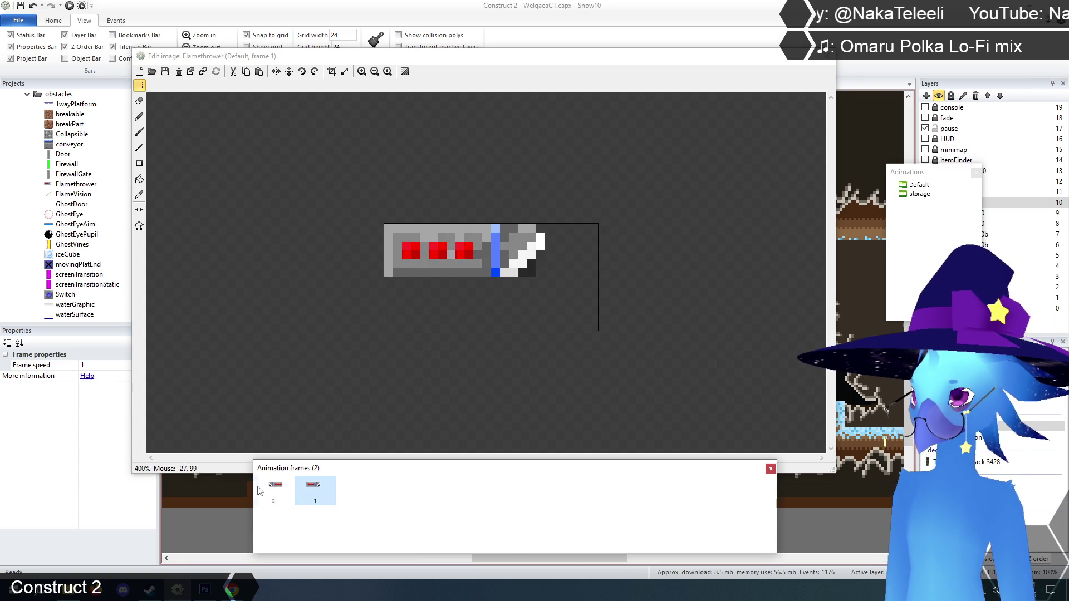
left_click(269, 487)
left_click(320, 492)
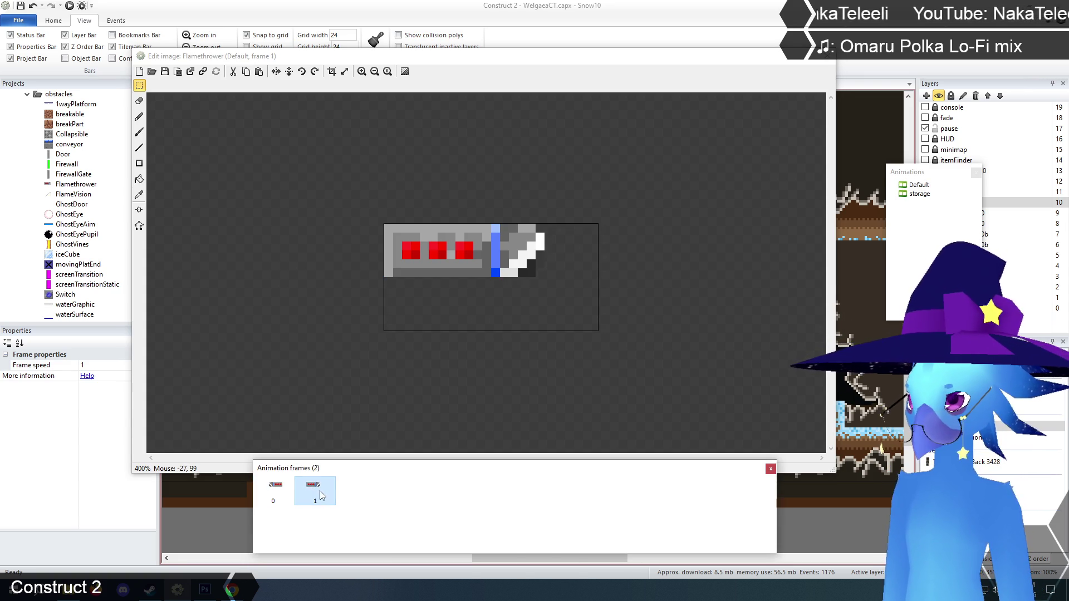
- Set frame 1's bottom collision point to Y 24 and close the image editor
left_click(139, 225)
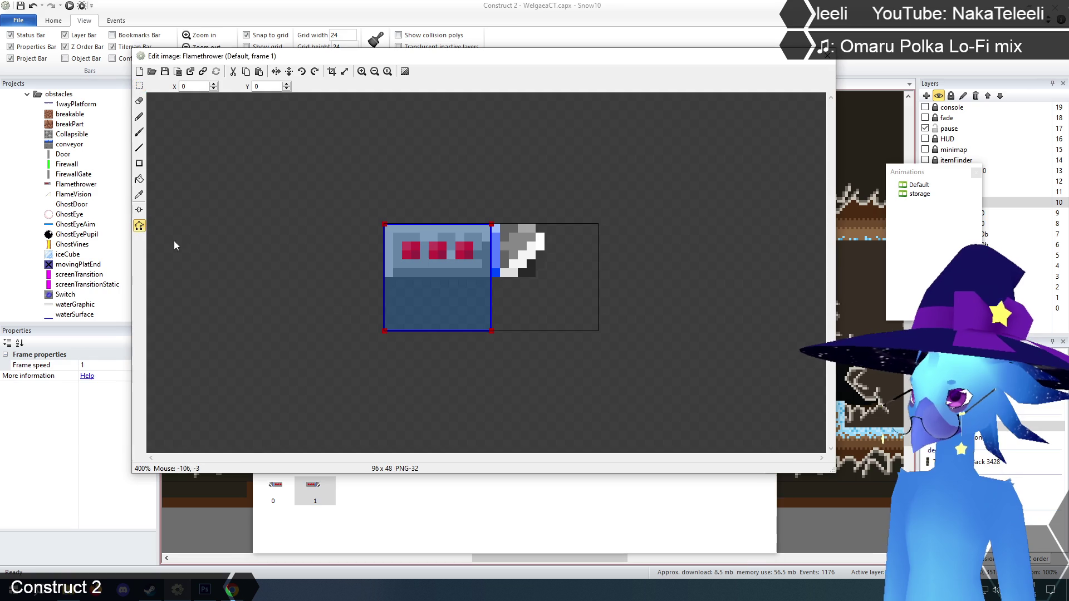
left_click(384, 332)
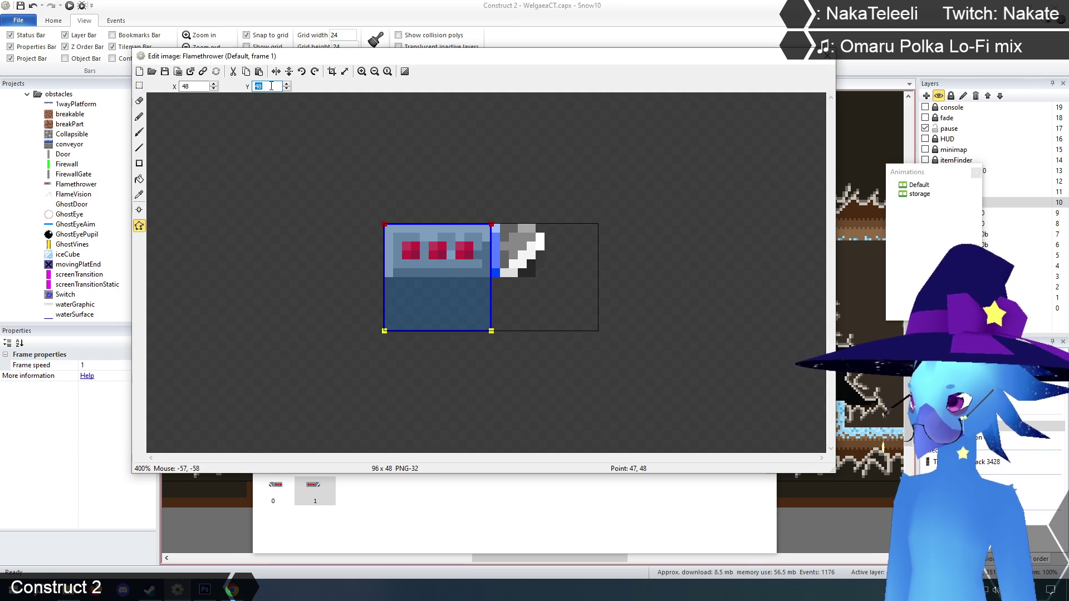
type("24")
left_click(140, 85)
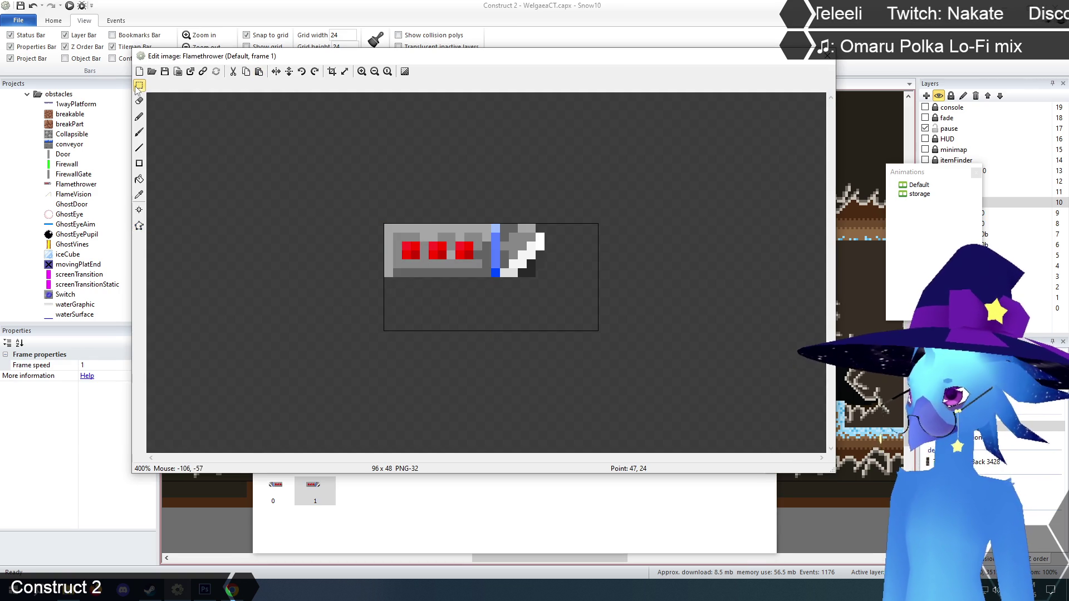
left_click(273, 487)
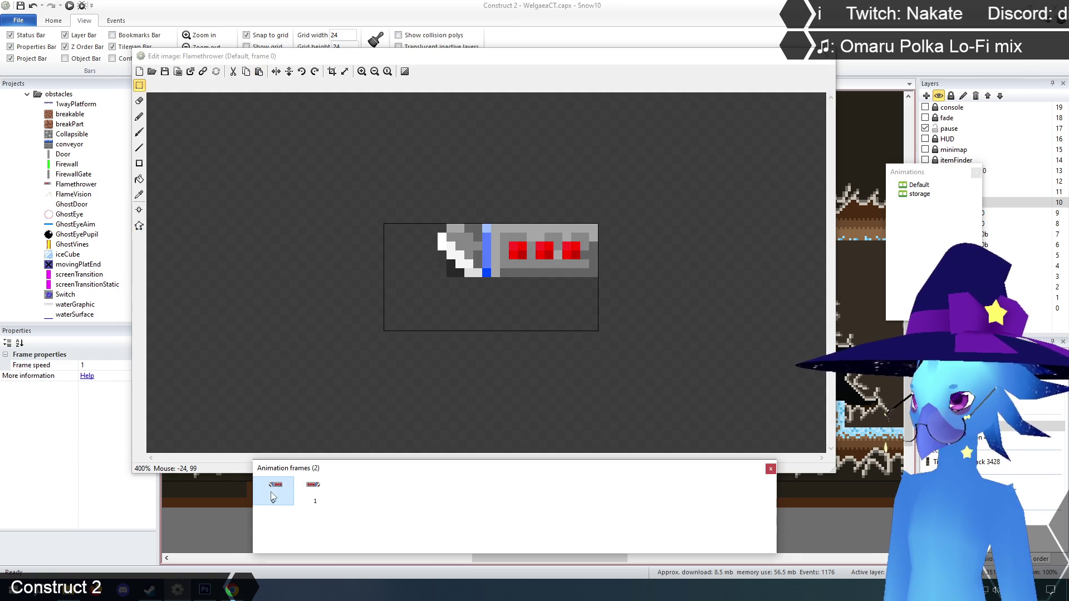
left_click(318, 493)
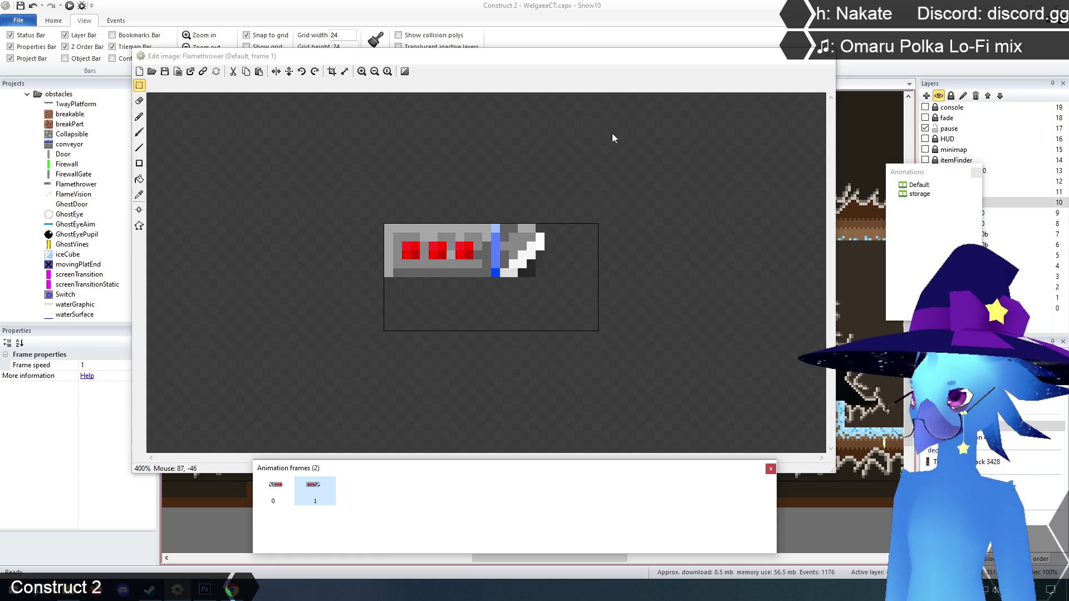
left_click(827, 59)
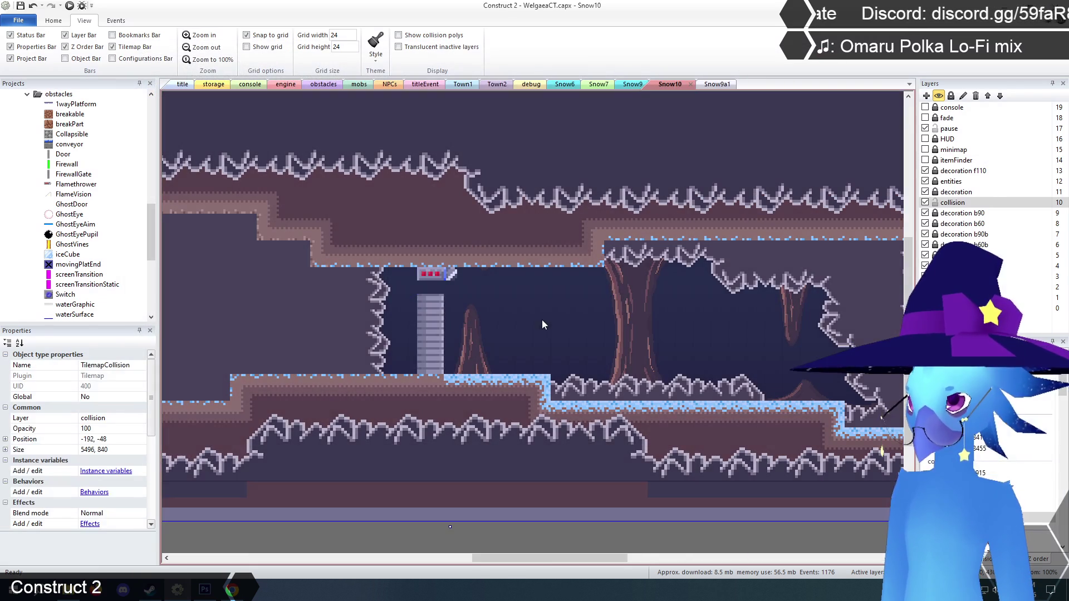
- Raise the Snow10 FirewallGate one tile toward its flamethrower
left_click(438, 348)
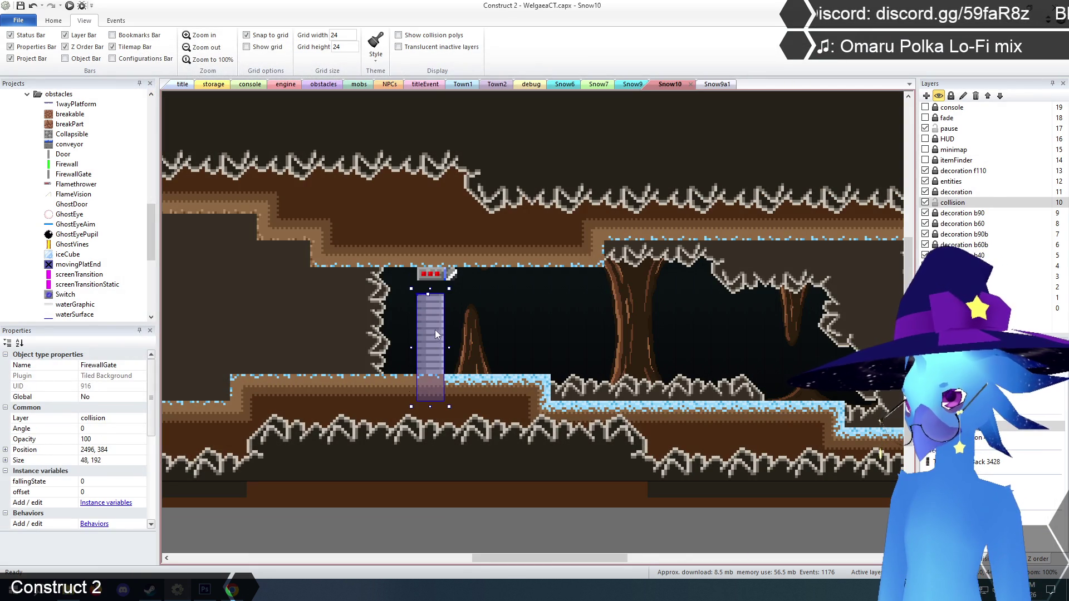
left_click_drag(436, 333, 438, 330)
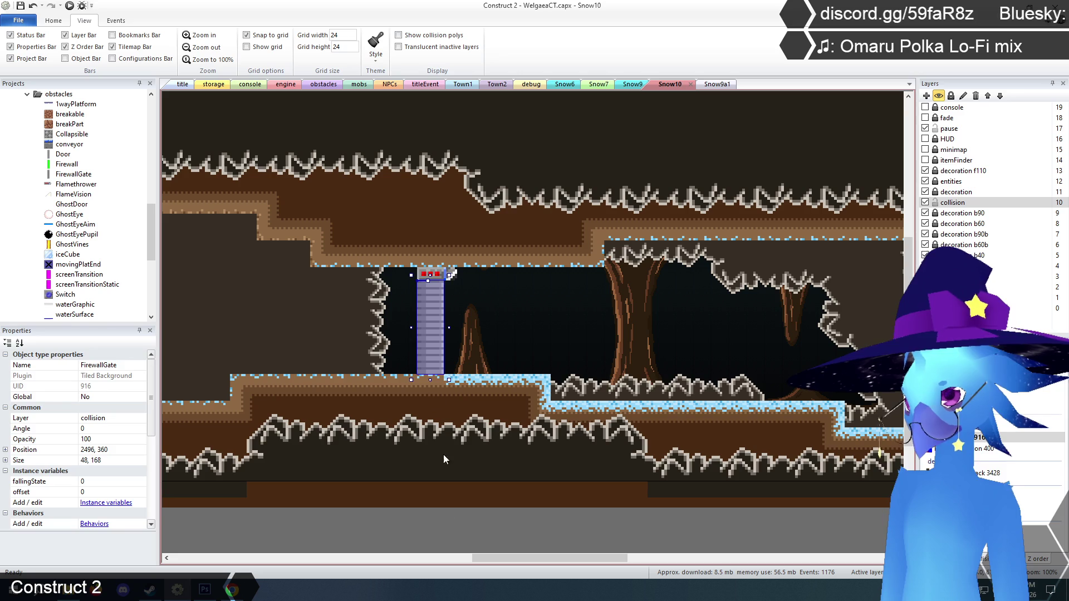
left_click(447, 531)
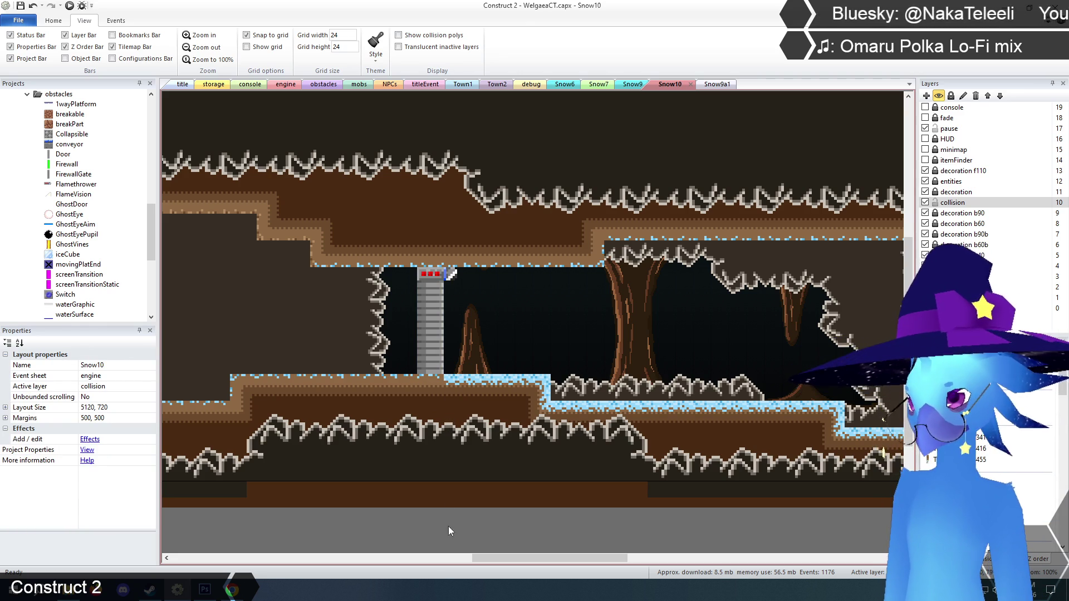
- In Snow6, raise the FirewallGate one tile and shorten it by one tile from the bottom
left_click(564, 85)
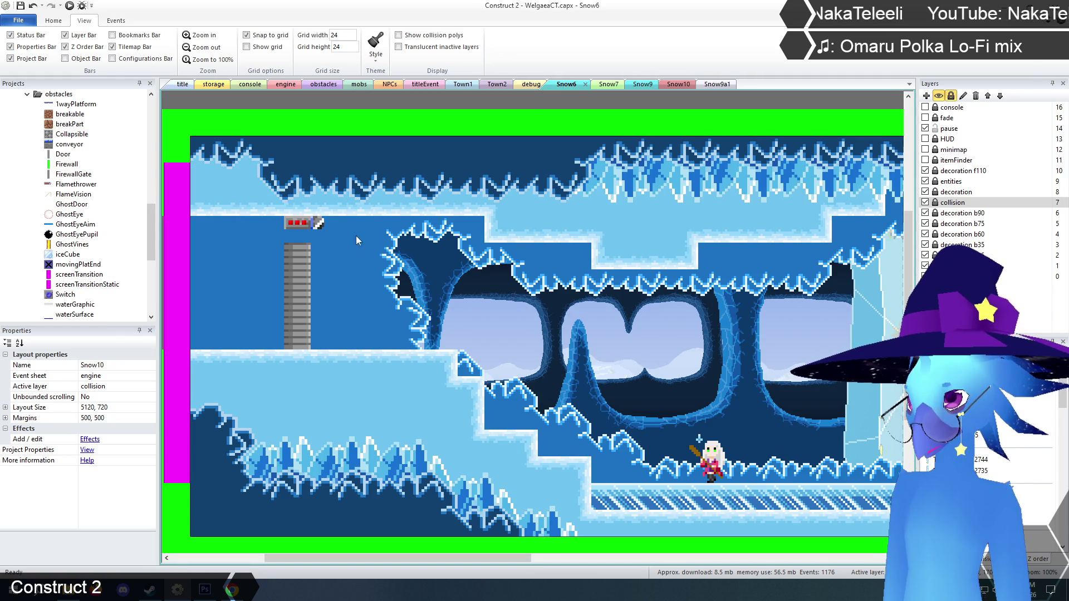
left_click_drag(461, 556, 399, 557)
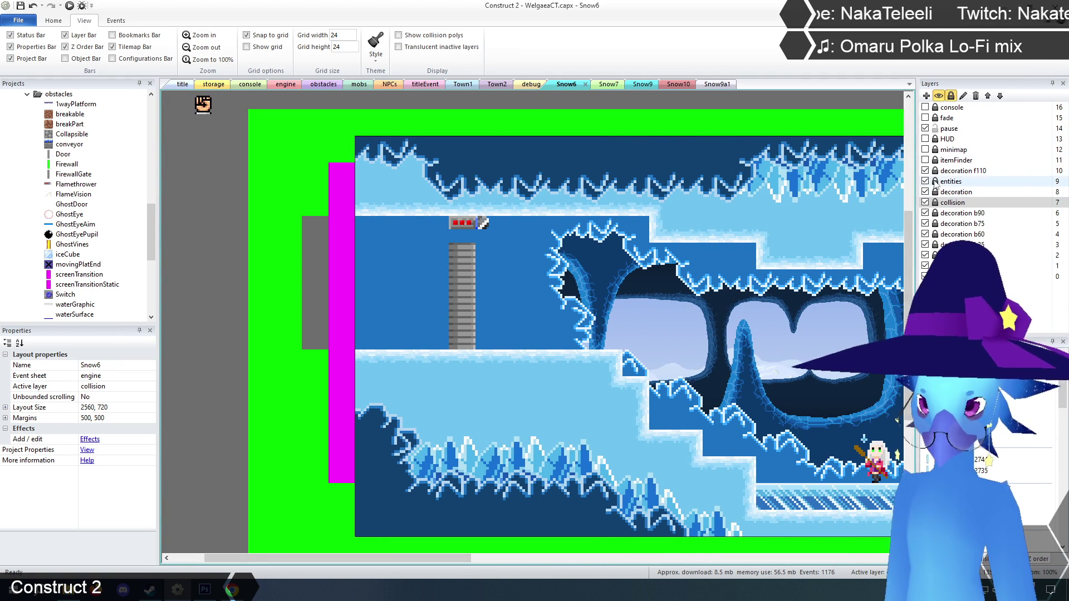
left_click(952, 181)
left_click(462, 279)
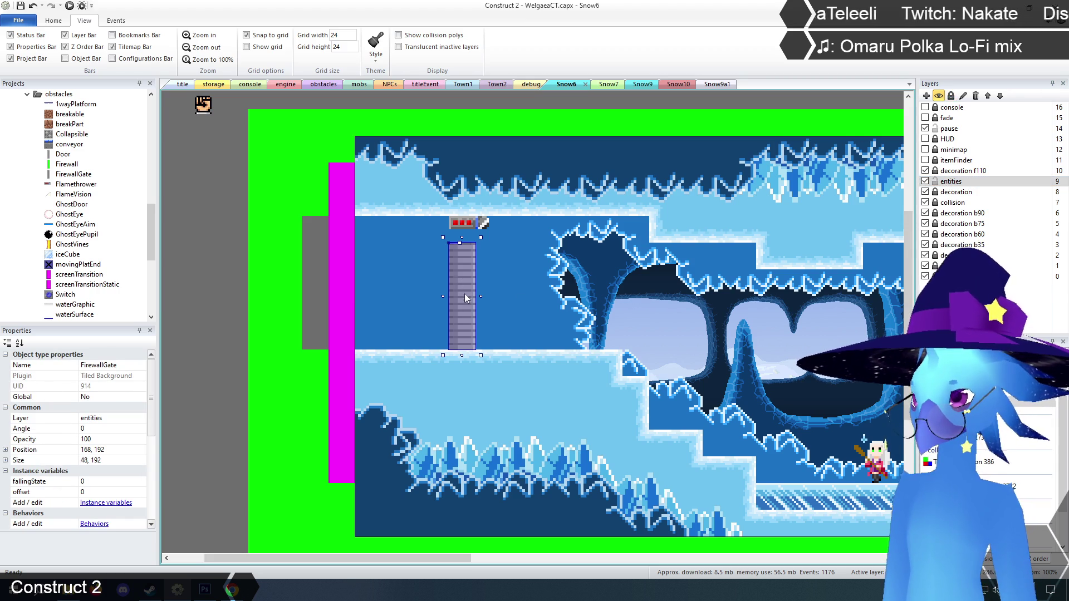
left_click_drag(465, 295, 466, 282)
left_click_drag(462, 341, 461, 329)
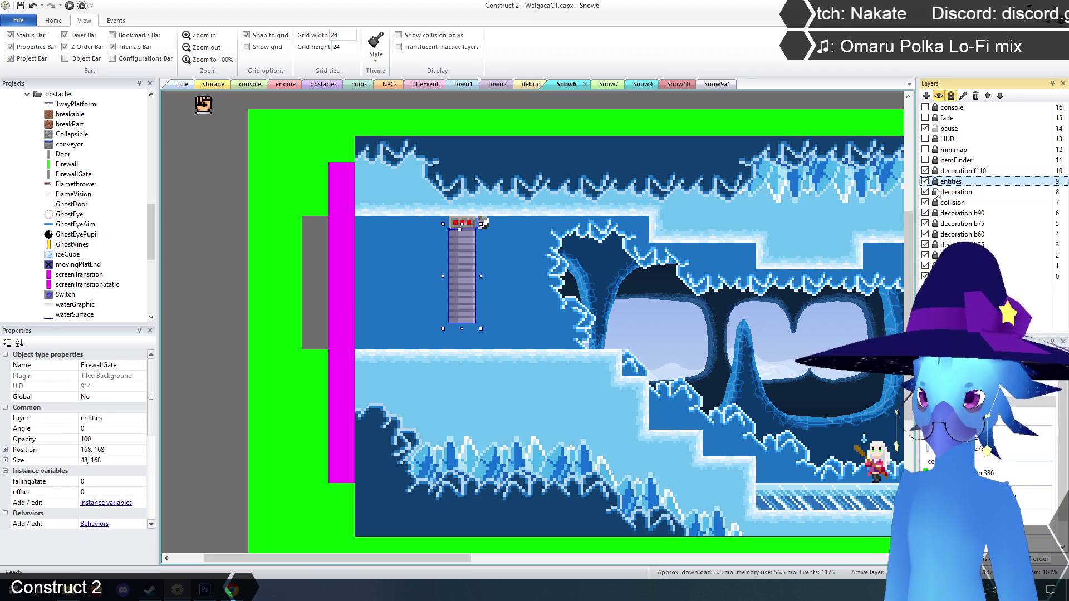
mouse_move(449, 557)
left_mouse_down()
mouse_move(613, 563)
mouse_move(499, 566)
left_mouse_up()
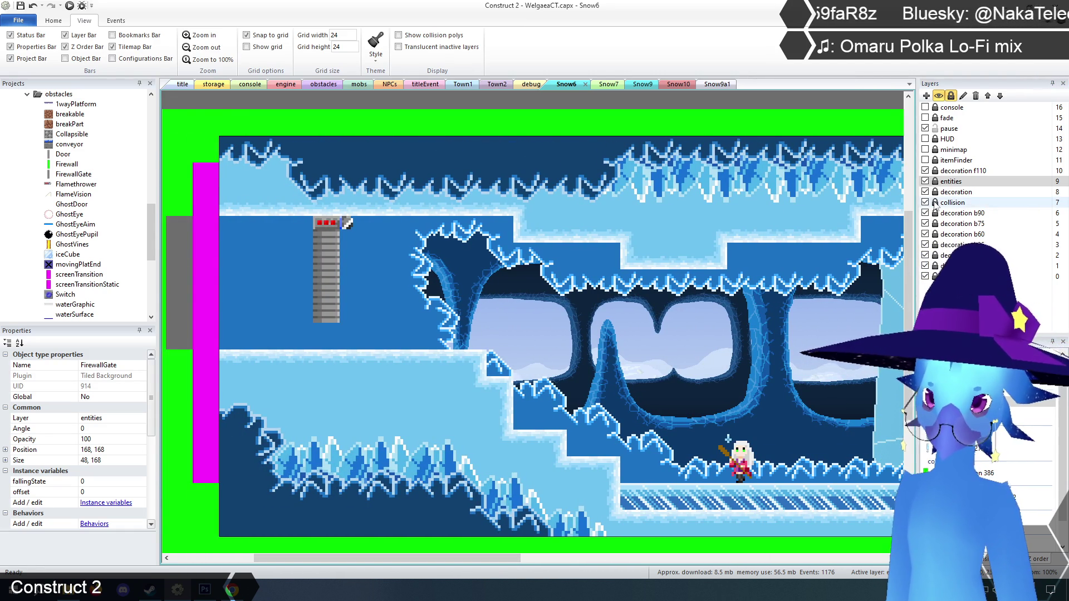
left_click(952, 204)
- Hide the decoration layer and paint a row of collision tiles along the left ledge
left_click(926, 192)
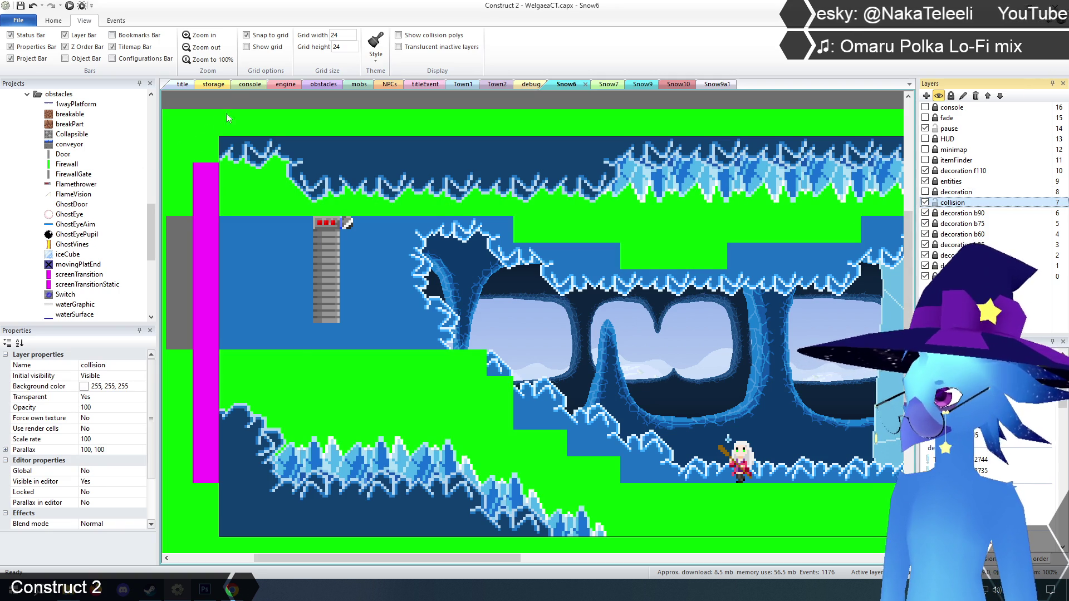
left_click(287, 373)
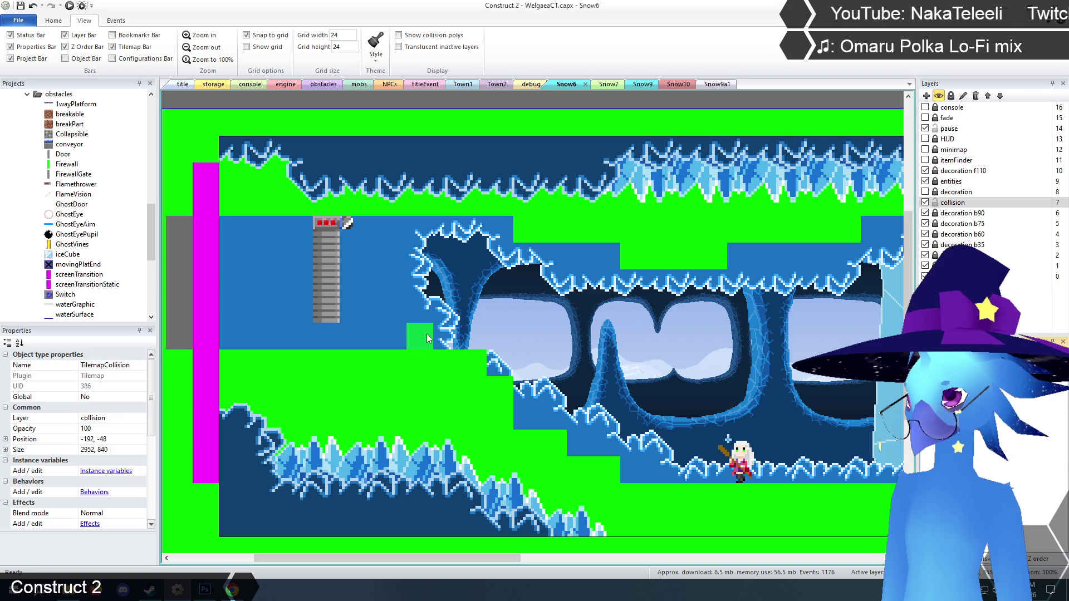
left_click_drag(460, 341, 186, 337)
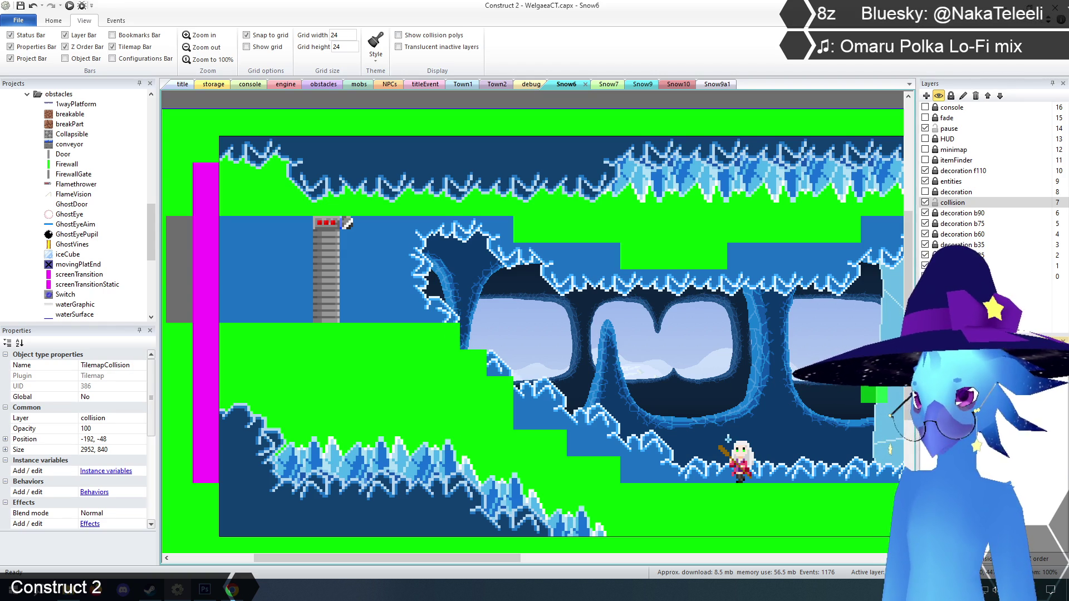
- Erase collision tiles from the stepped slope, restoring two at the ledge edge
left_click_drag(501, 390, 507, 416)
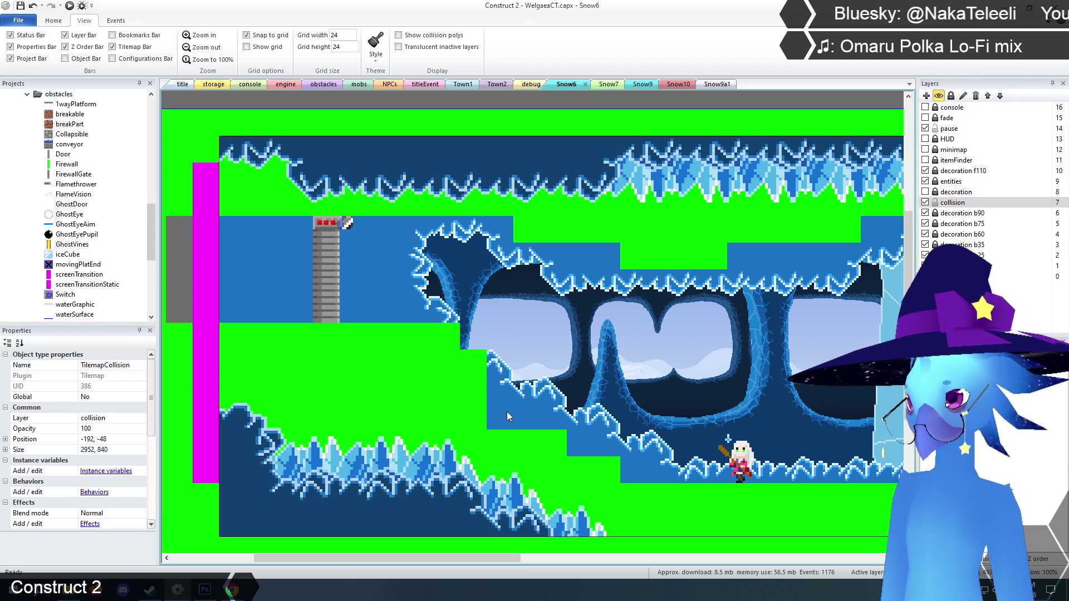
left_click(553, 446)
left_click(607, 525)
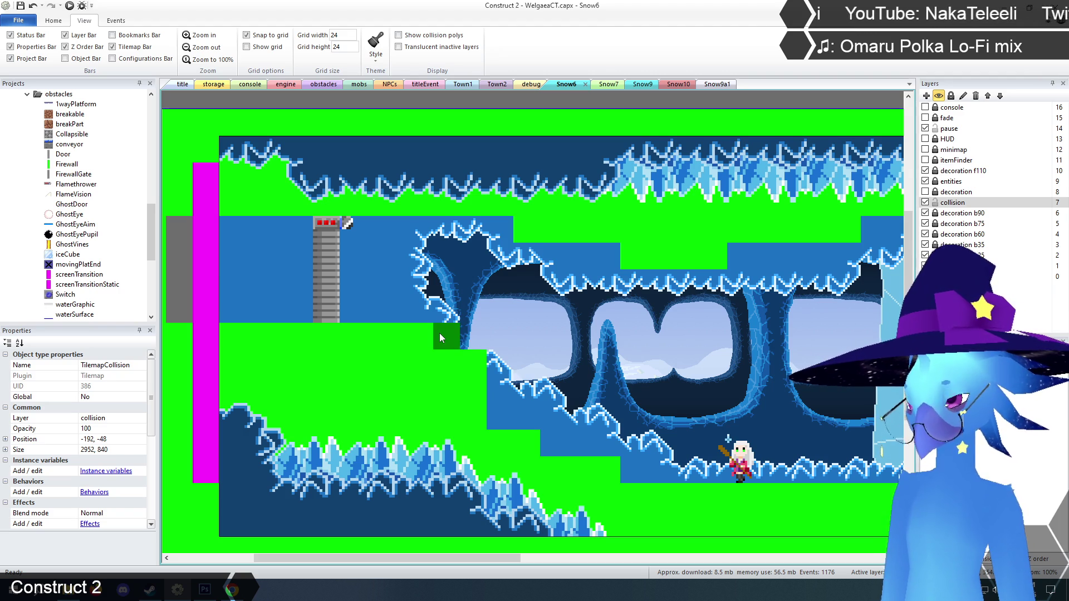
left_click_drag(471, 358, 425, 335)
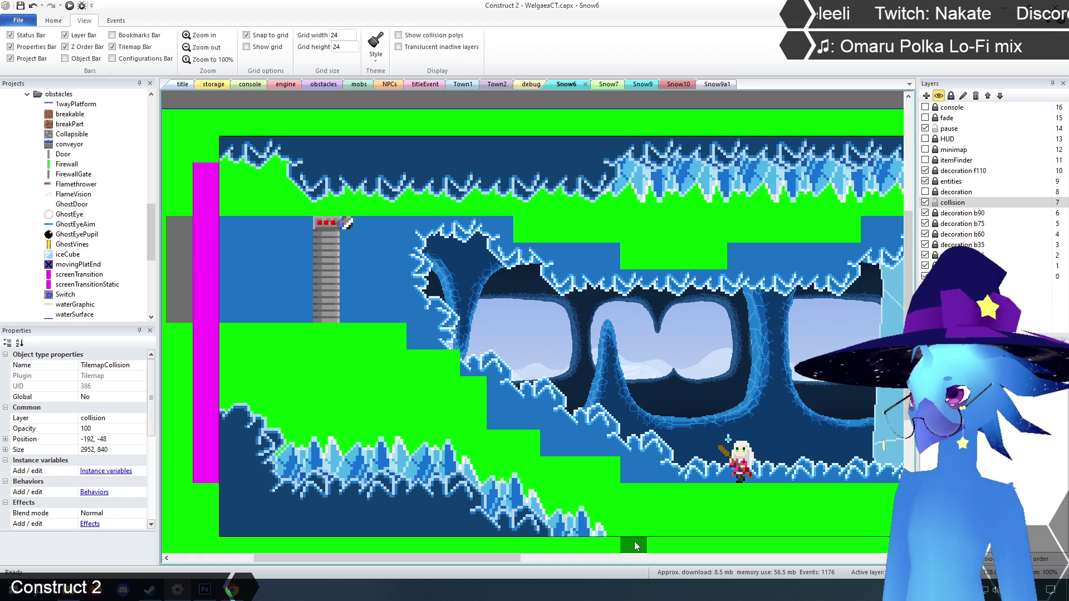
left_click(423, 342)
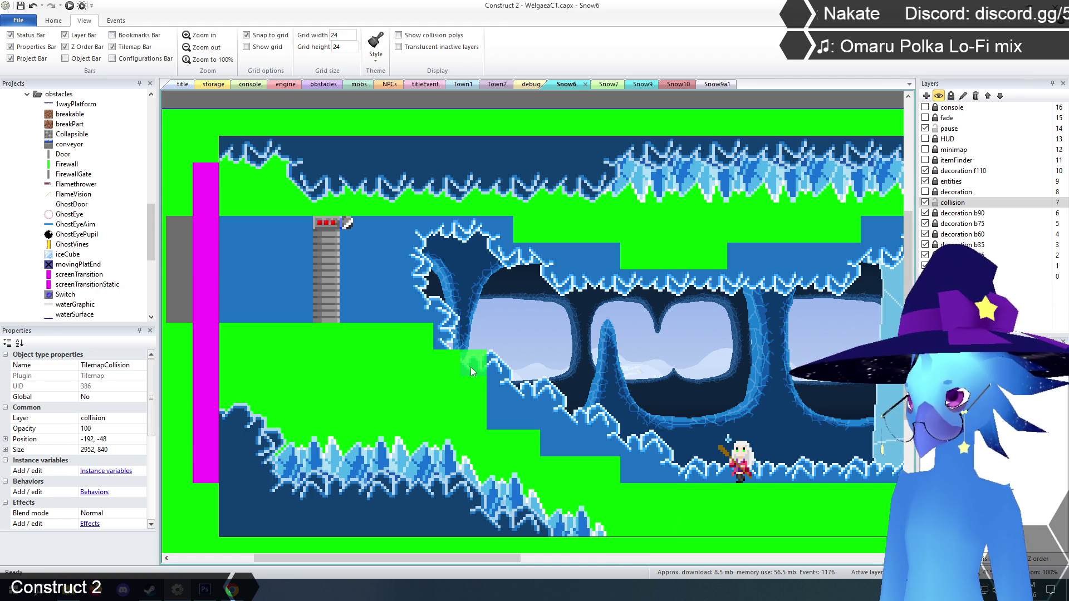
left_click(450, 346)
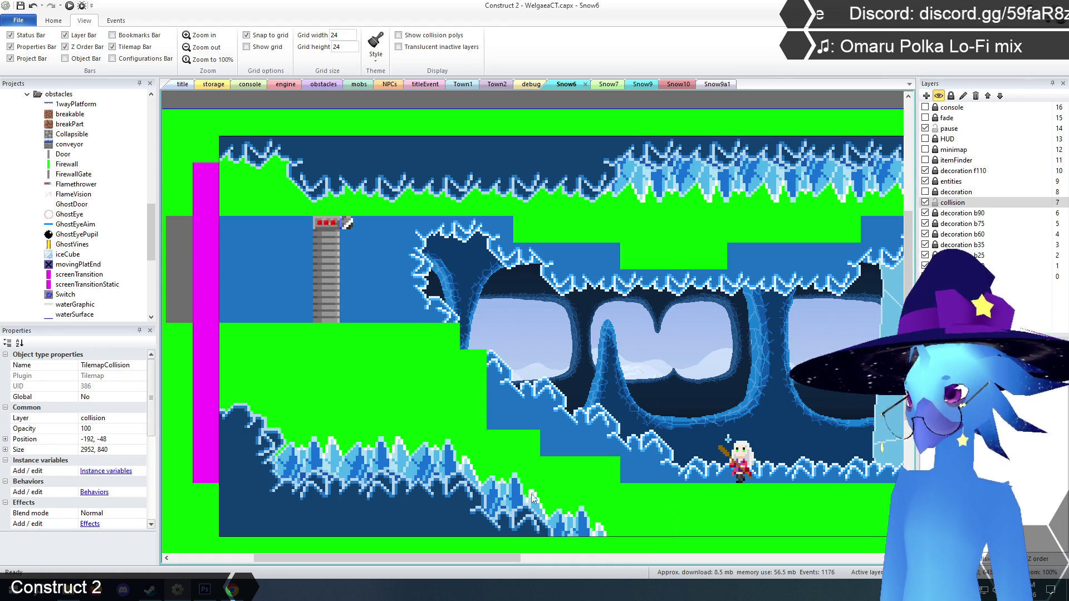
- Toggle the decoration layer repeatedly to compare it against the collision tiles
left_click_drag(492, 559, 557, 560)
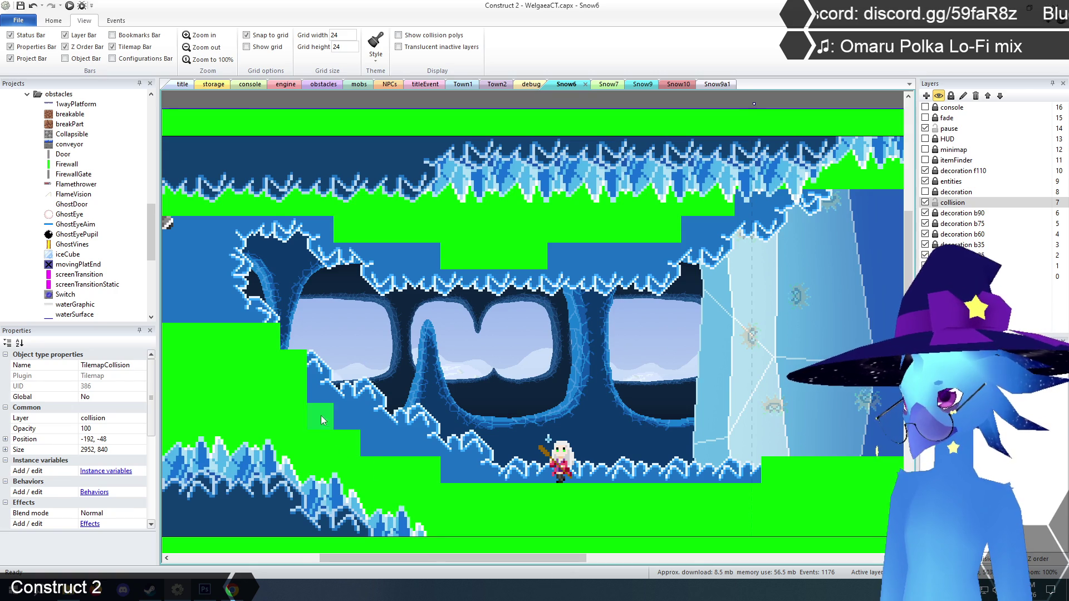
mouse_move(442, 557)
left_mouse_down()
mouse_move(375, 561)
mouse_move(397, 562)
left_mouse_up()
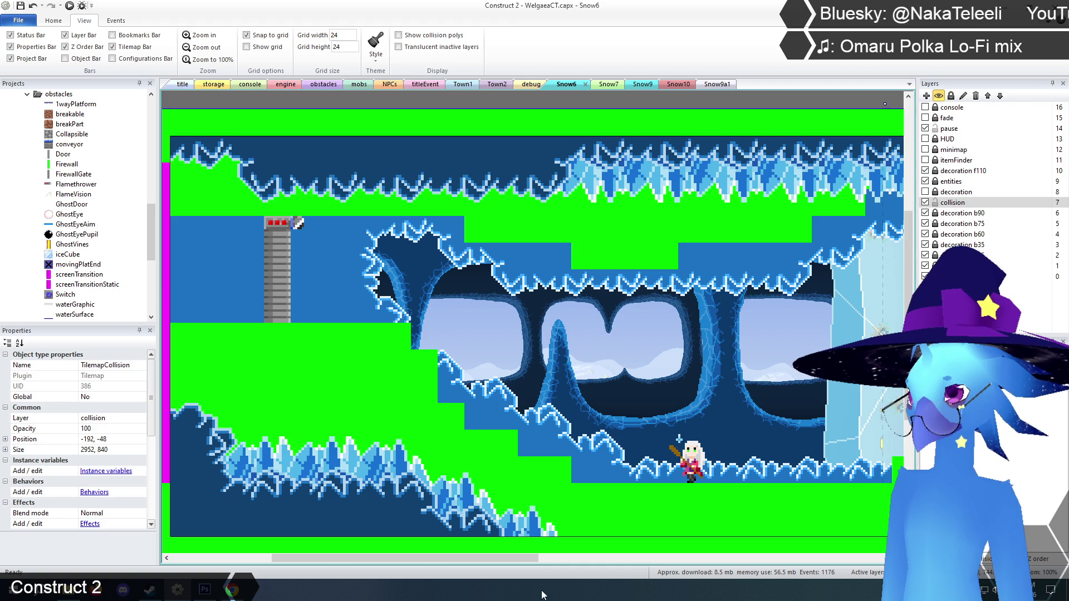
mouse_move(523, 561)
left_mouse_down()
mouse_move(625, 562)
mouse_move(546, 562)
left_mouse_up()
scroll(533, 334, "down", 1)
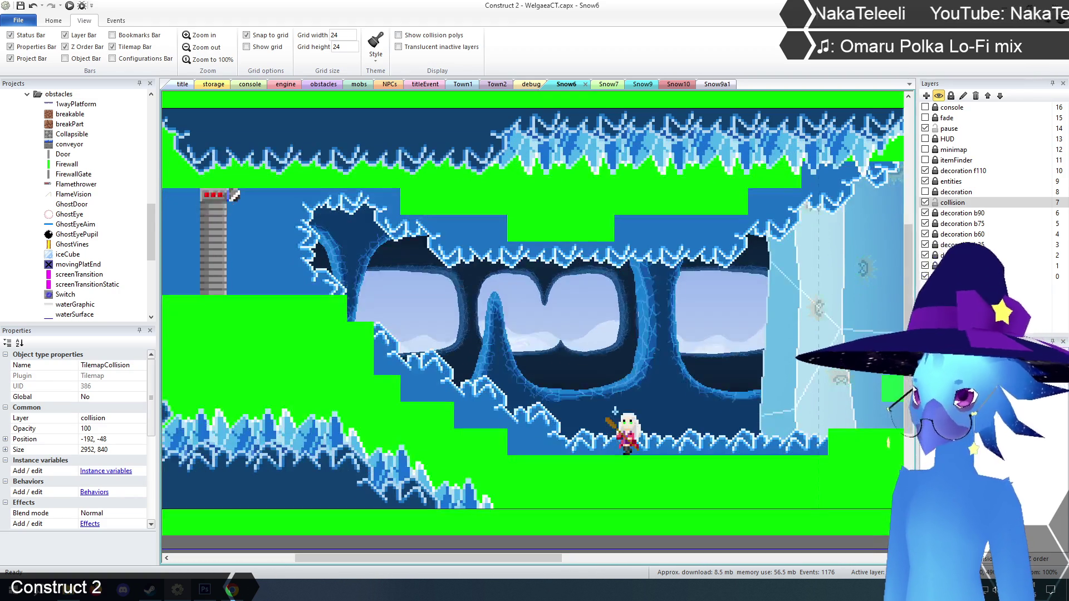
left_click(941, 203)
left_click(925, 192)
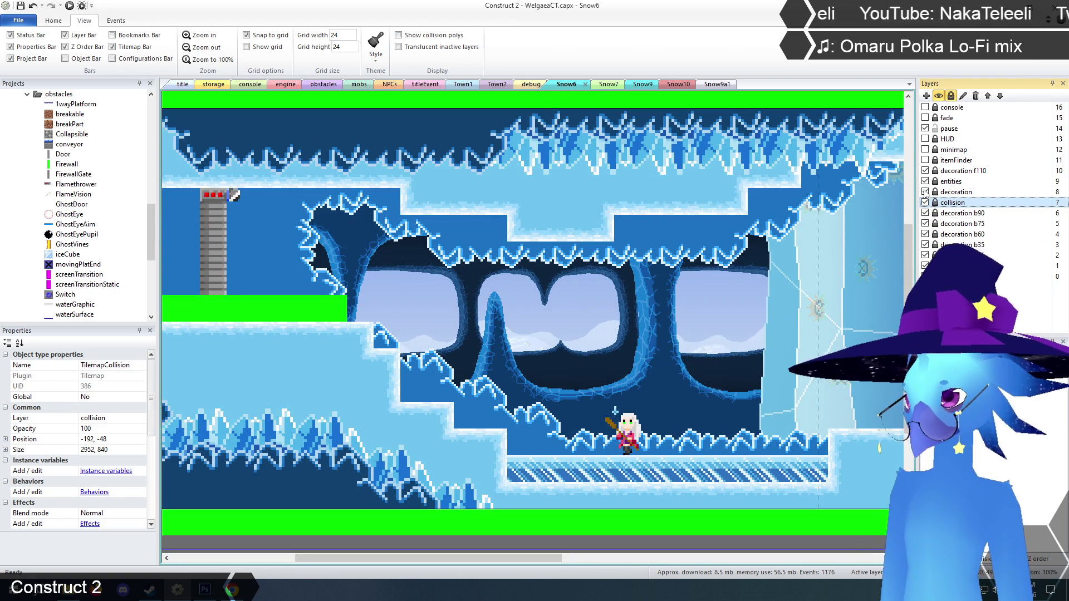
left_click(925, 192)
left_click(925, 192)
left_click(925, 192)
left_click(925, 192)
left_click(925, 192)
left_click(925, 192)
left_click(925, 192)
left_click(925, 192)
left_click(925, 193)
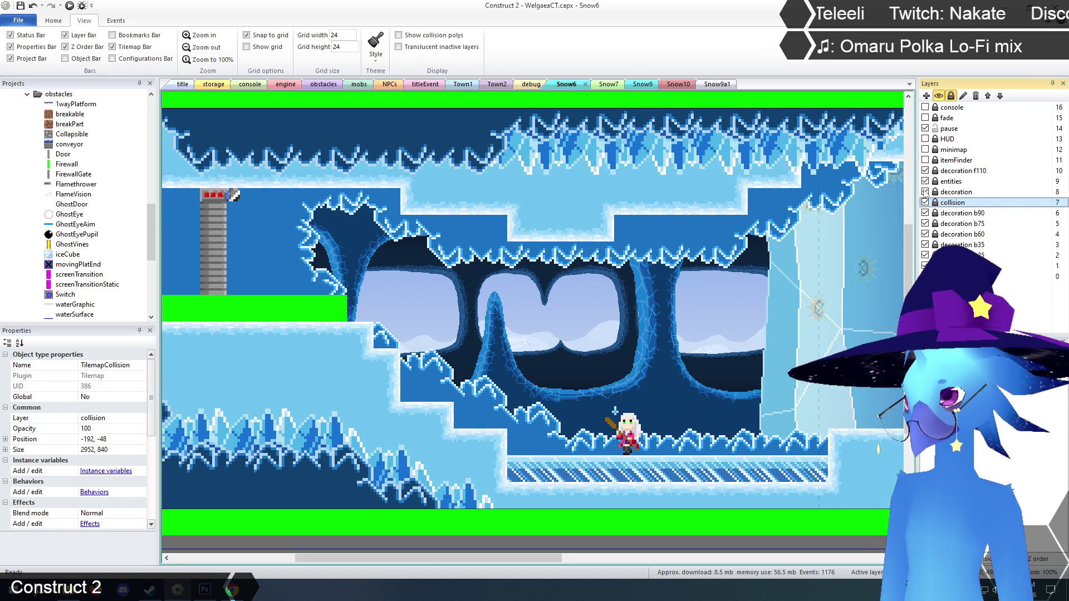
left_click(925, 192)
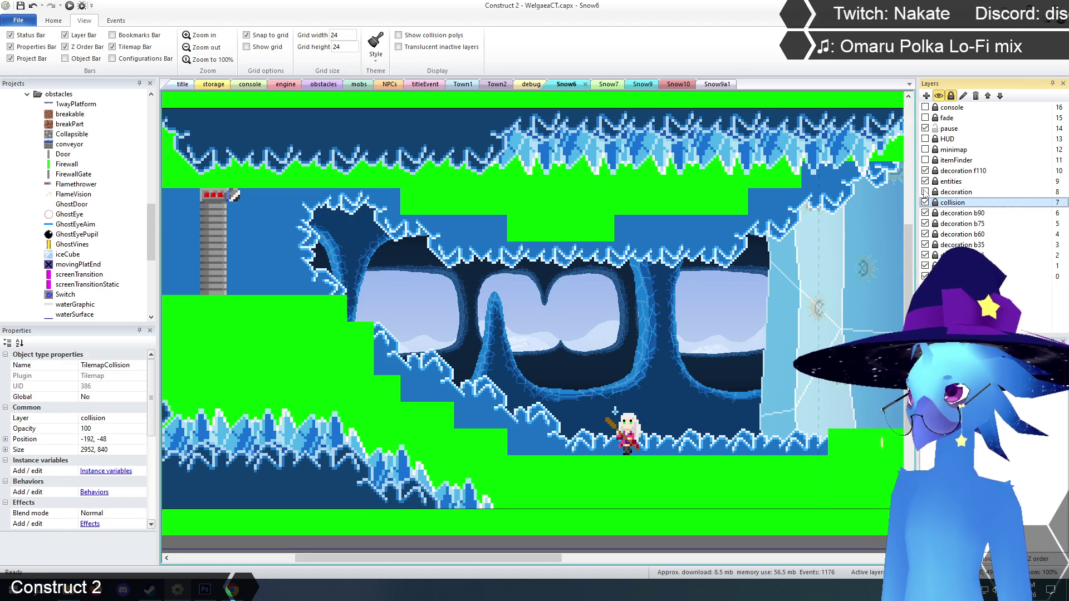
- With TilemapSnow selected, paint plain ice tiles over the green gap and left ledge
left_click(925, 192)
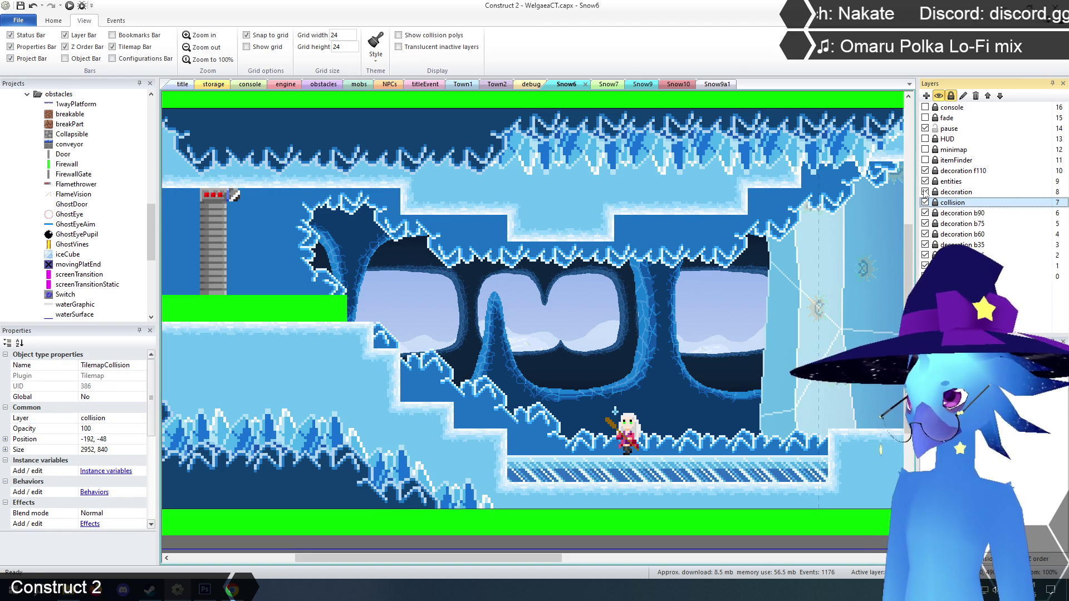
left_click(925, 192)
left_click(925, 193)
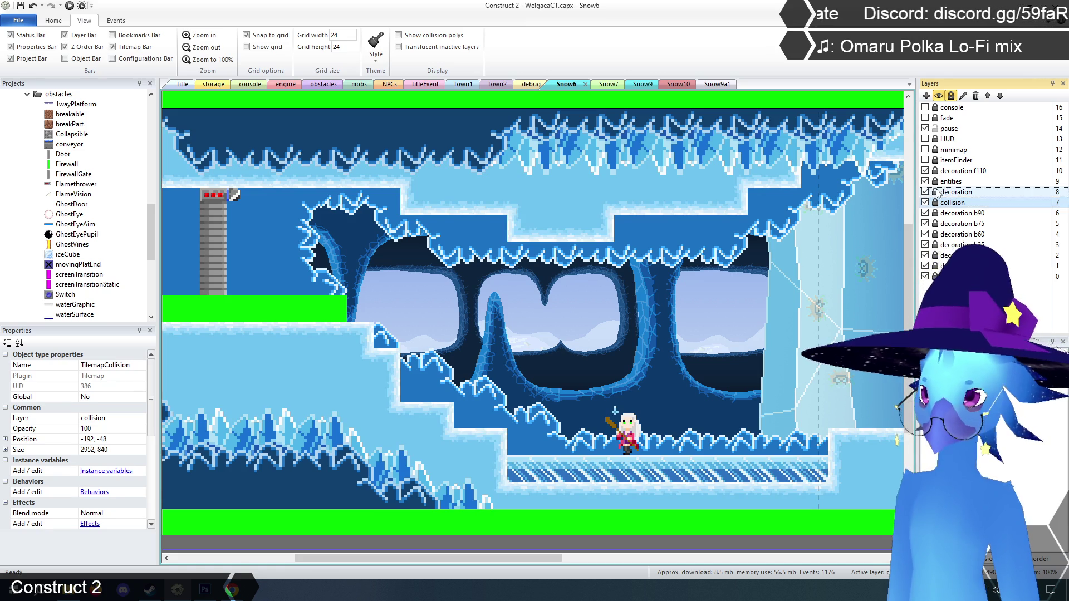
left_click(956, 192)
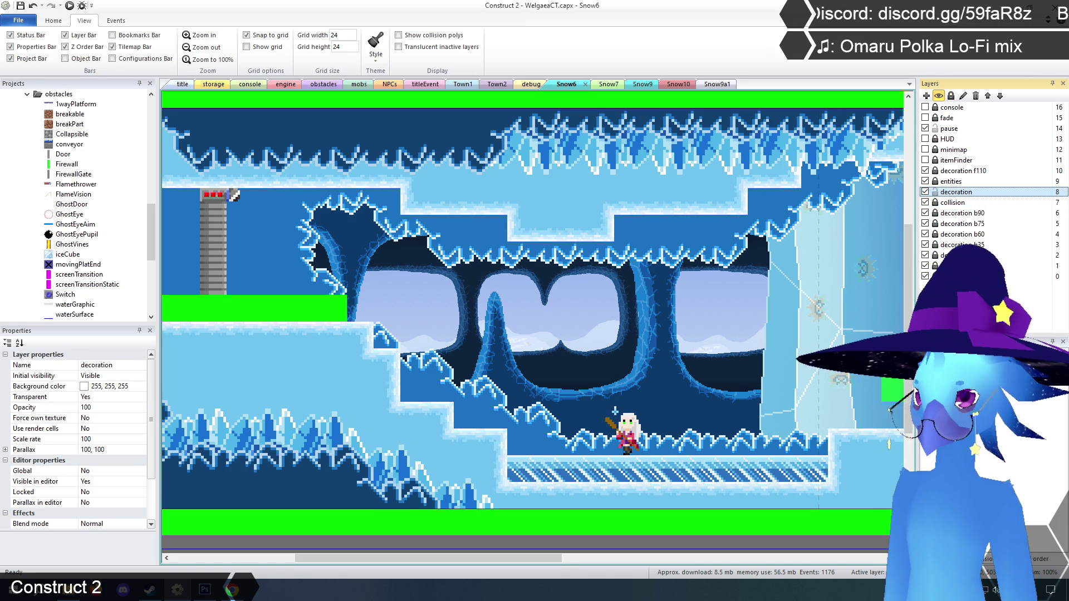
left_click(390, 396)
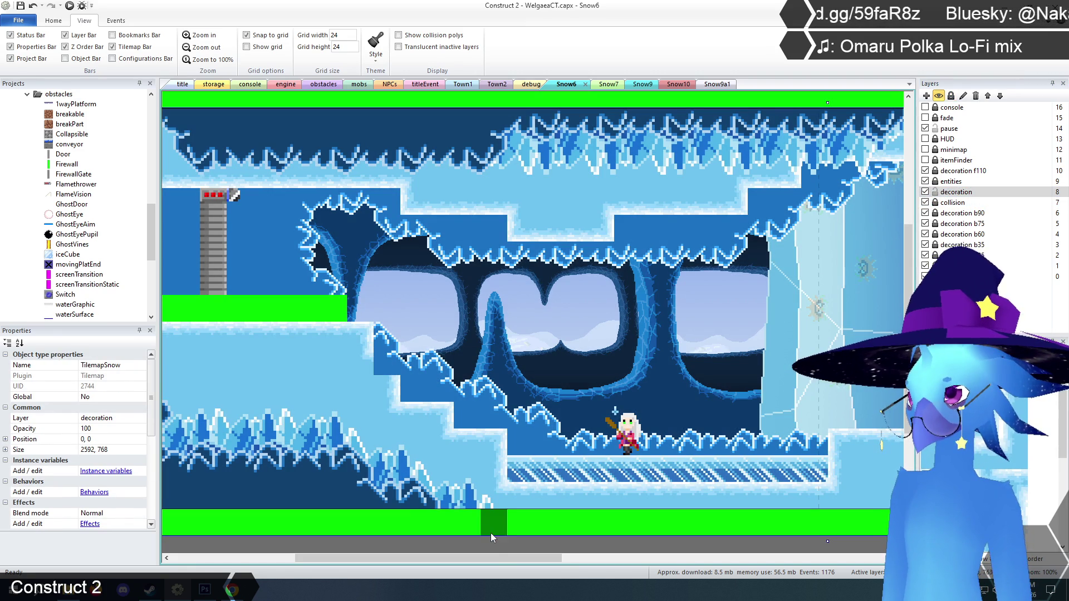
left_click_drag(494, 557, 430, 560)
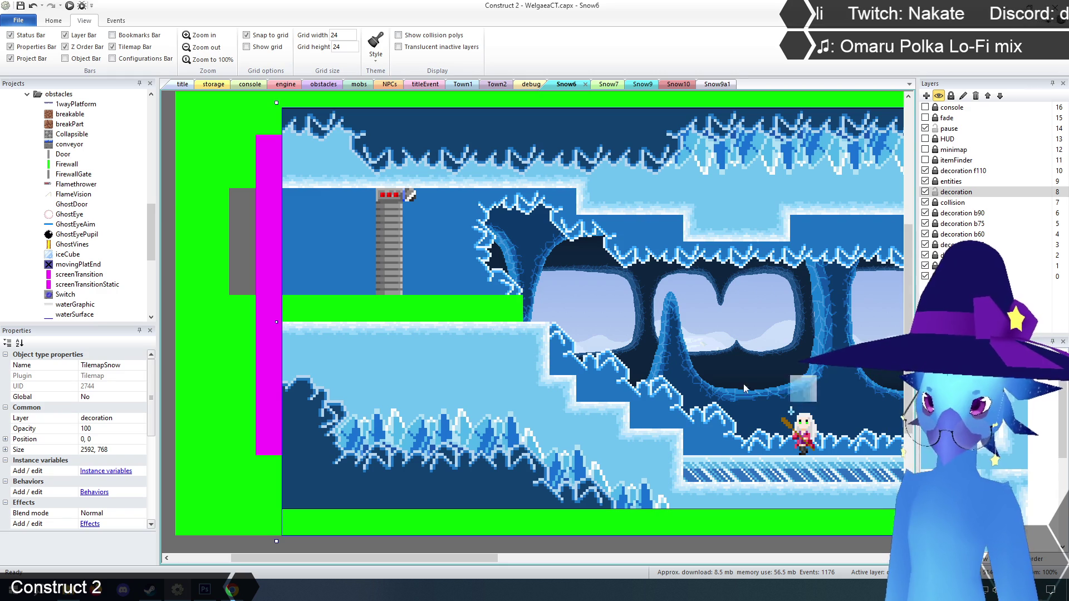
left_click(509, 308)
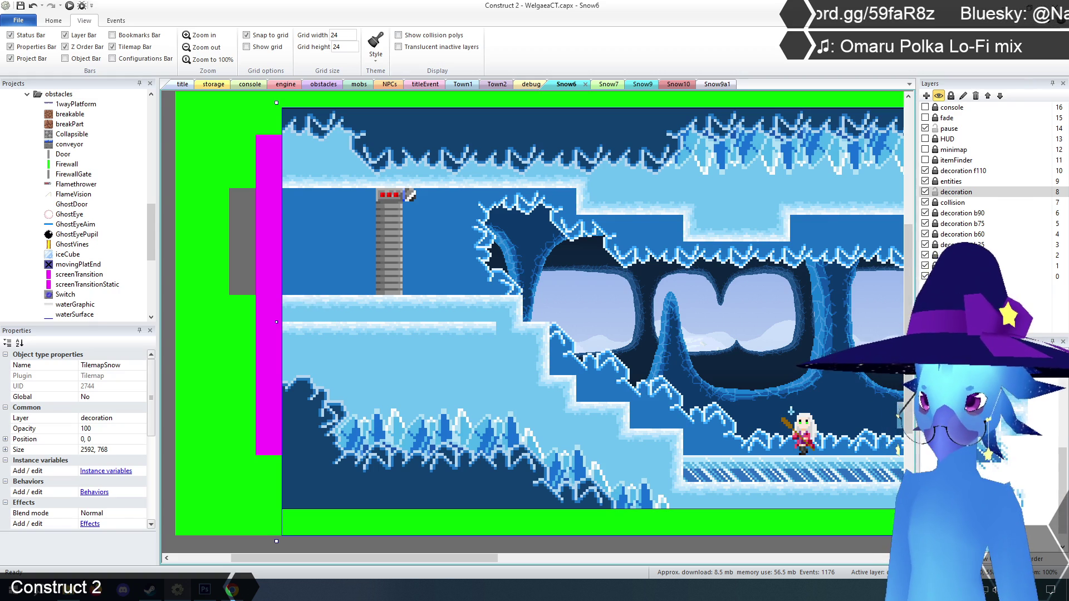
left_click_drag(459, 325, 271, 327)
- Toggle the decoration layer's visibility to check the ice tile coverage
scroll(622, 467, "down", 2)
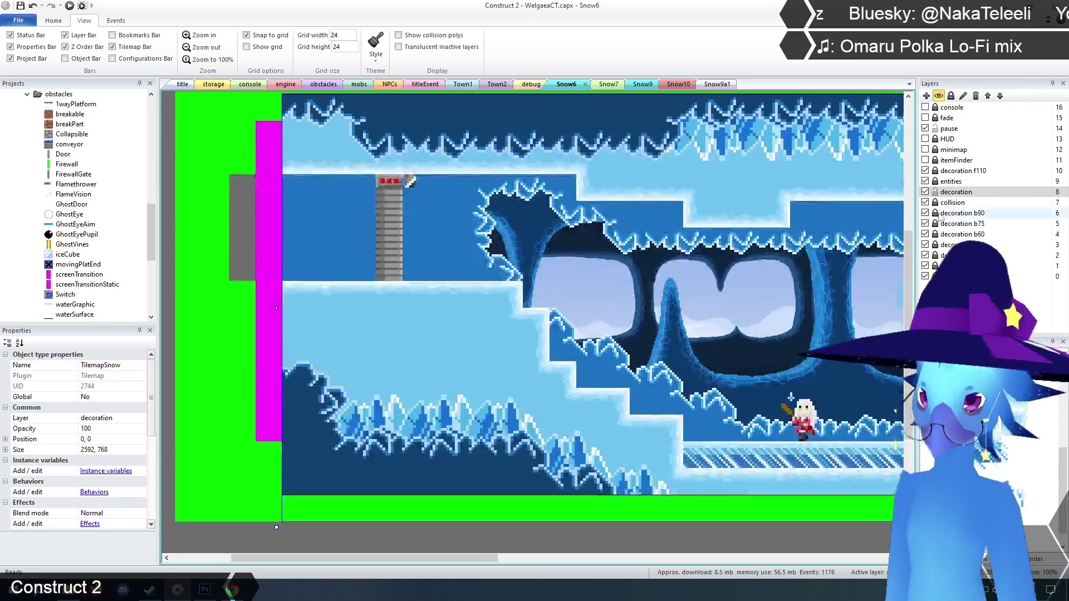
left_click(926, 193)
left_click(925, 192)
left_click(925, 192)
left_click(925, 192)
left_click(925, 192)
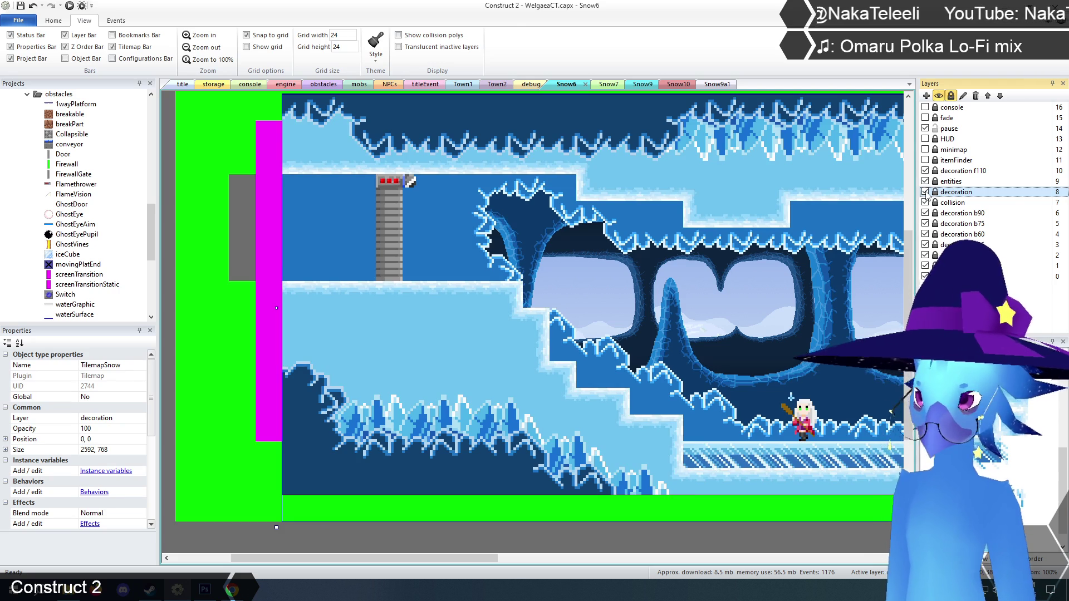
- Select TilemapSnowCave on decoration f110 and stamp dark cave tiles over the lower corridor
left_click(936, 173)
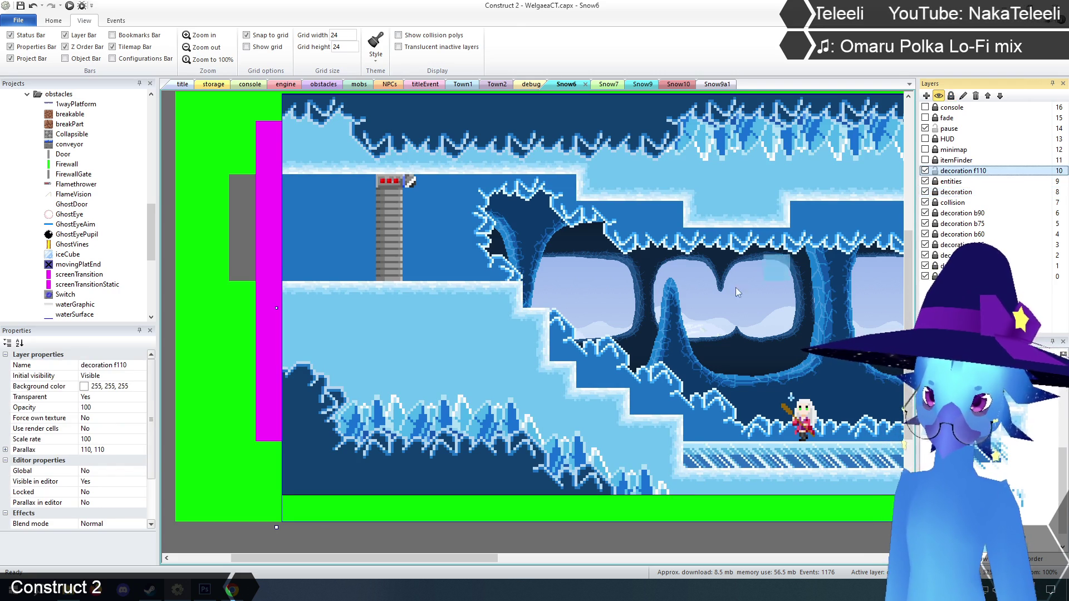
left_click(312, 388)
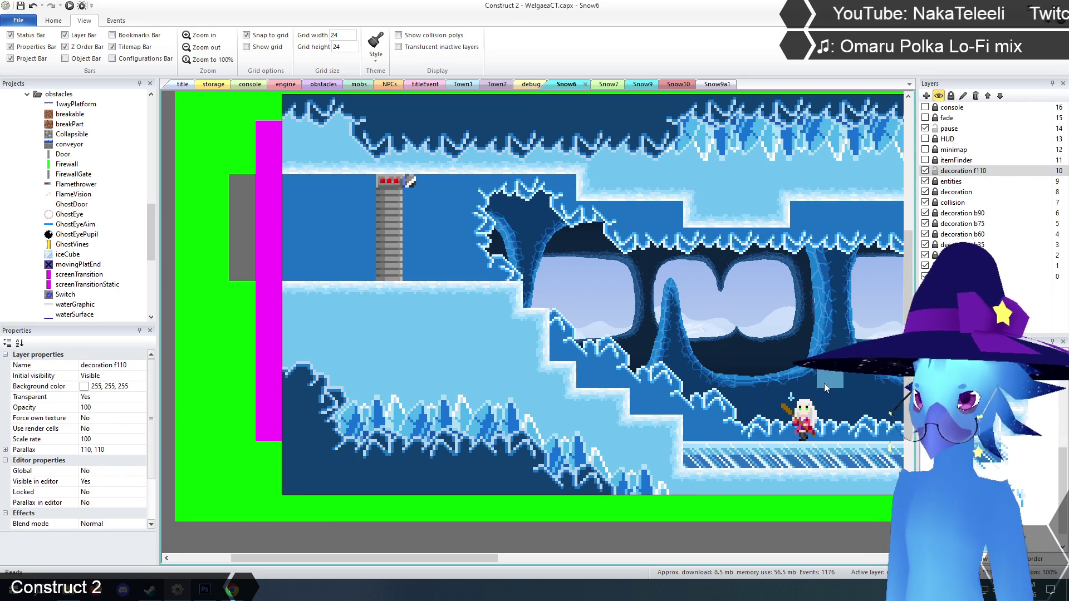
left_click(324, 448)
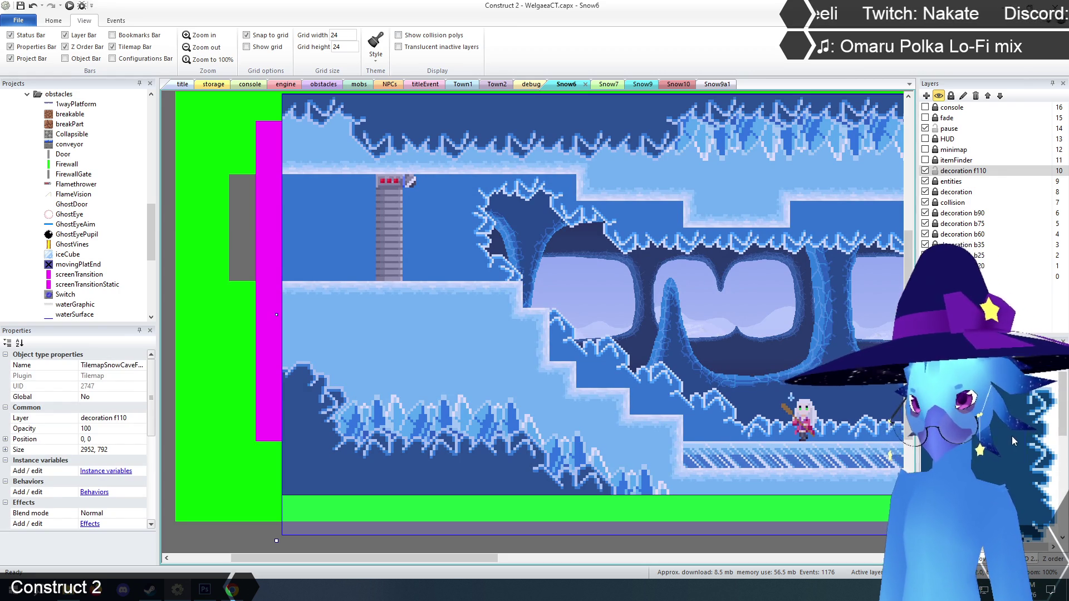
left_click(310, 374)
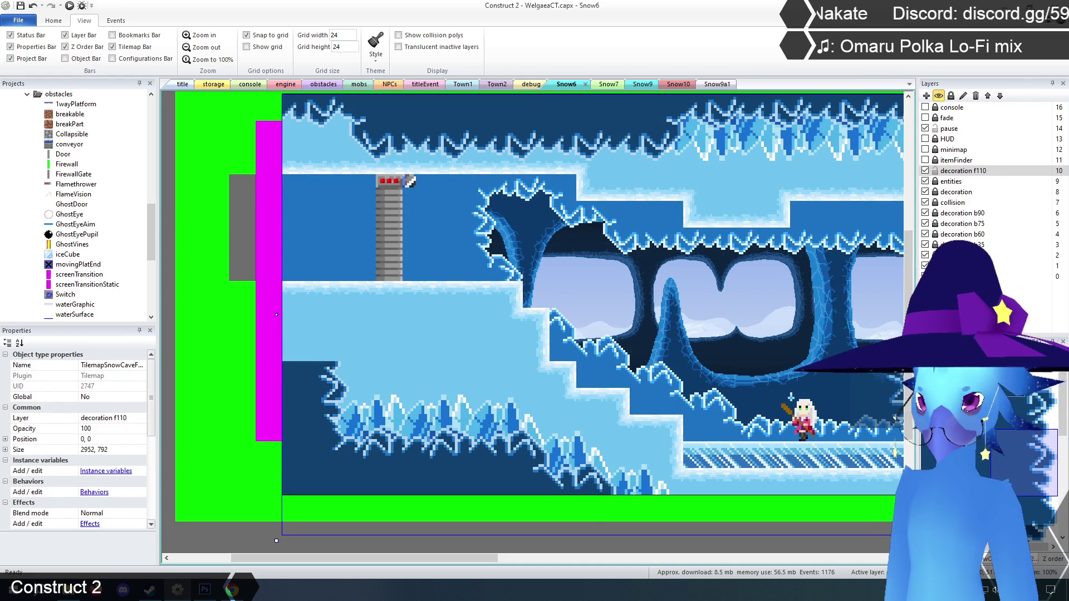
left_click(310, 317)
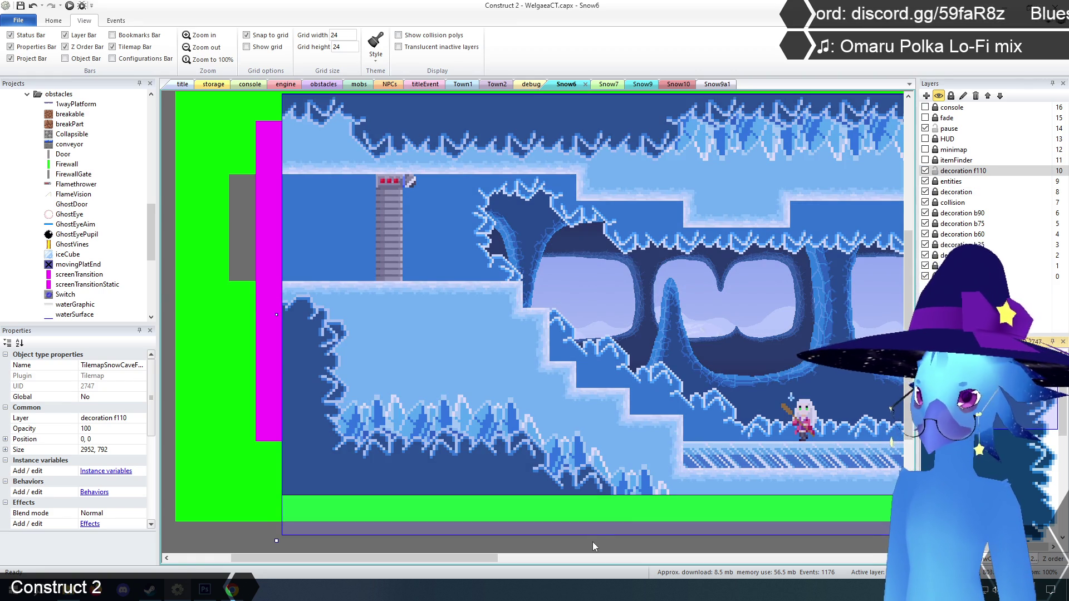
- Deselect the tilemap and switch to the Snow7 layout
left_click(593, 543)
scroll(586, 530, "up", 3)
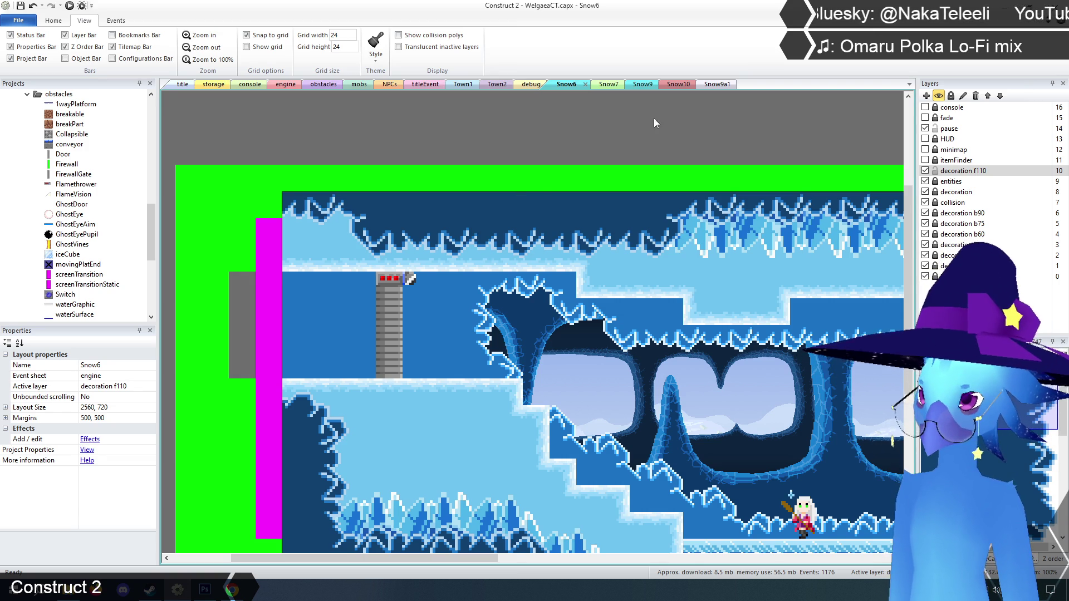
left_click(607, 85)
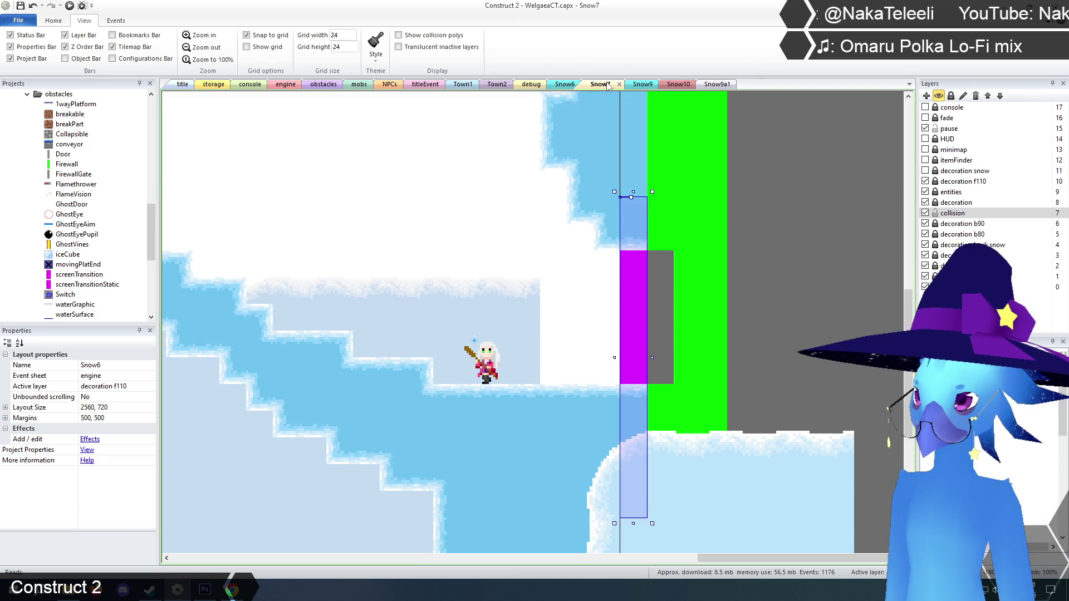
- Move Snow7's screen transition strip down one tile (48 px)
scroll(657, 228, "up", 1)
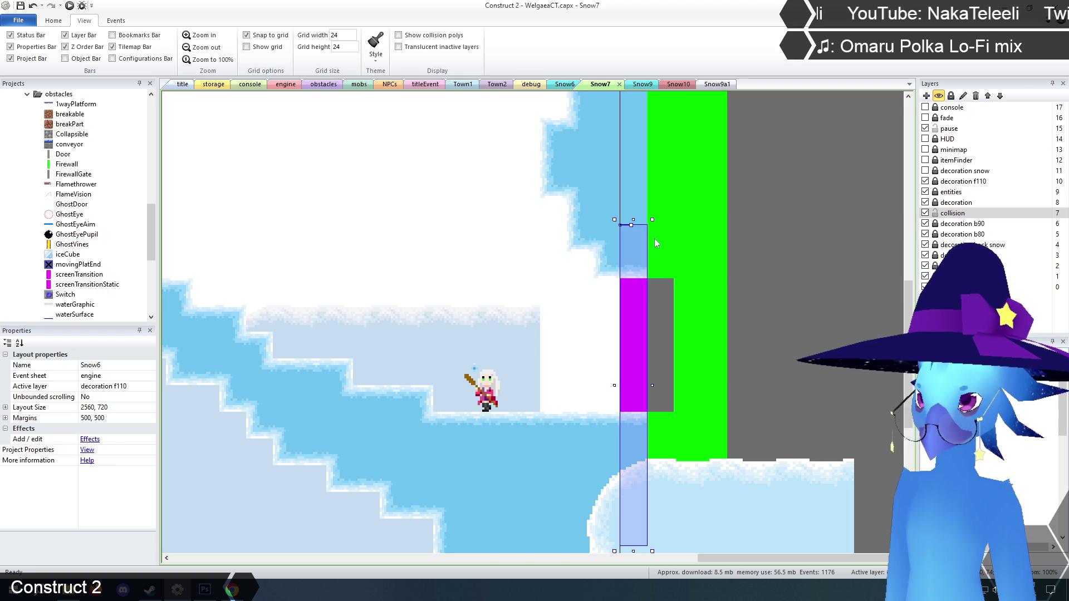
left_click_drag(641, 305, 639, 332)
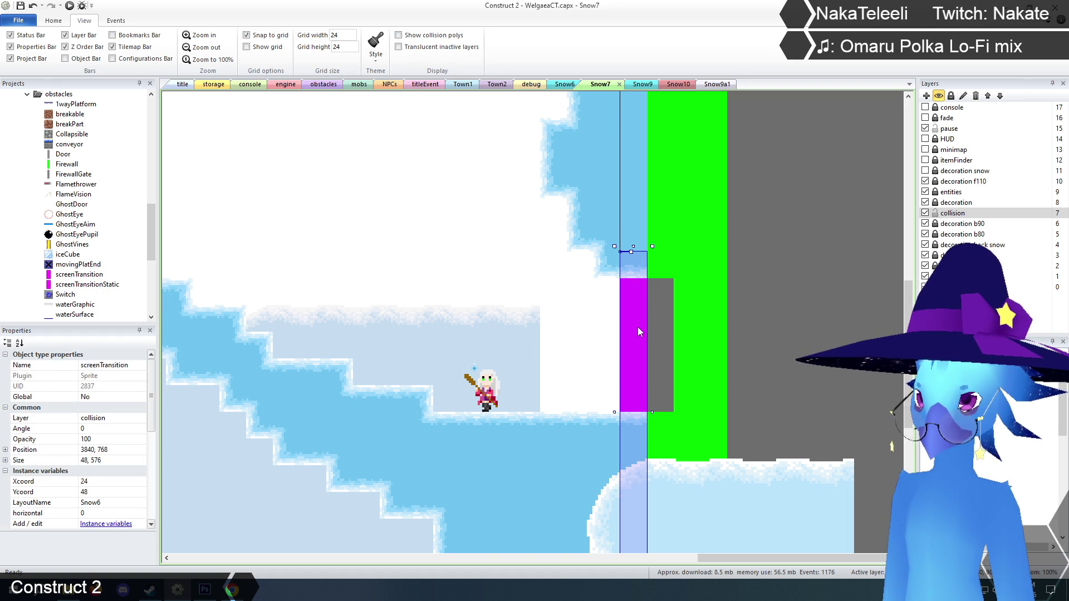
left_click(608, 271)
scroll(608, 271, "up", 4)
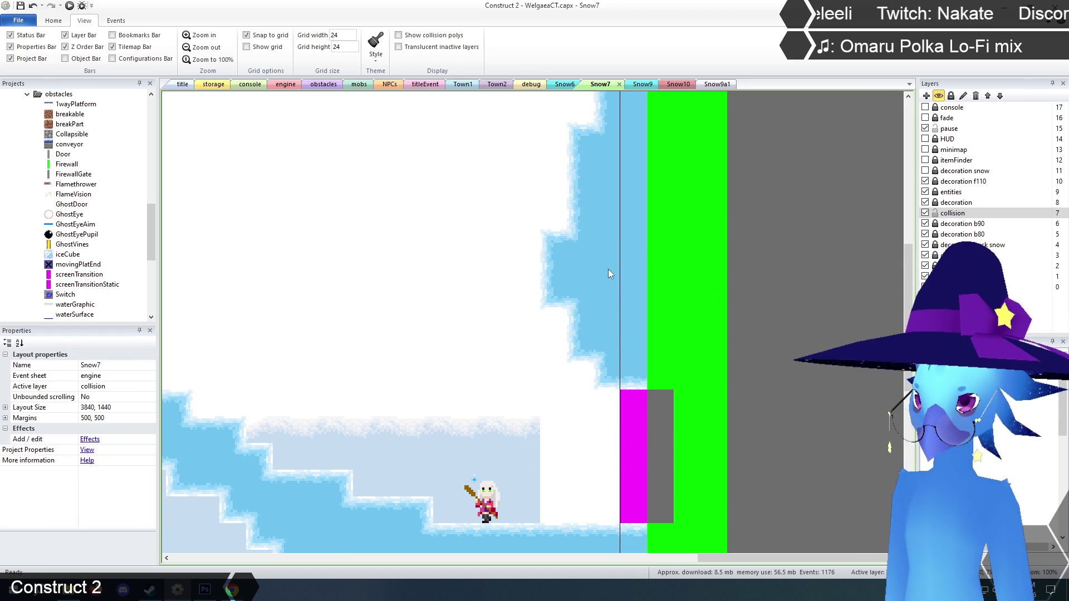
- With decoration hidden, paint collision tiles around the magenta gate's top, lock collision, and re-show decoration
left_click(925, 203)
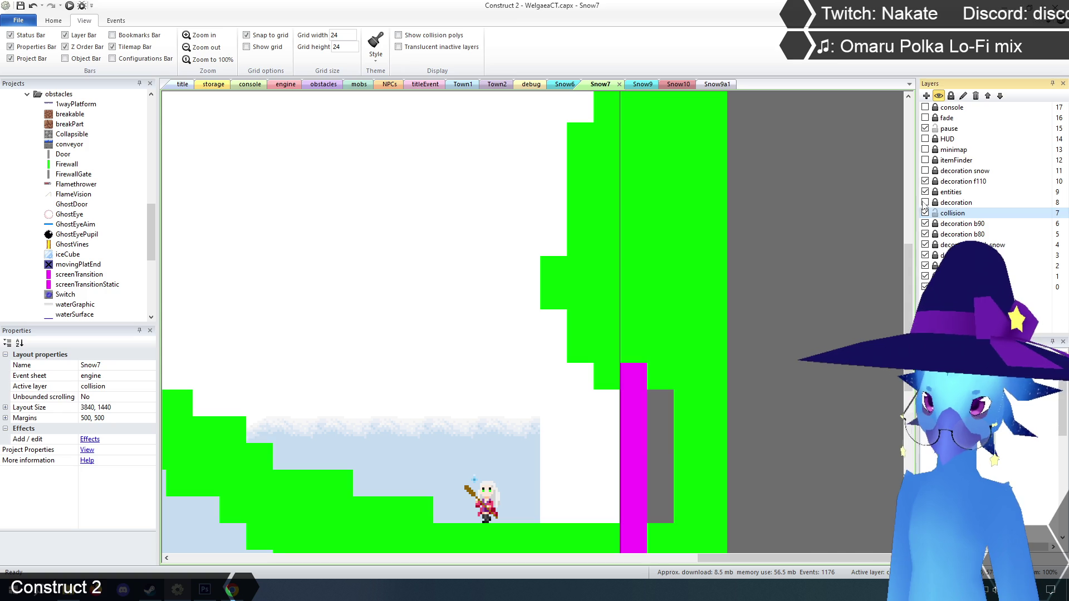
left_click(673, 299)
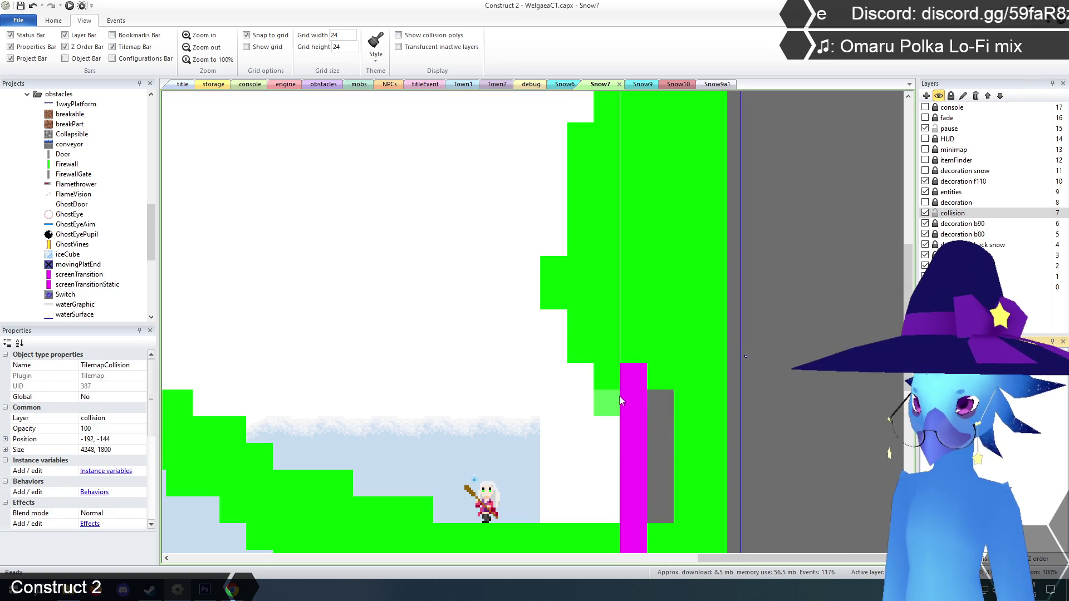
scroll(646, 261, "down", 3)
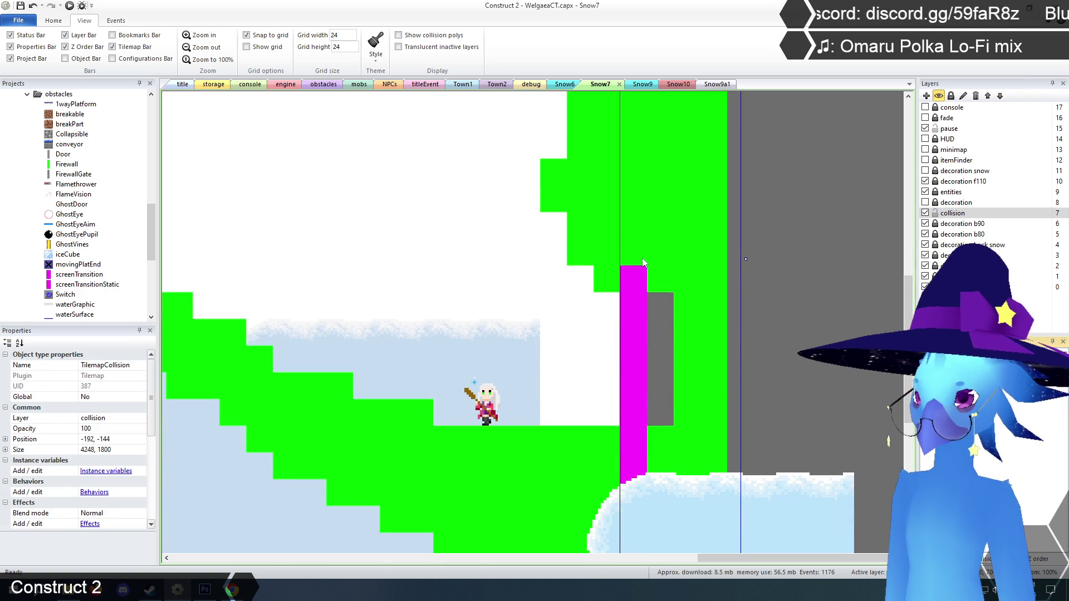
left_click(563, 221)
left_click(581, 272)
left_click_drag(616, 301, 663, 306)
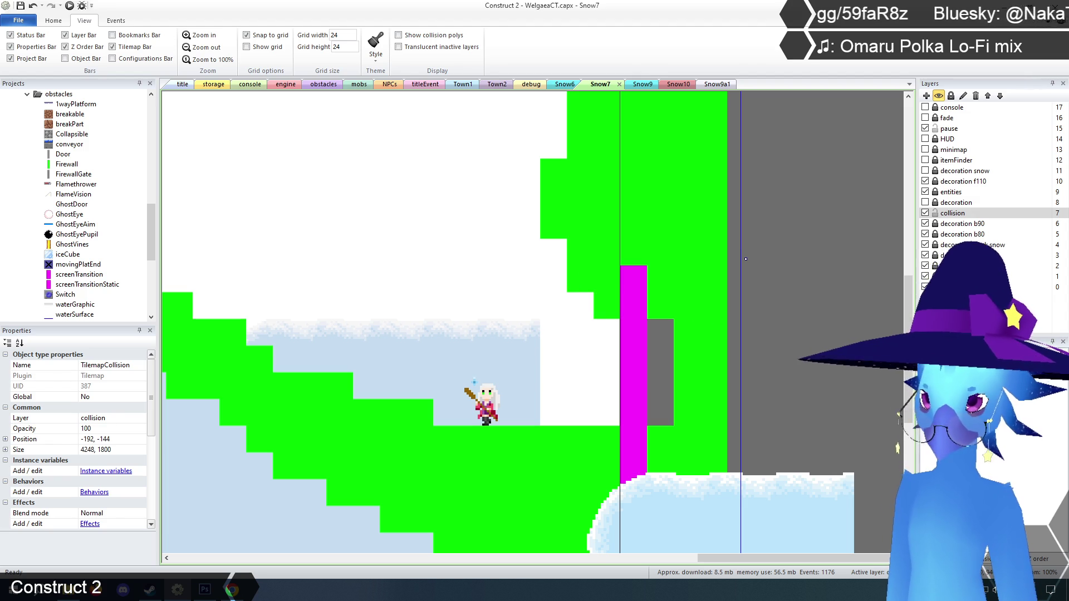
left_click(935, 213)
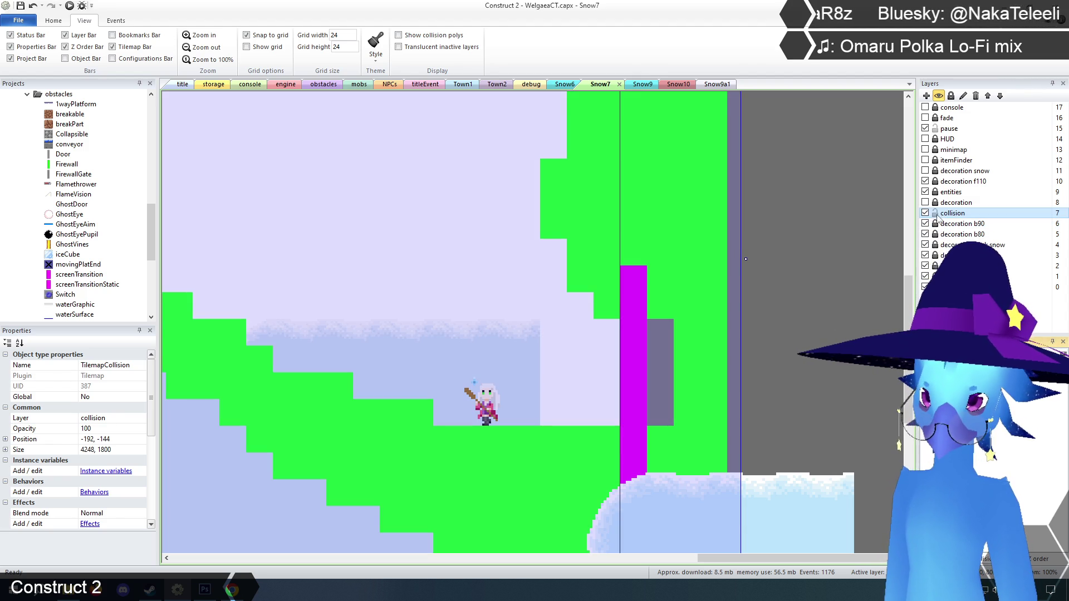
left_click(925, 202)
left_click(935, 202)
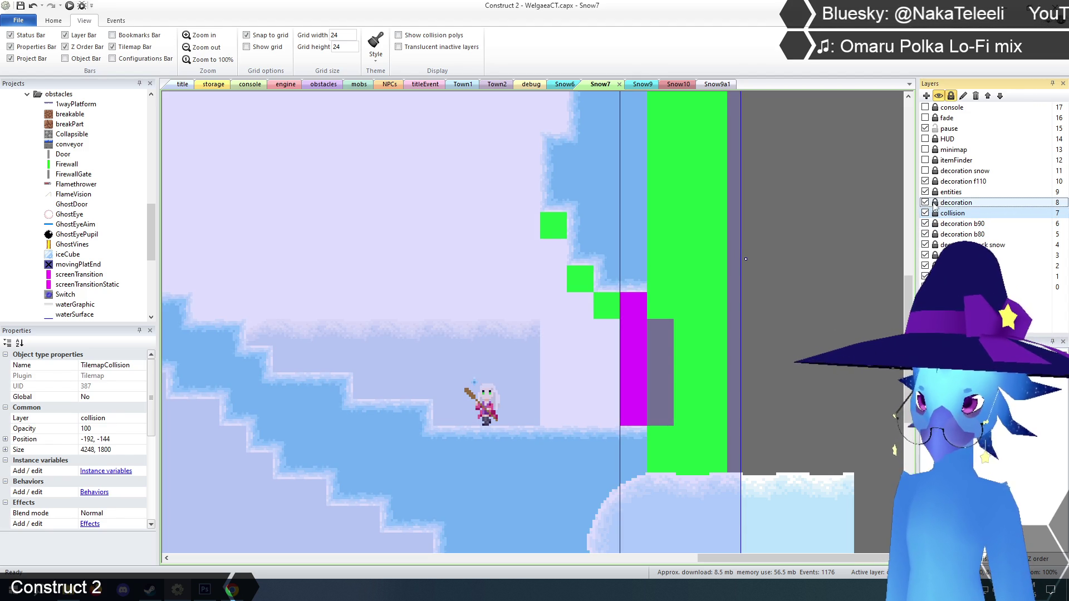
scroll(519, 300, "up", 2)
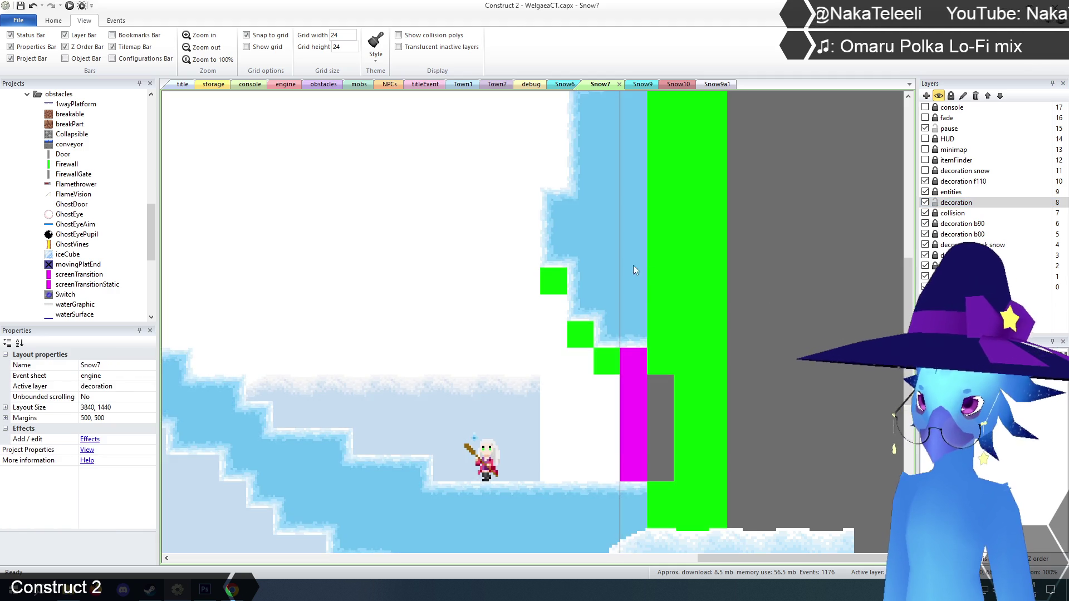
- Paint TilemapSnow snow and edge tiles over the green collision spots and the gate's top
left_click(629, 263)
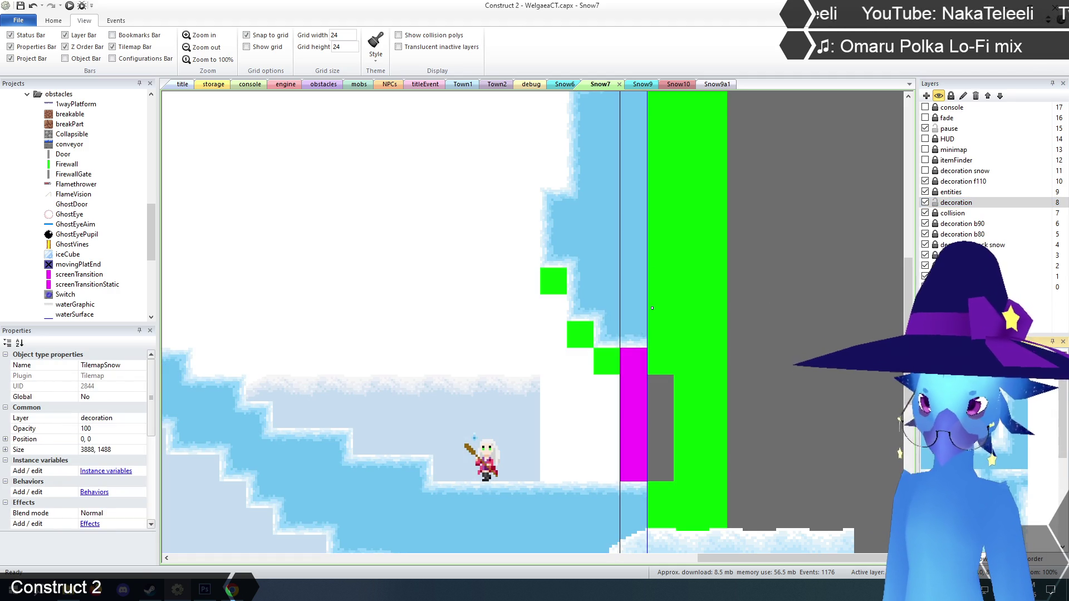
left_click(560, 286)
left_click(581, 333)
left_click(605, 367)
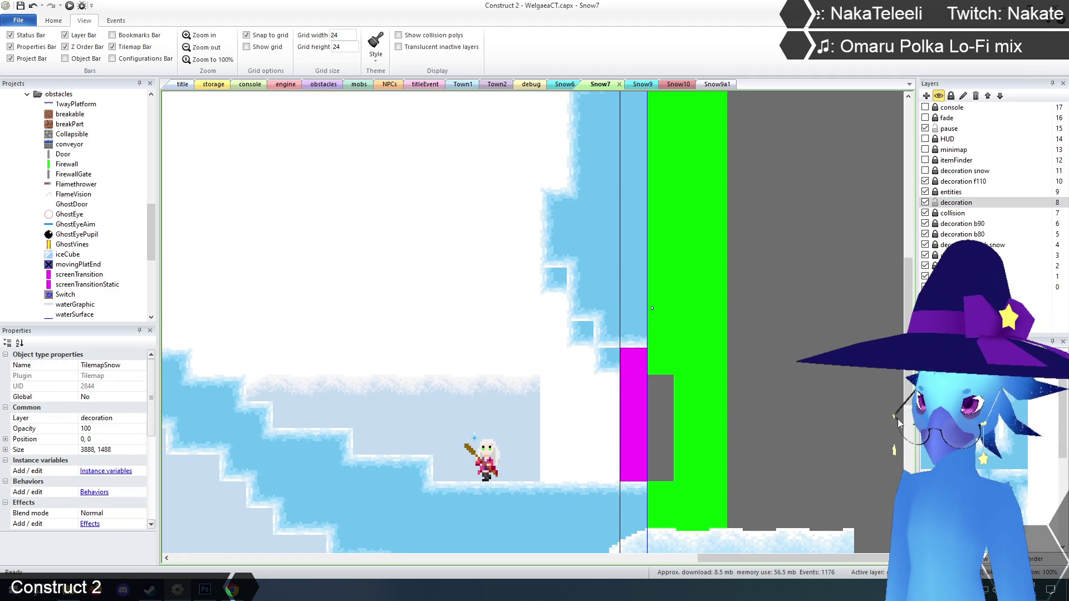
left_click(582, 332)
left_click(556, 280)
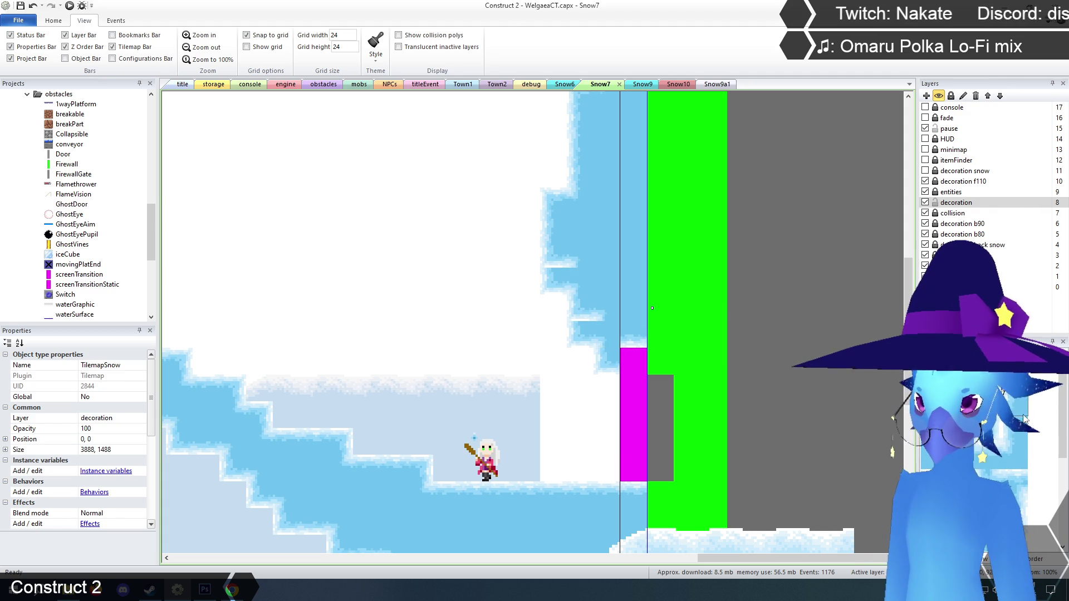
left_click(571, 261)
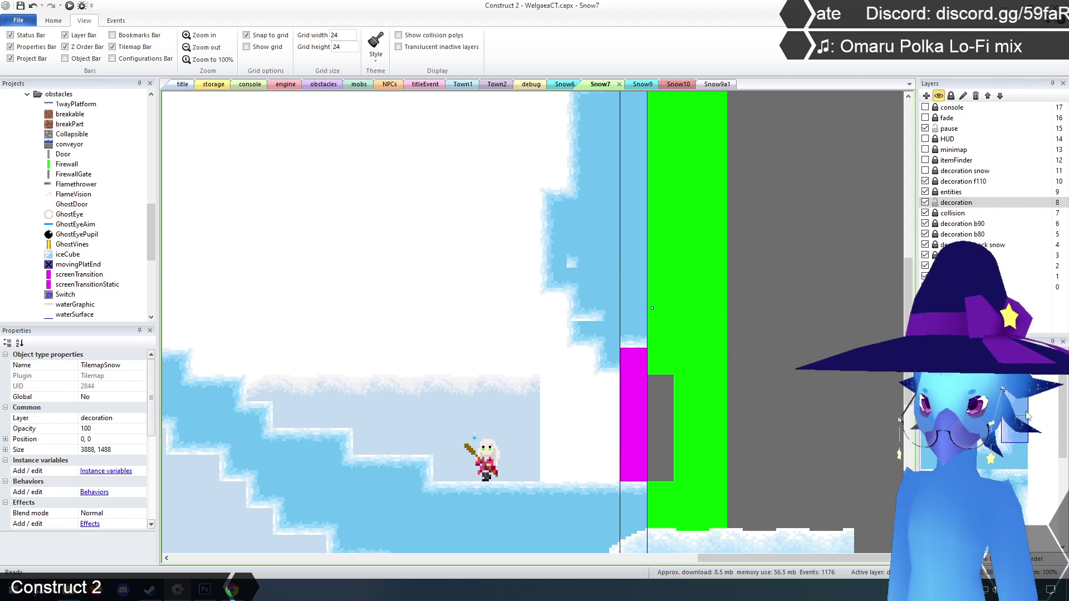
left_click(598, 316)
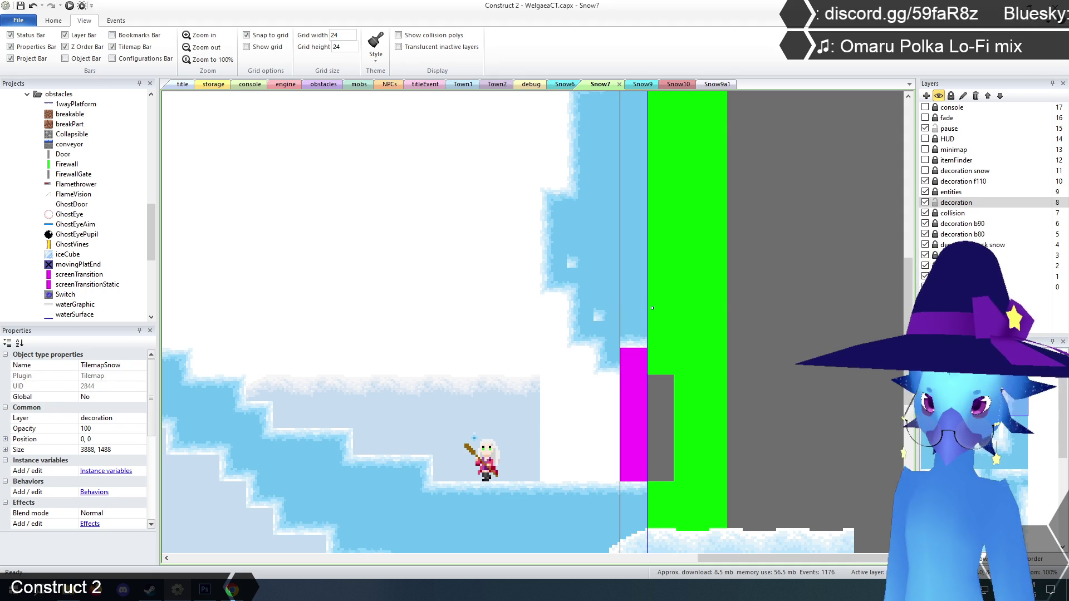
left_click(632, 356)
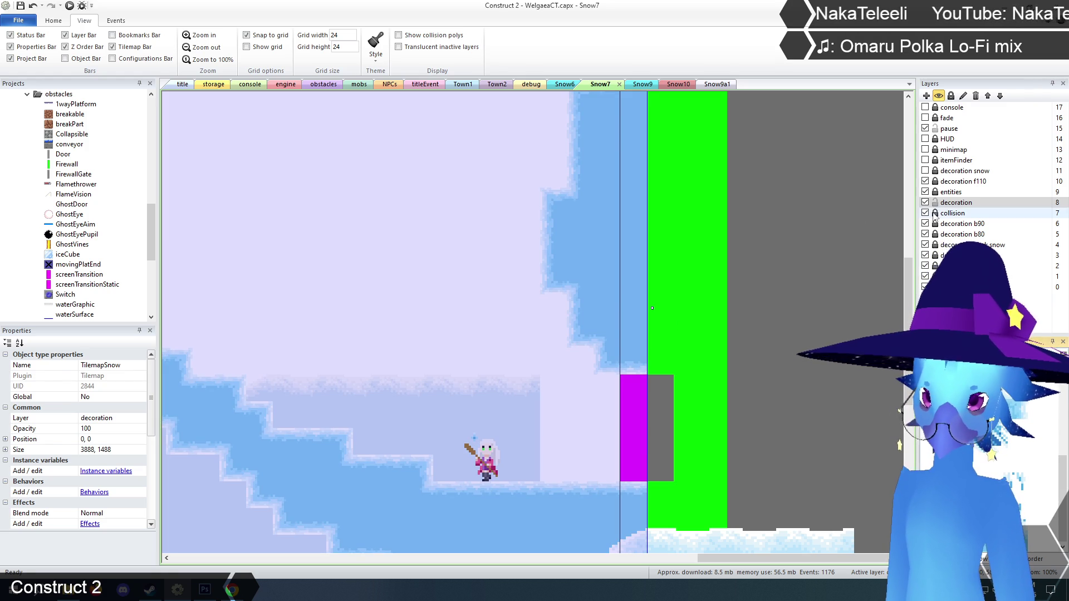
- Toggle decoration visibility to check the snow alignment, then select Snow7's screen transition strip
left_click(925, 202)
left_click(925, 202)
left_click(925, 202)
left_click(925, 202)
left_click(858, 270)
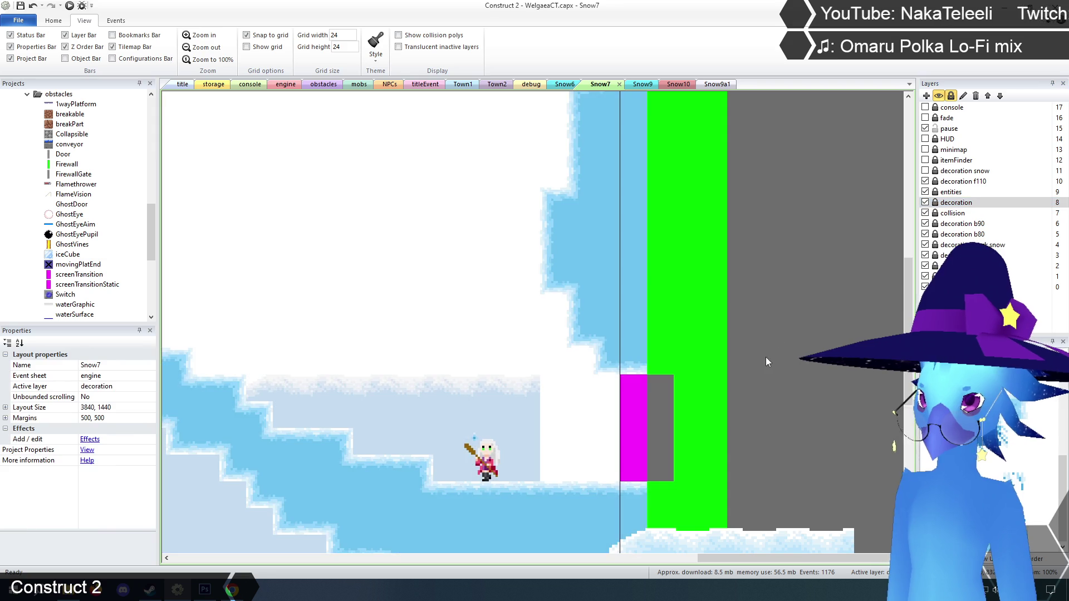
scroll(793, 346, "down", 3)
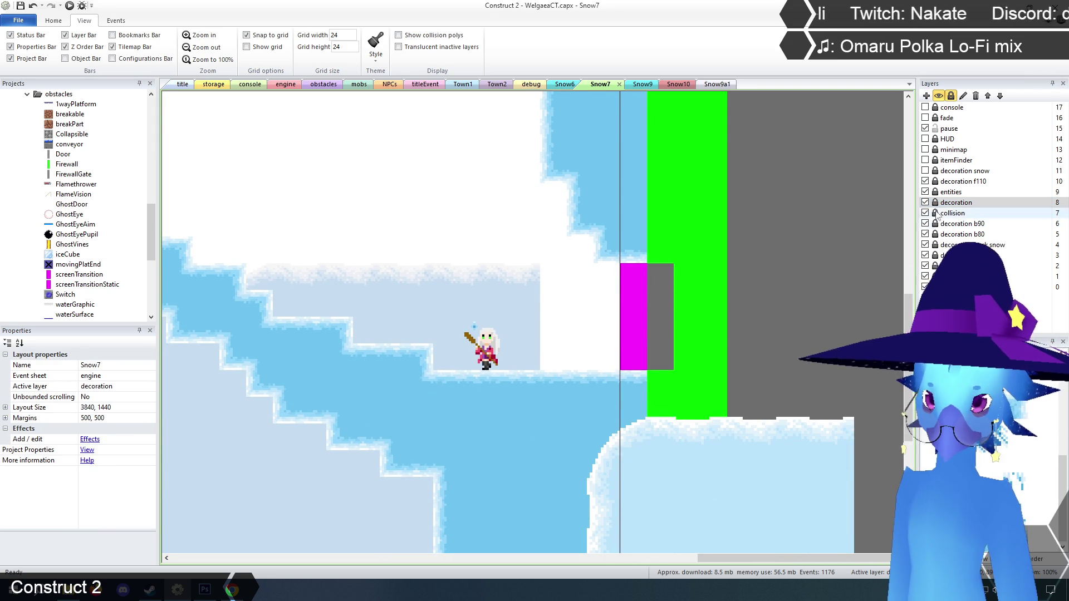
left_click(642, 306)
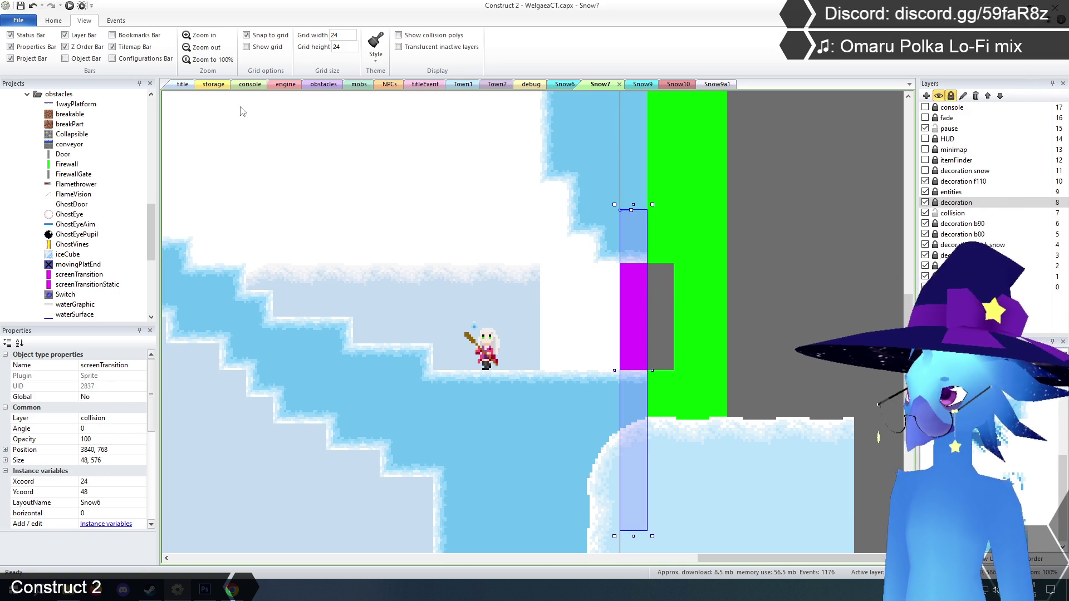
- In Snow6, change the magenta screen transition's Ycoord from 720 to 768
left_click(562, 86)
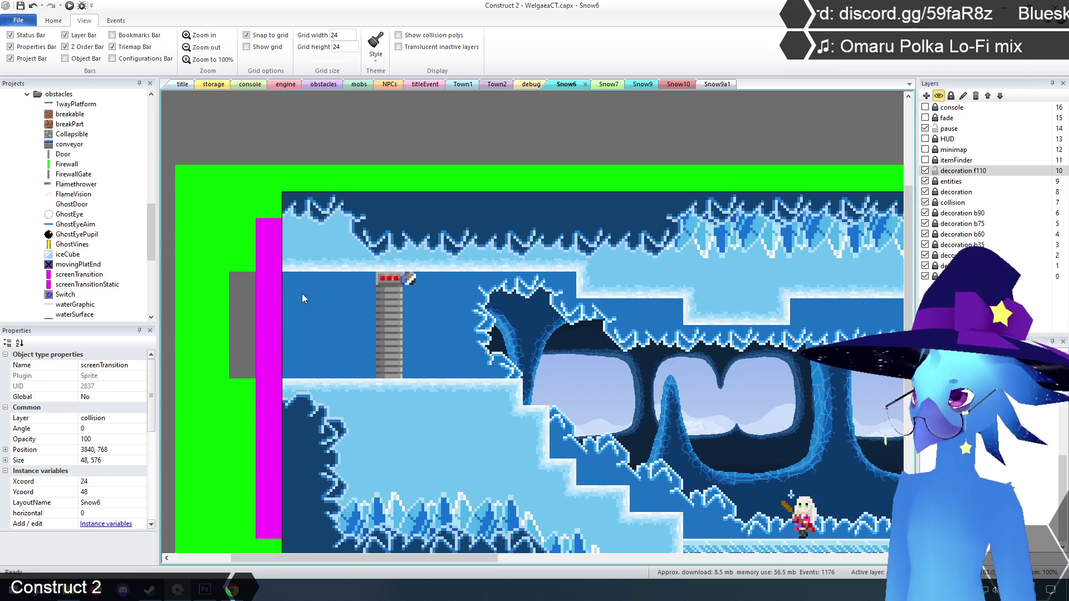
left_click(279, 294)
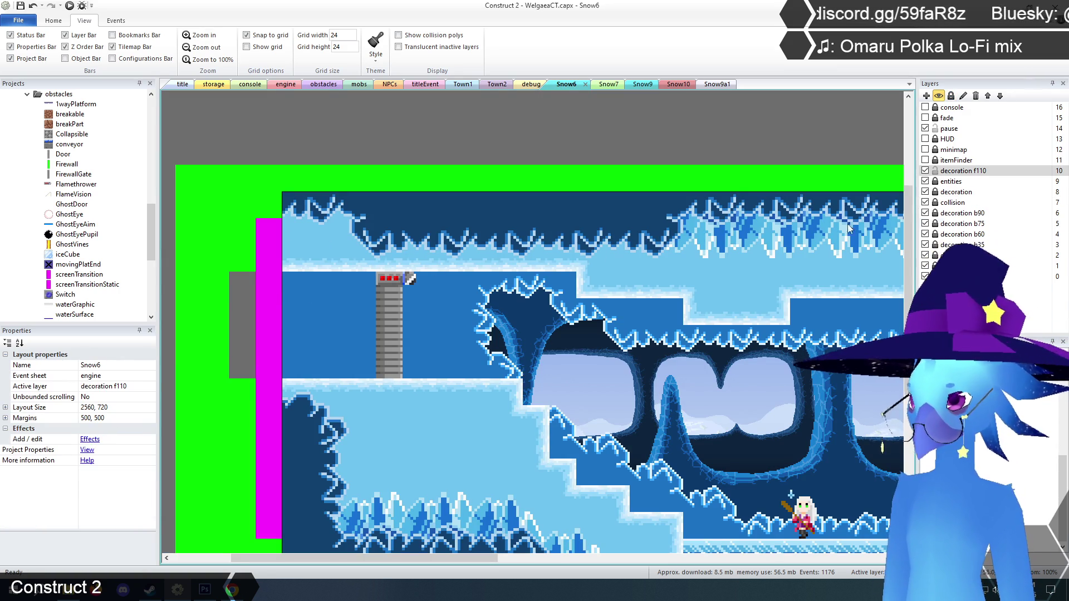
left_click(952, 203)
left_click(270, 306)
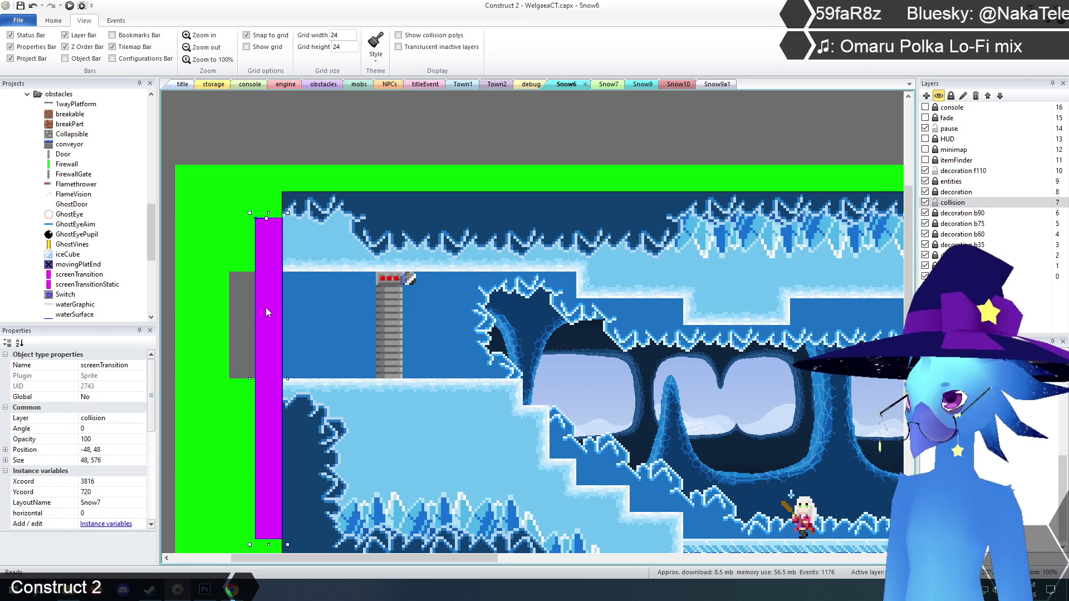
left_click(101, 494)
type("768")
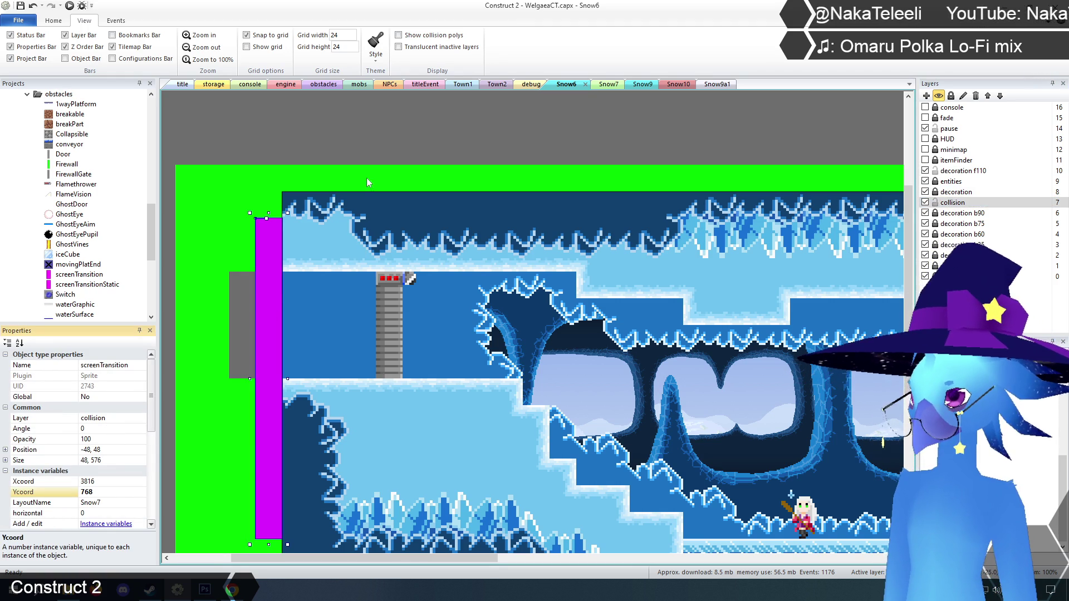
- Lock the collision layer and open the Snow10 layout
left_click(359, 142)
left_click(935, 203)
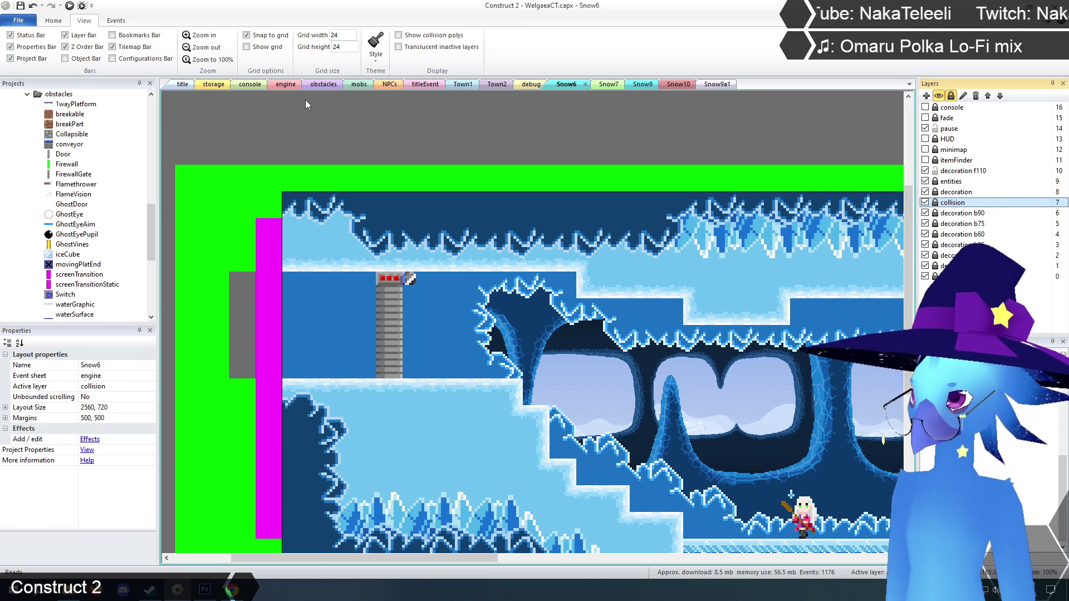
left_click(680, 83)
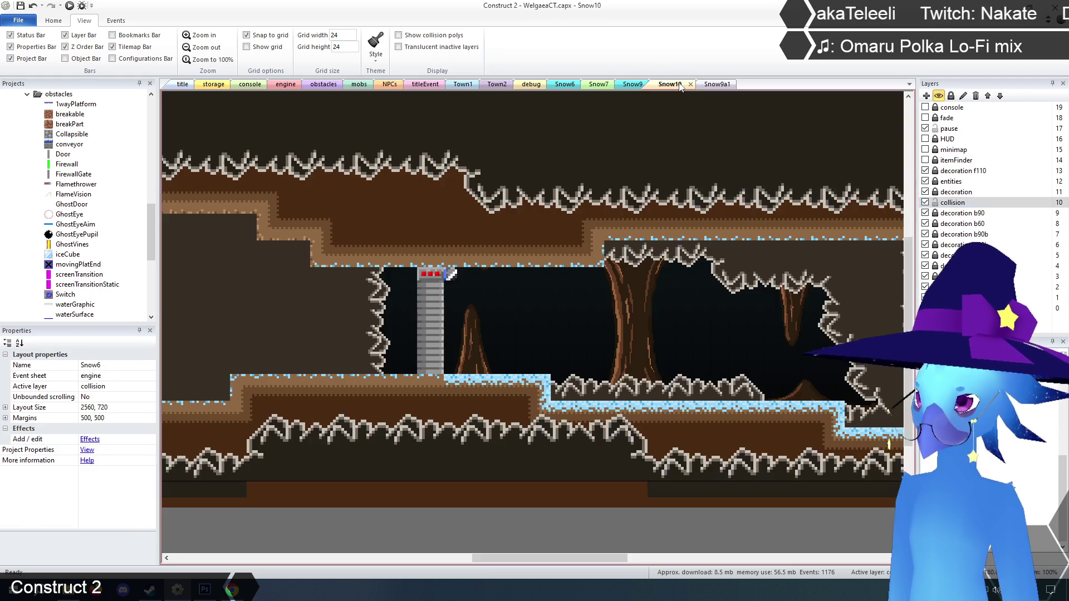